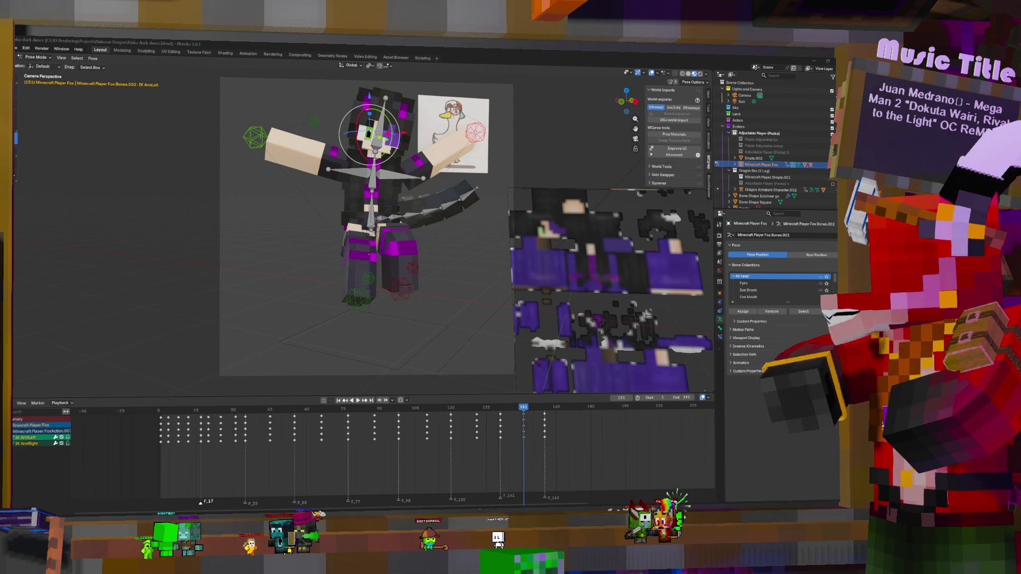
- Review playback around frame 45 and key the arm pose at frame 47
left_click(270, 430)
key("space")
left_click(266, 430)
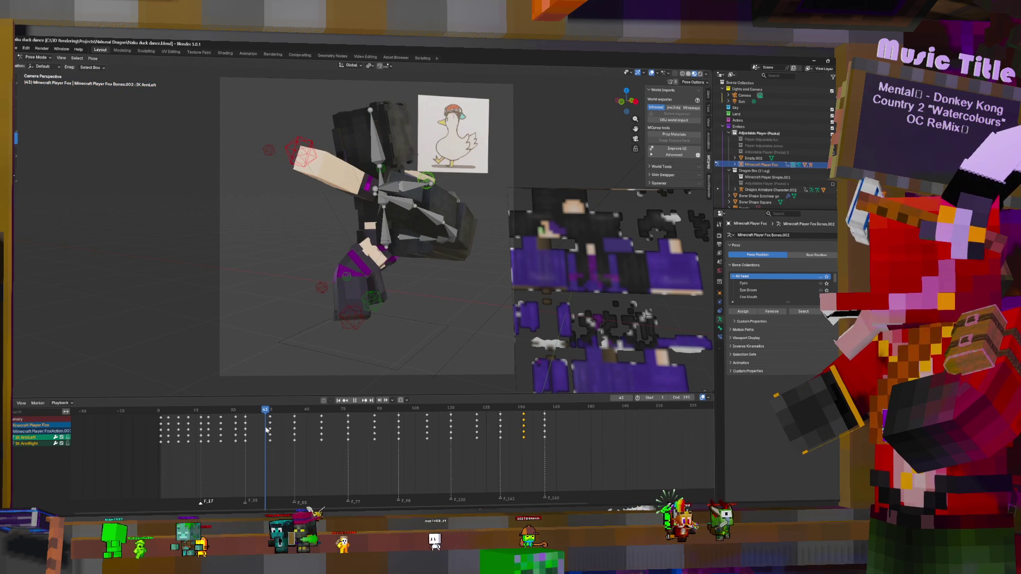
key("space")
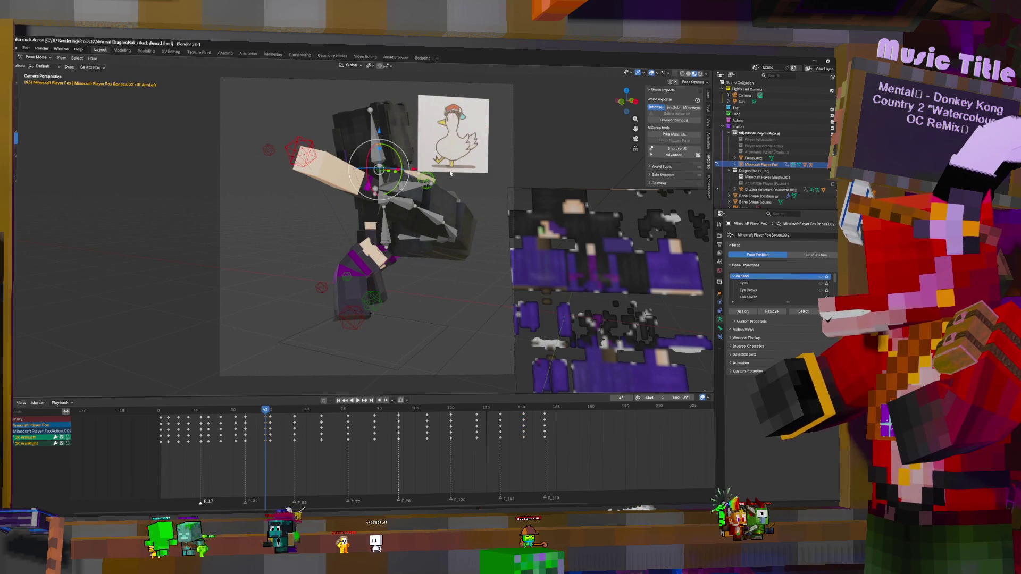
left_click(275, 427)
key("i")
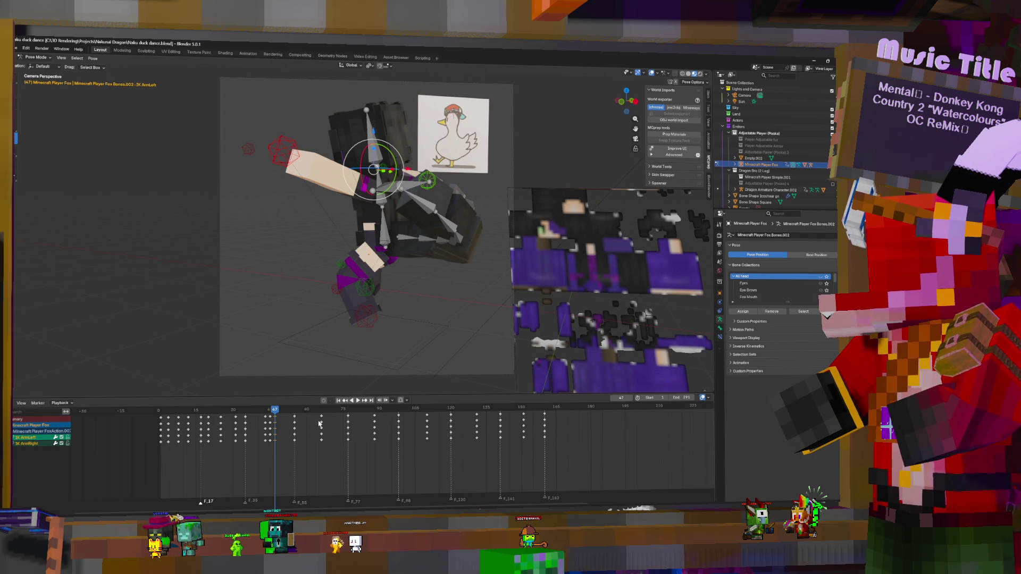
- Play back from frame 65 and key the arm pose at frame 63
left_click(320, 424)
key("space")
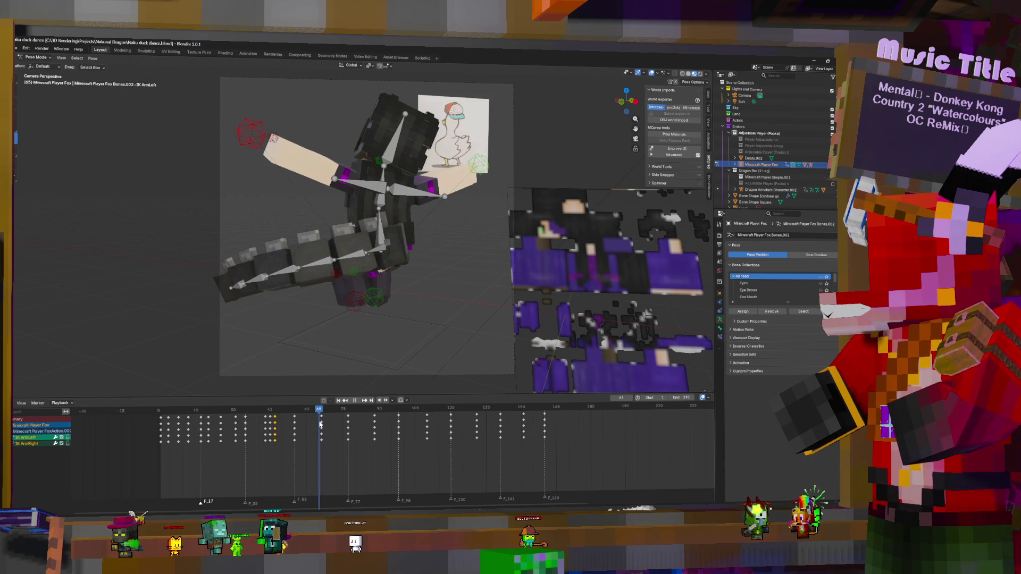
left_click_drag(319, 424, 315, 424)
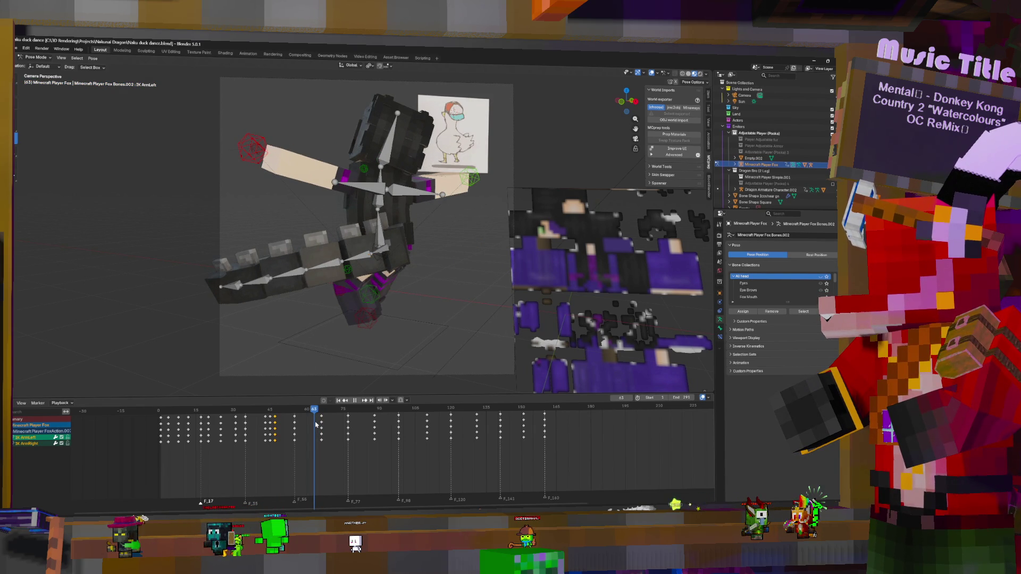
key("space")
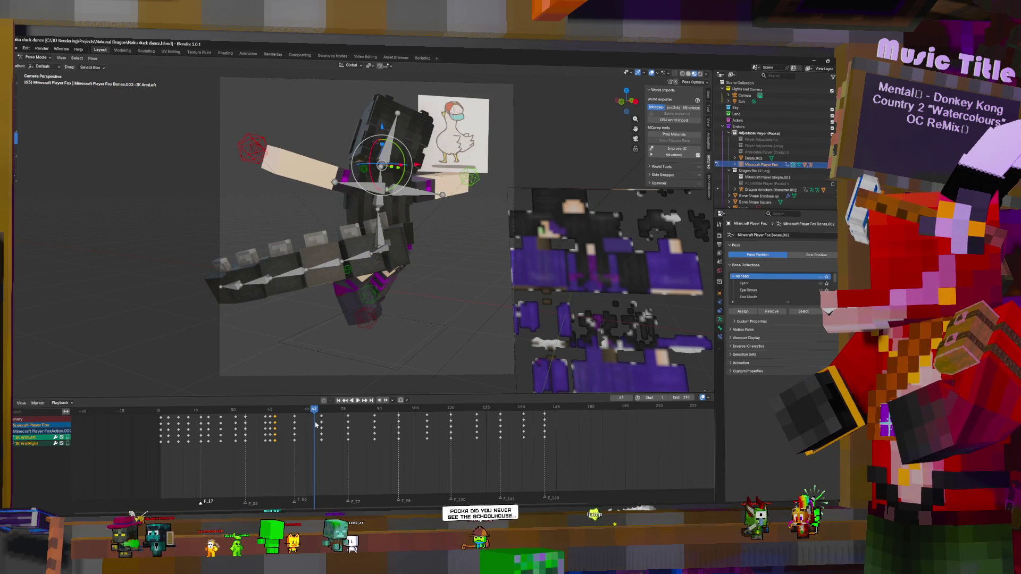
key("i")
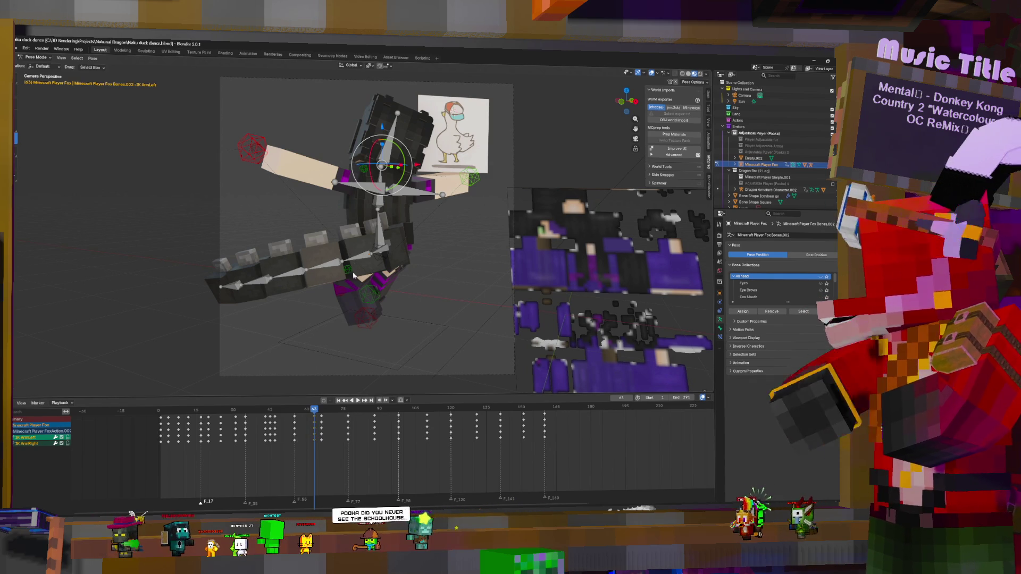
- Scrub and play through frames 69 to 107 to check the motion
left_click(329, 420)
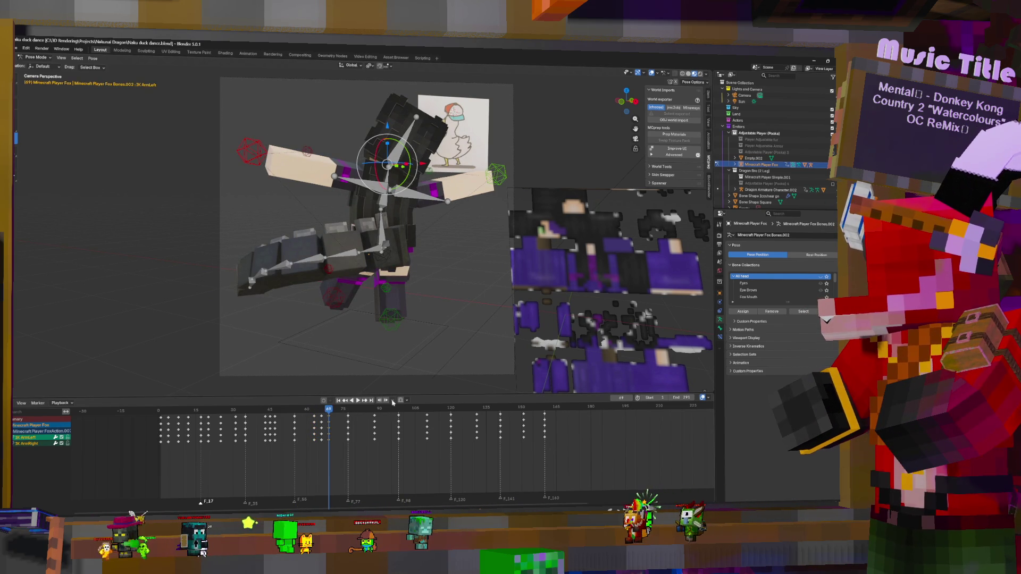
left_click(370, 418)
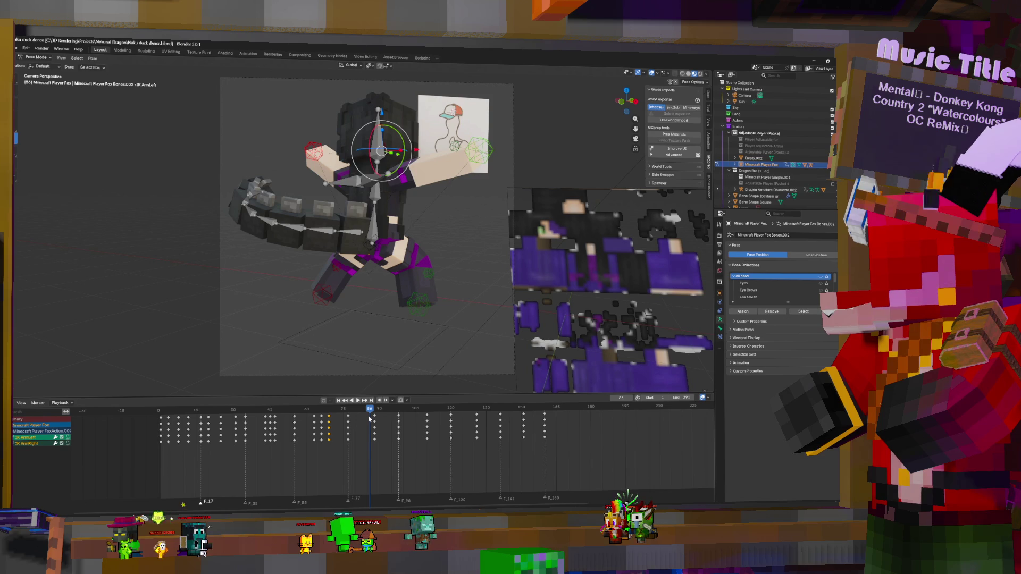
key("Left")
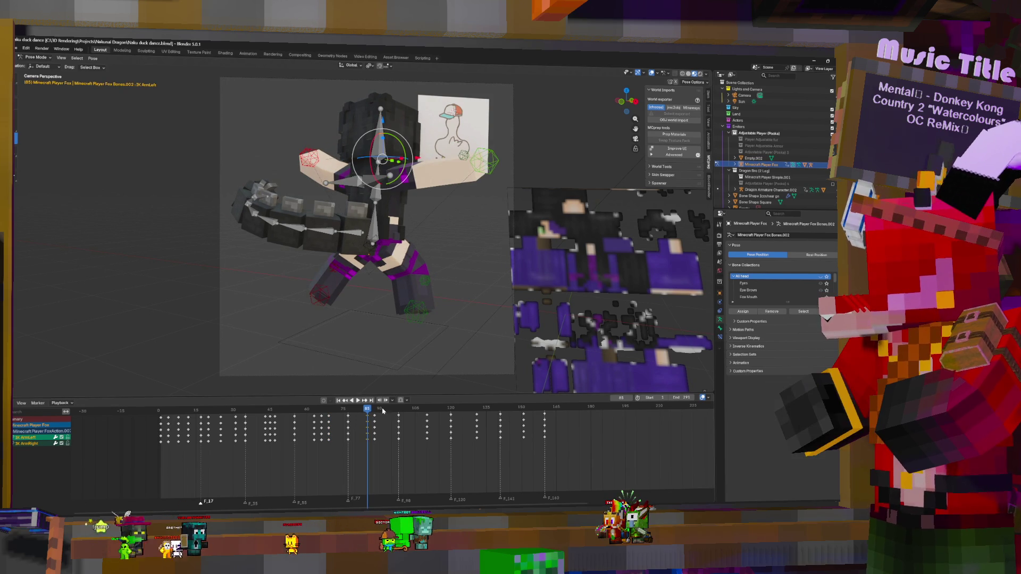
key("space")
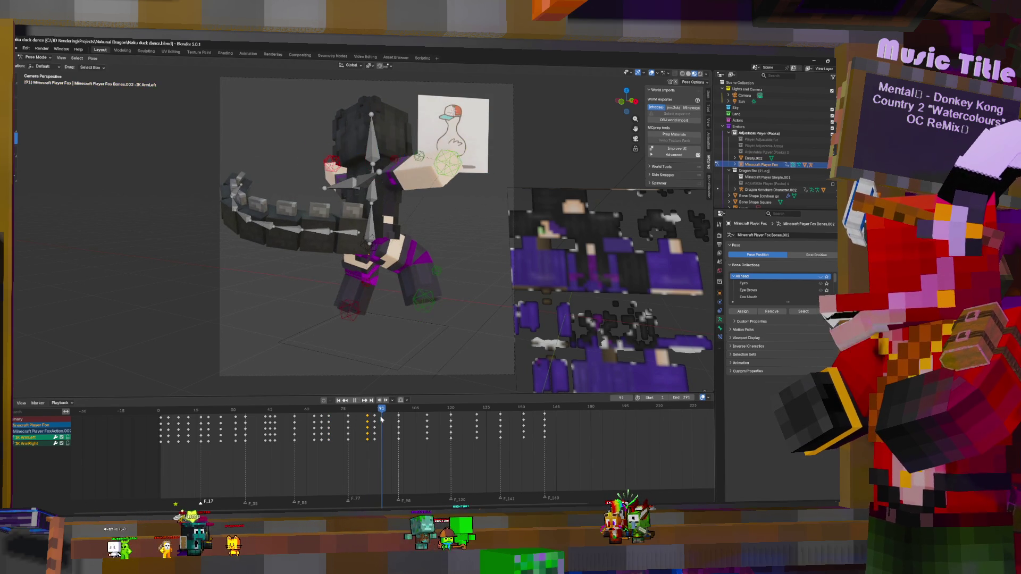
left_click(418, 418)
left_click(419, 419)
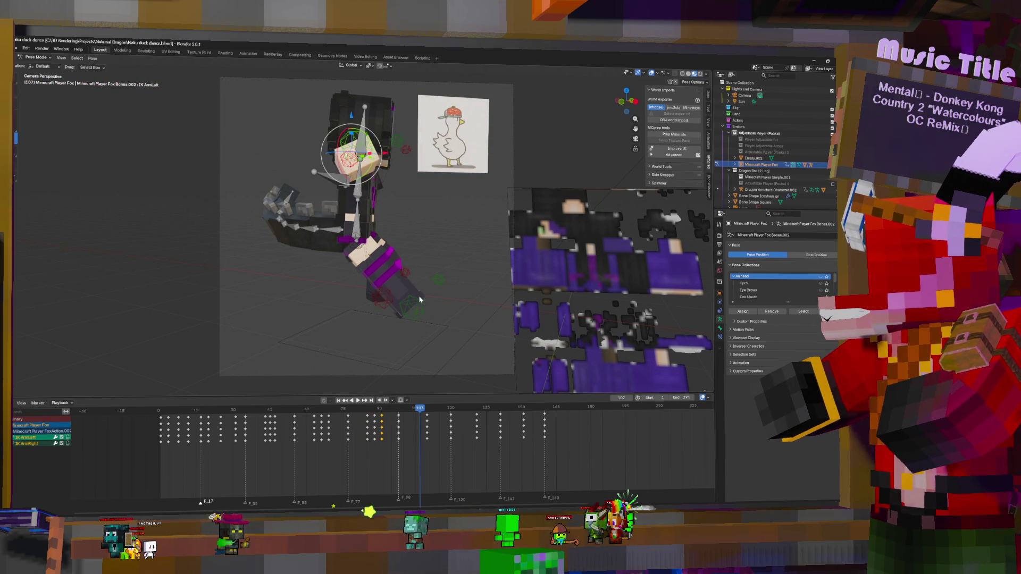
- Key the arm pose at frame 154, then select the keys at frame 45
left_click(432, 420)
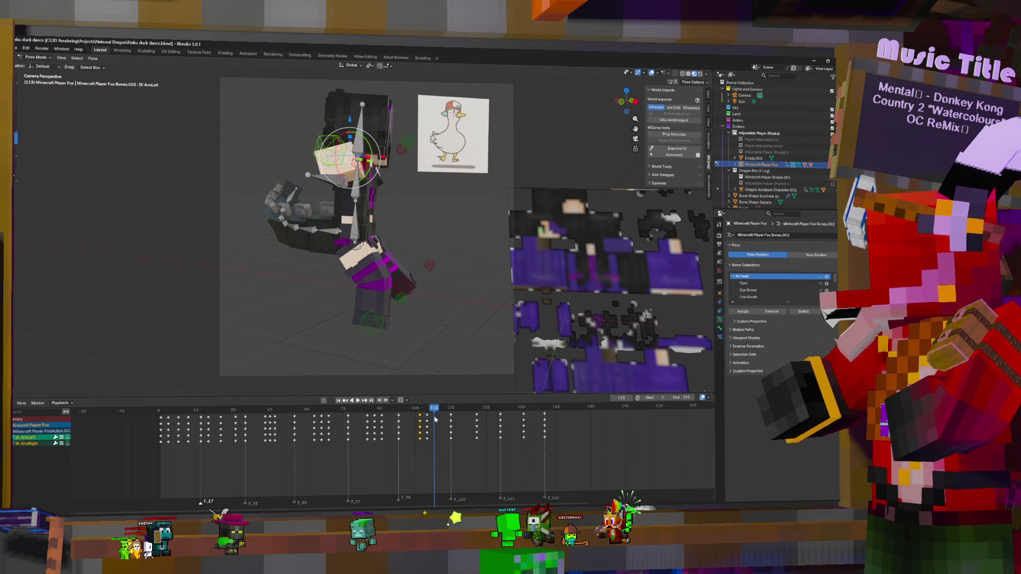
left_click(469, 418)
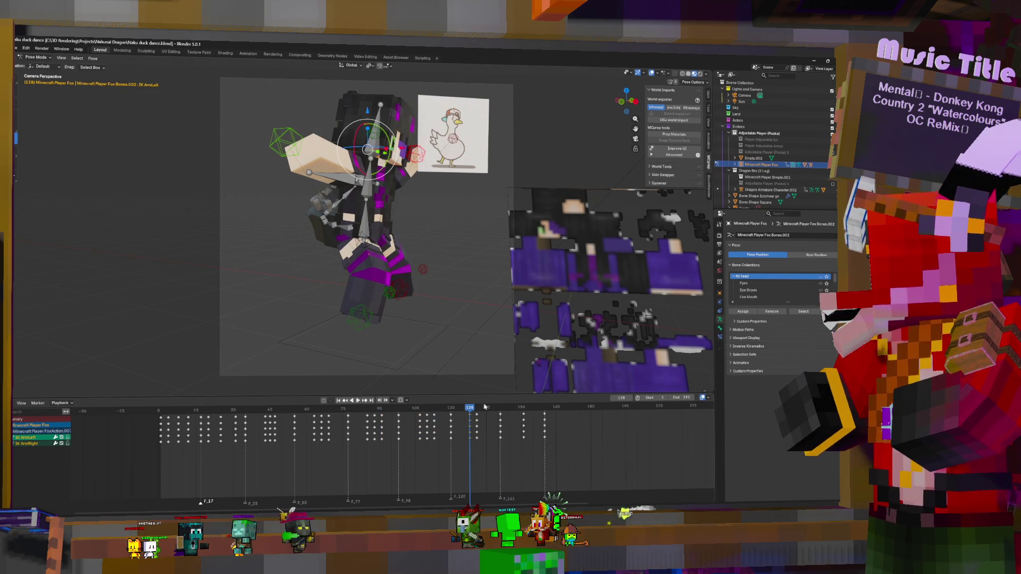
left_click(483, 414)
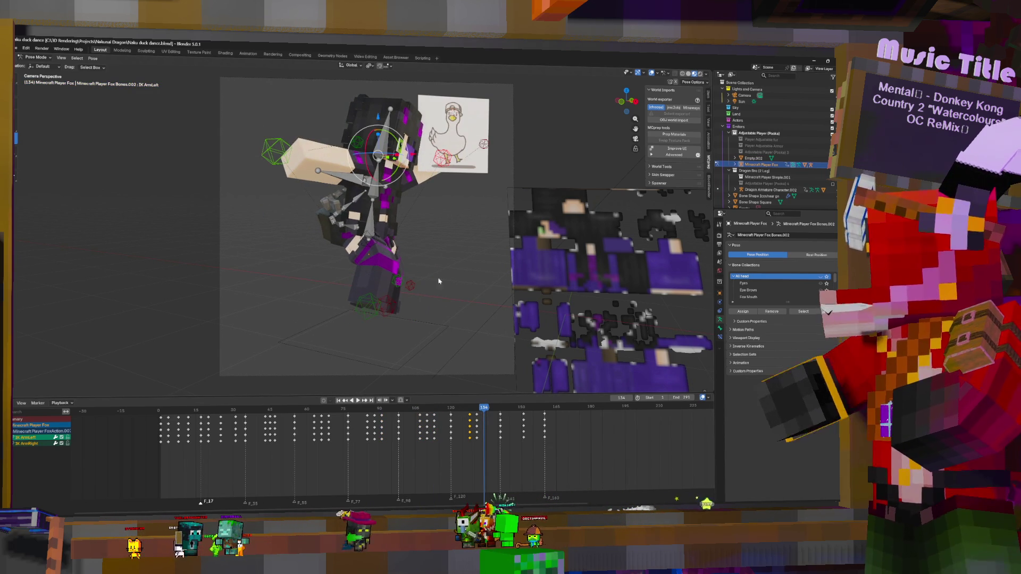
left_click(517, 419)
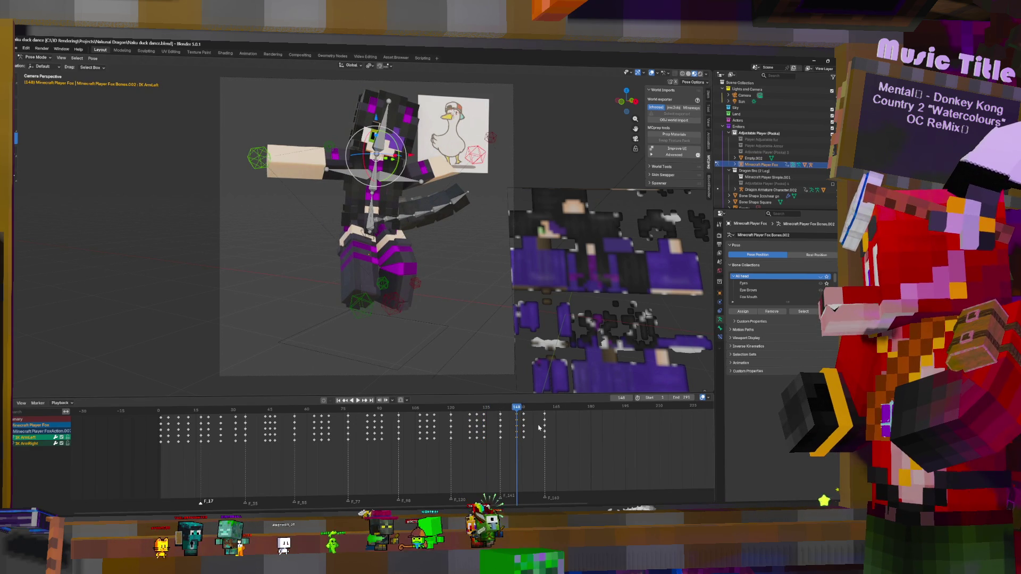
left_click(530, 419)
key("i")
left_click(505, 421)
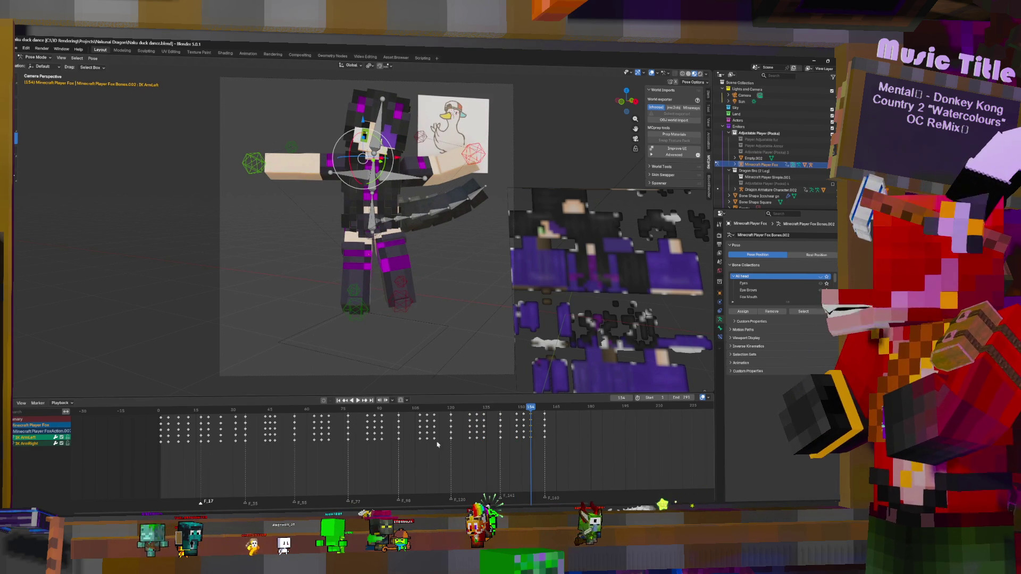
left_click(271, 421)
left_click(275, 421)
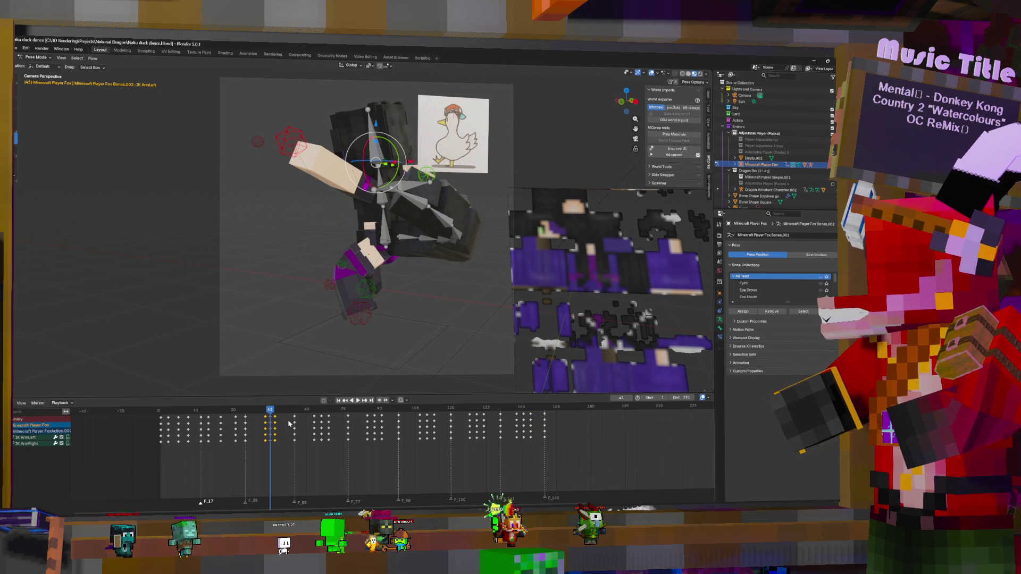
- Confirm the first key stretch, review playback, and rescale the keys at frame 66
left_click(331, 423)
key("space")
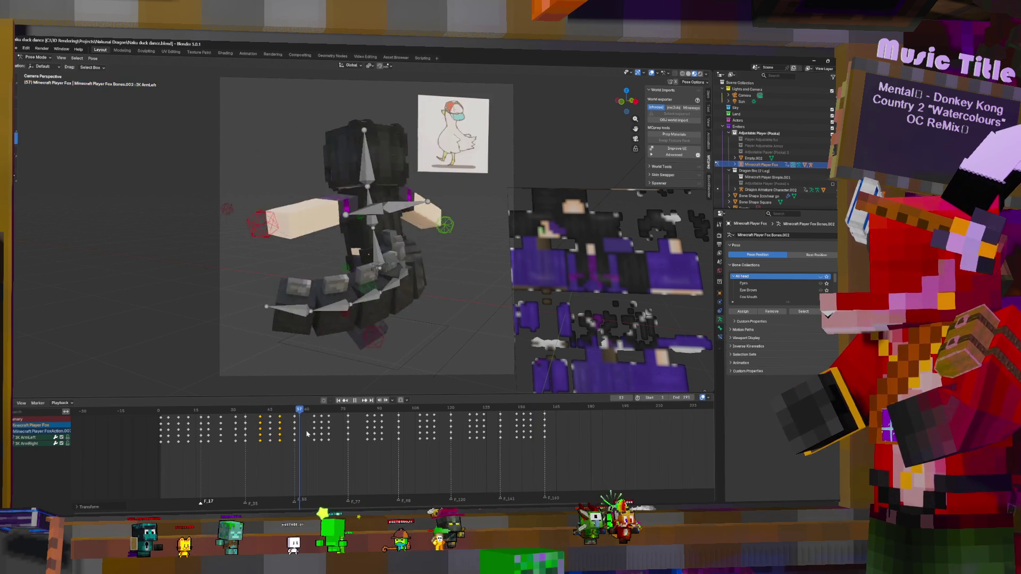
key("space")
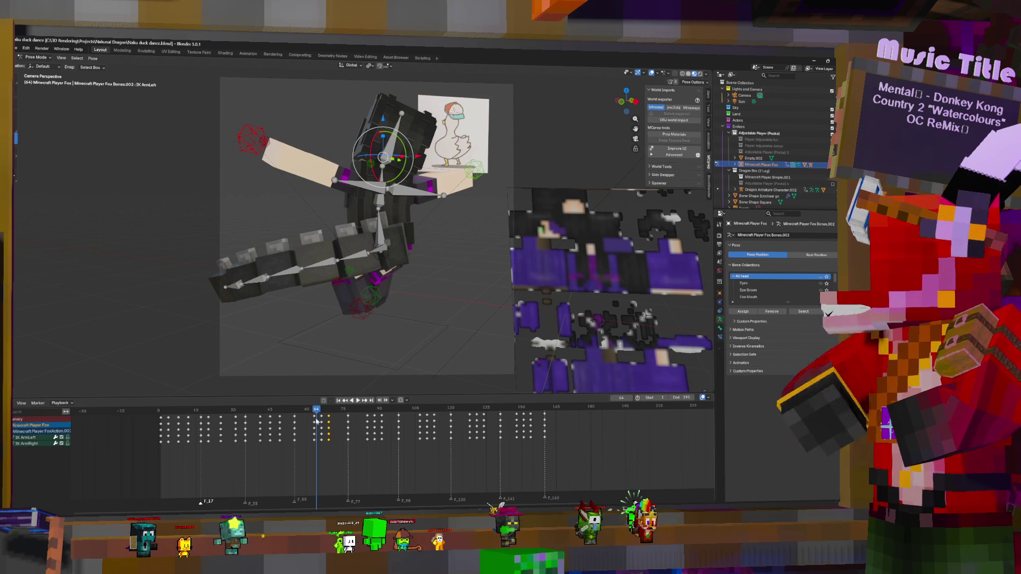
key("Right")
key("Right")
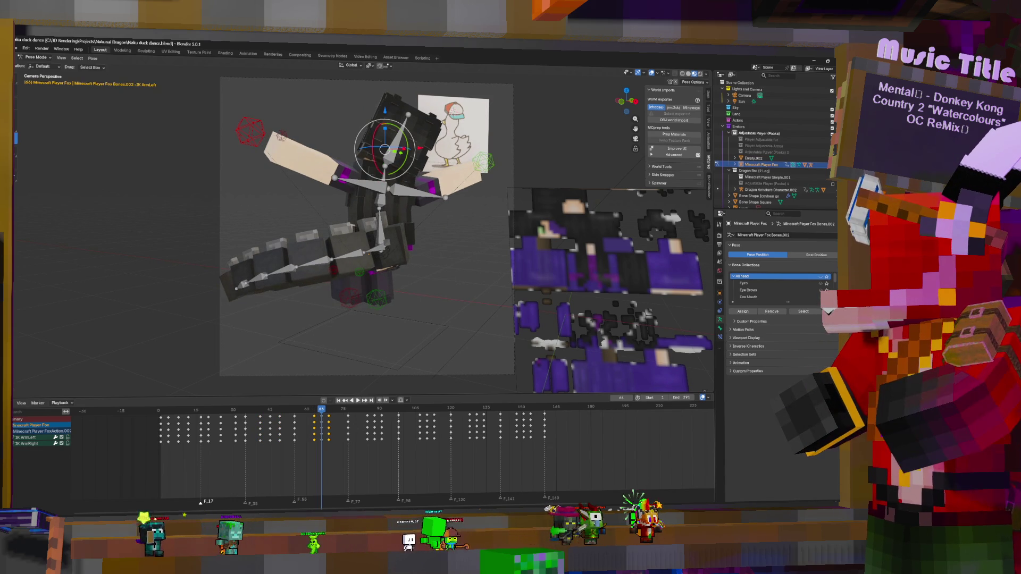
key("s")
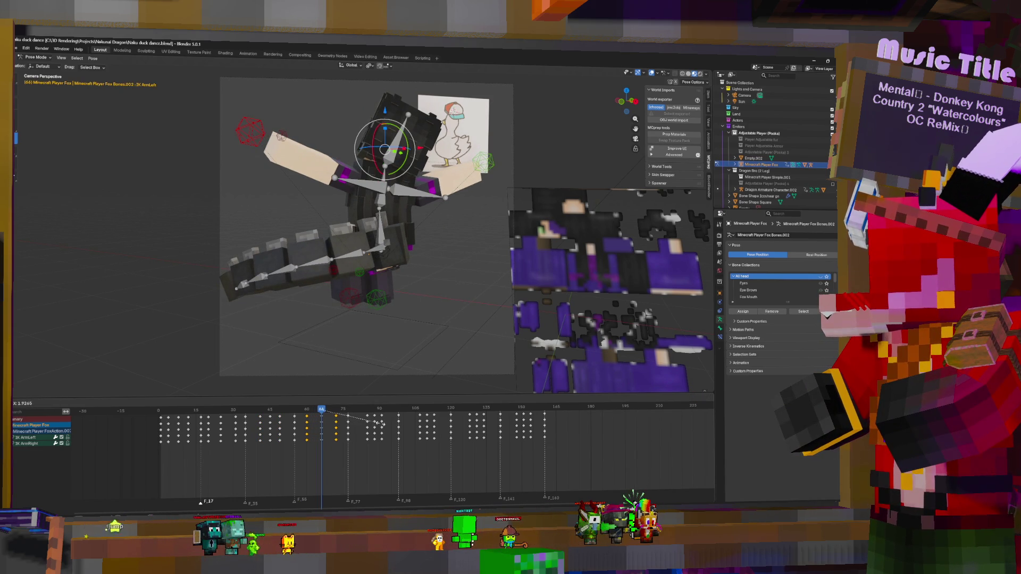
left_click(367, 424)
- Stretch the selected keys in time again from frames 88 and 110
left_click(375, 420)
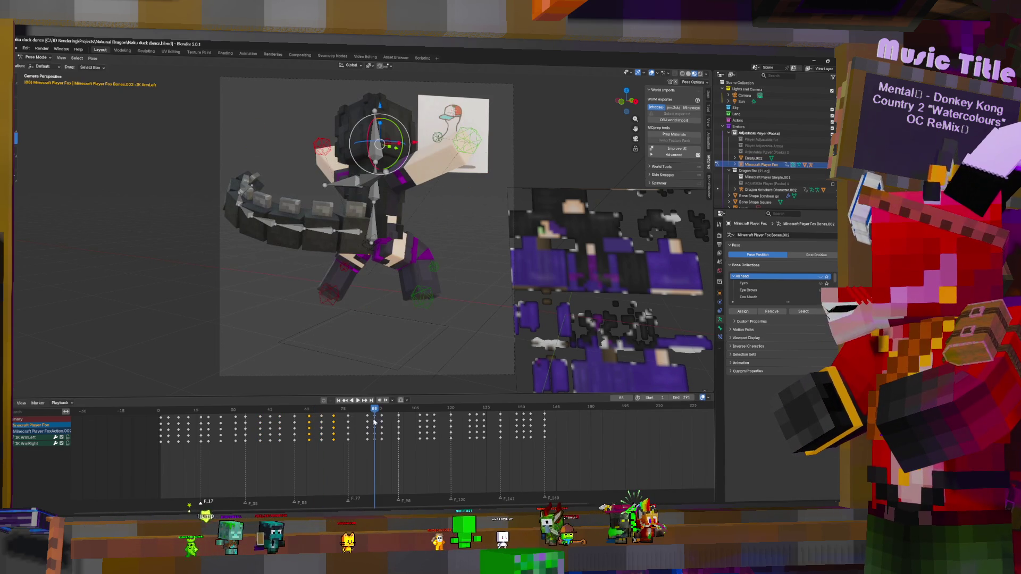
key("s")
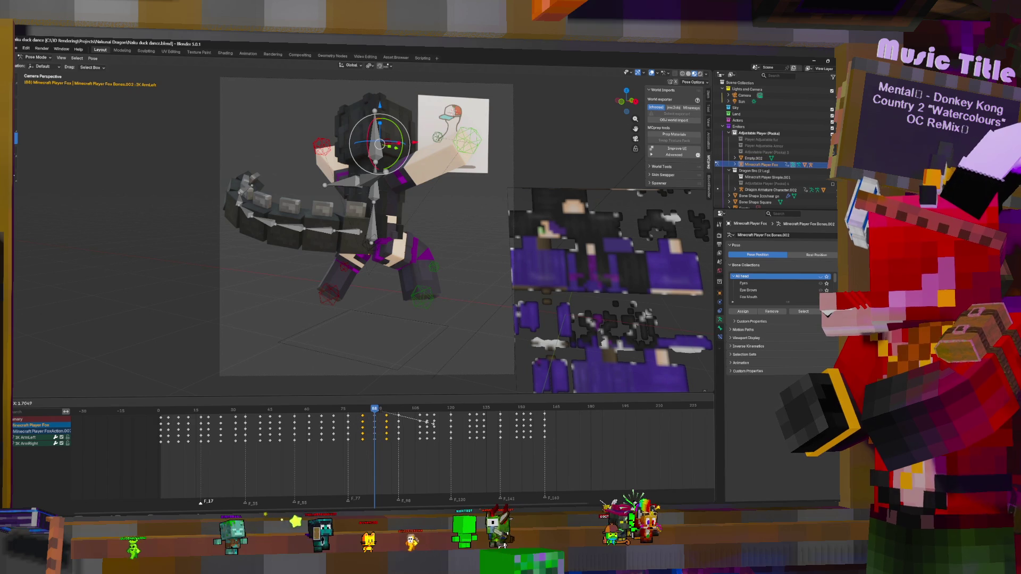
left_click(431, 423)
left_click(426, 420)
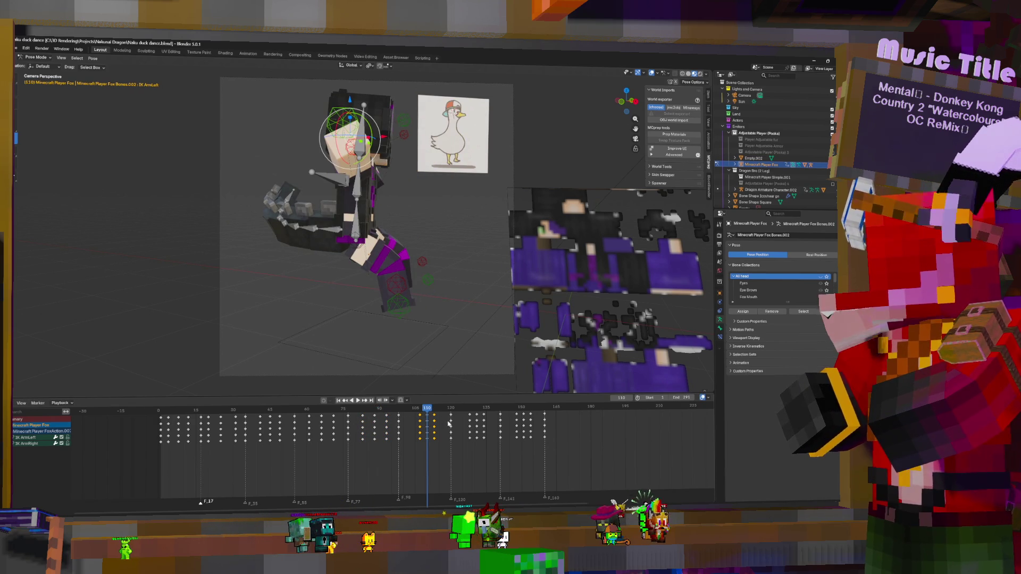
key("s")
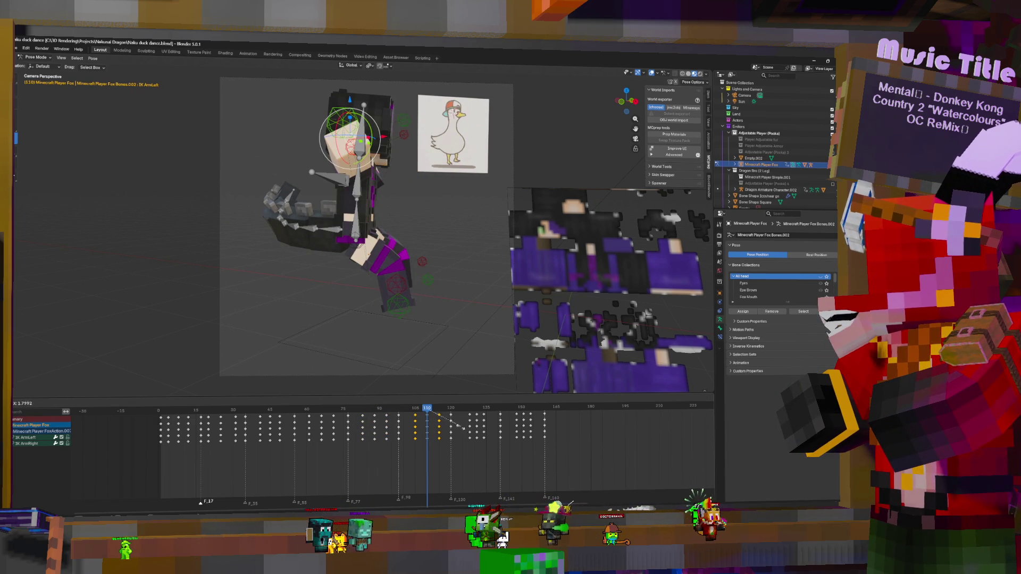
left_click(464, 428)
- Stretch the keys at frame 131, then the frame-151 keys by about 1.72
left_click(469, 417)
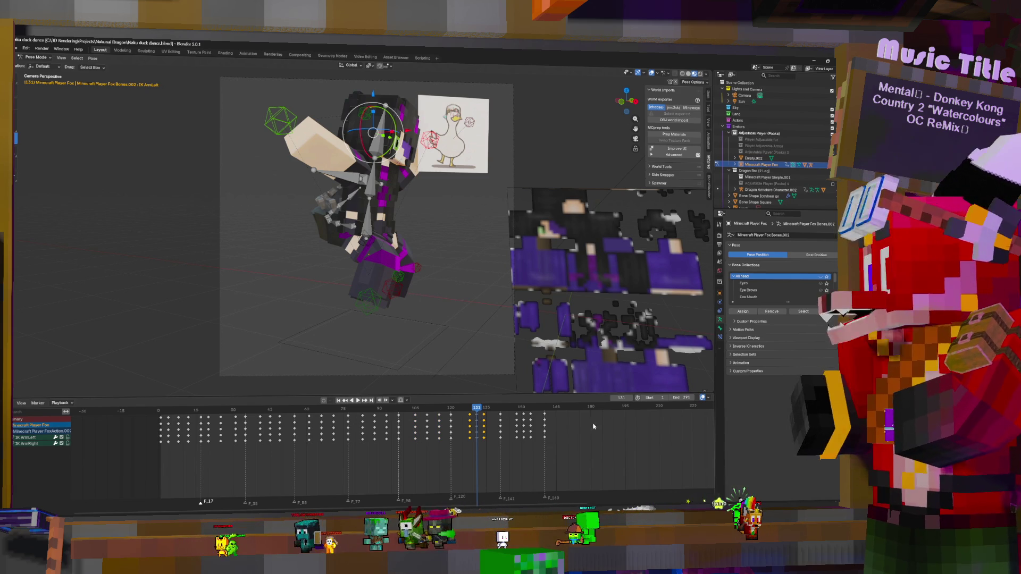
key("s")
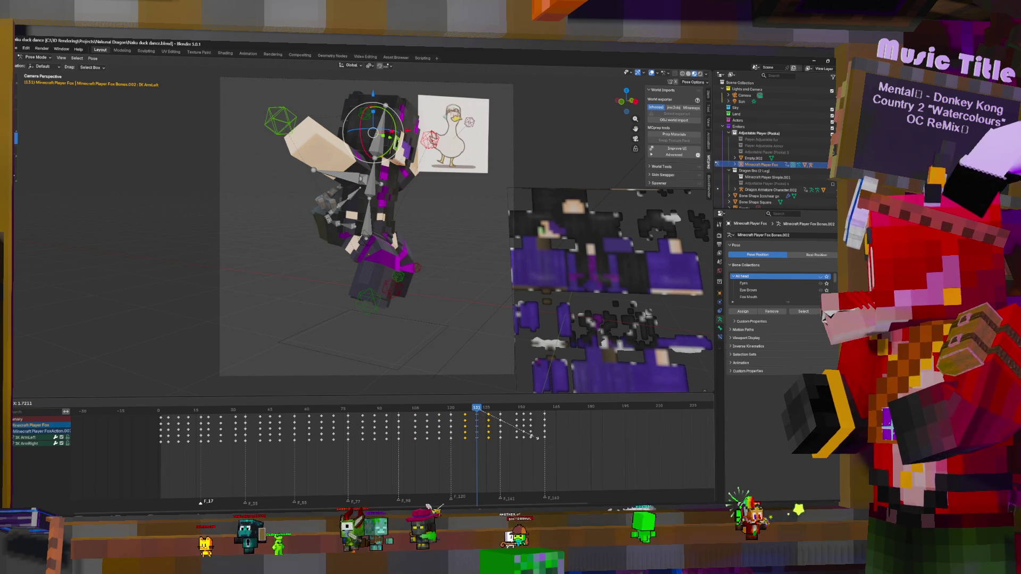
left_click(537, 437)
left_click(530, 418)
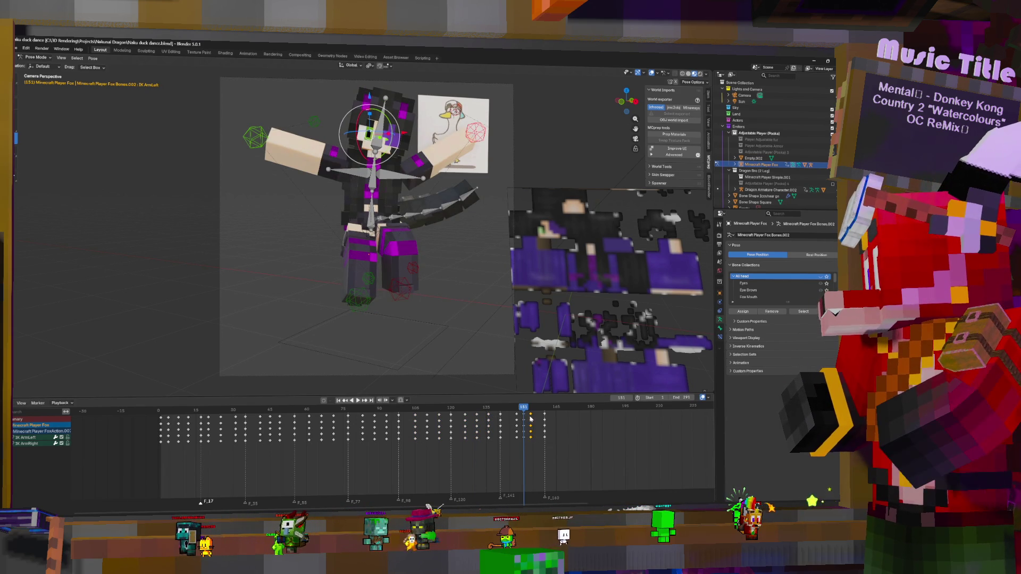
key("s")
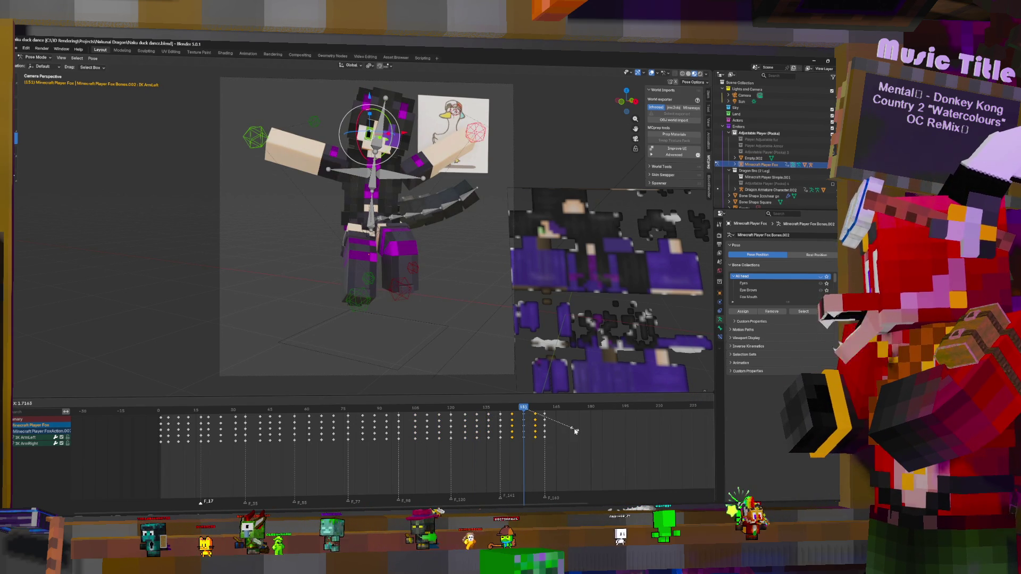
left_click(575, 431)
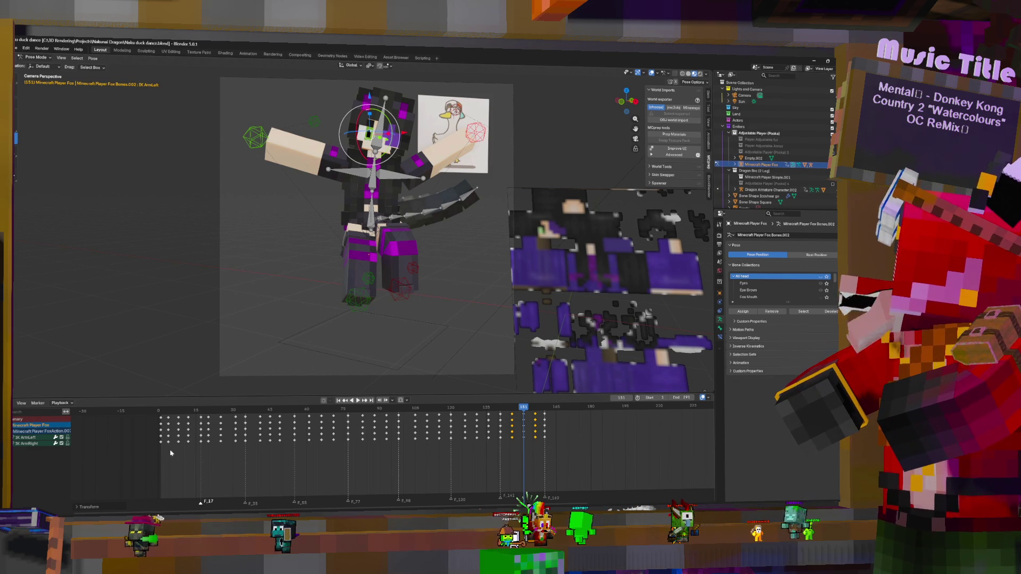
- Play the dance from the start, stop it, and replay to review the timing
key("shift+Left")
key("space")
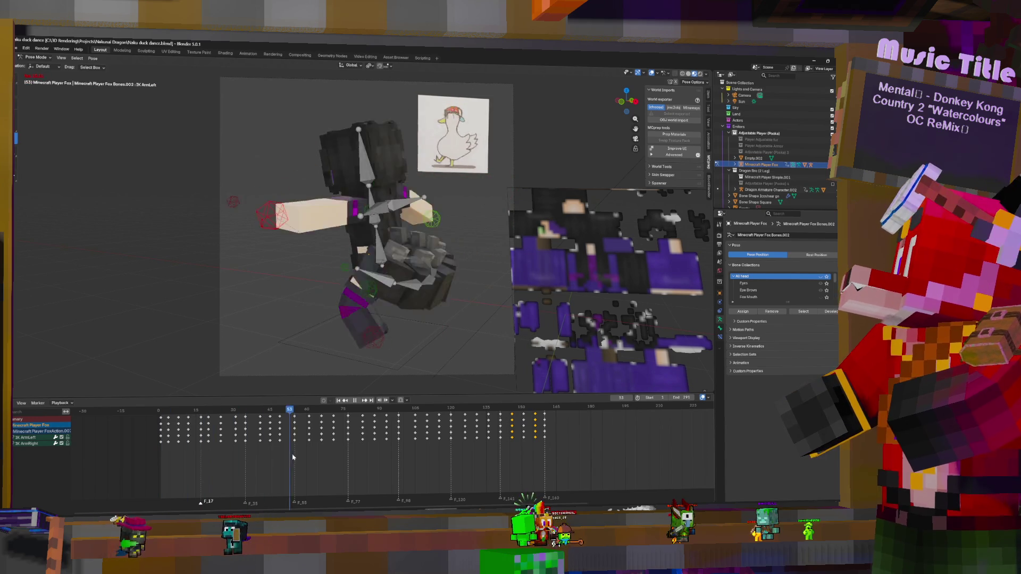
key("space")
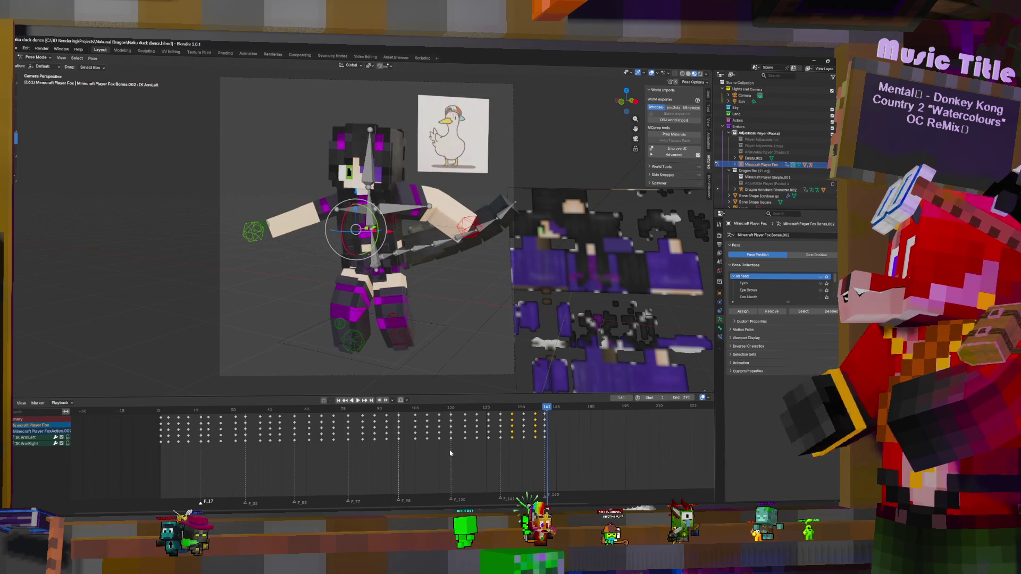
key("shift+Left")
key("space")
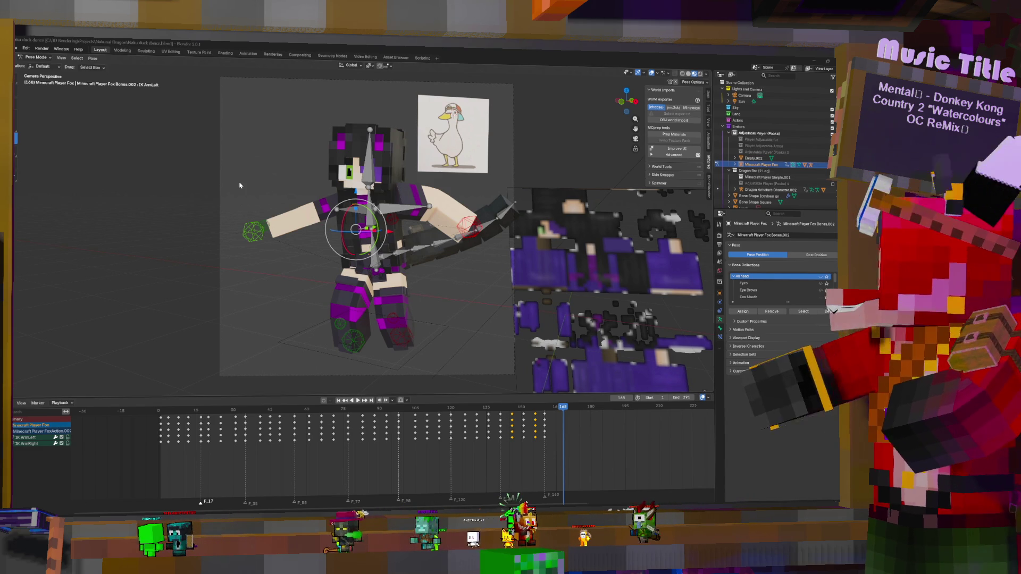
left_click(158, 410)
key("space")
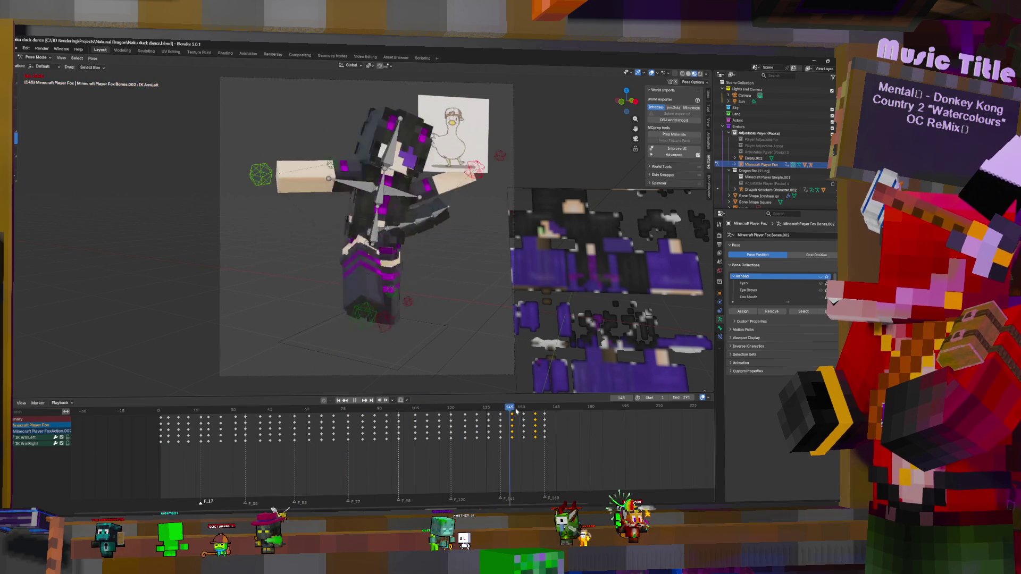
key("space")
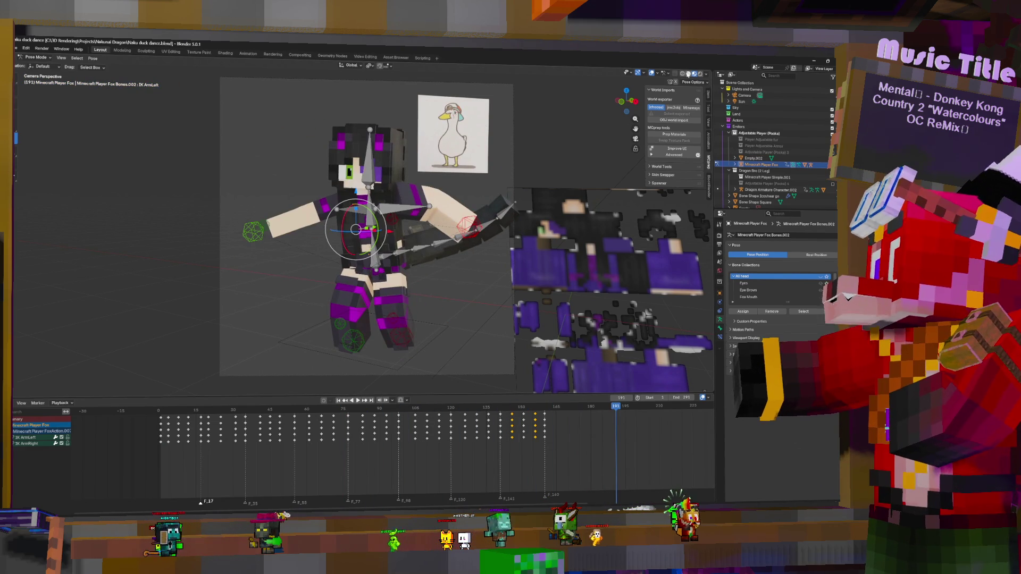
- Switch the viewport to Solid shading and replay the dance from the start
left_click(688, 74)
key("shift+Left")
key("space")
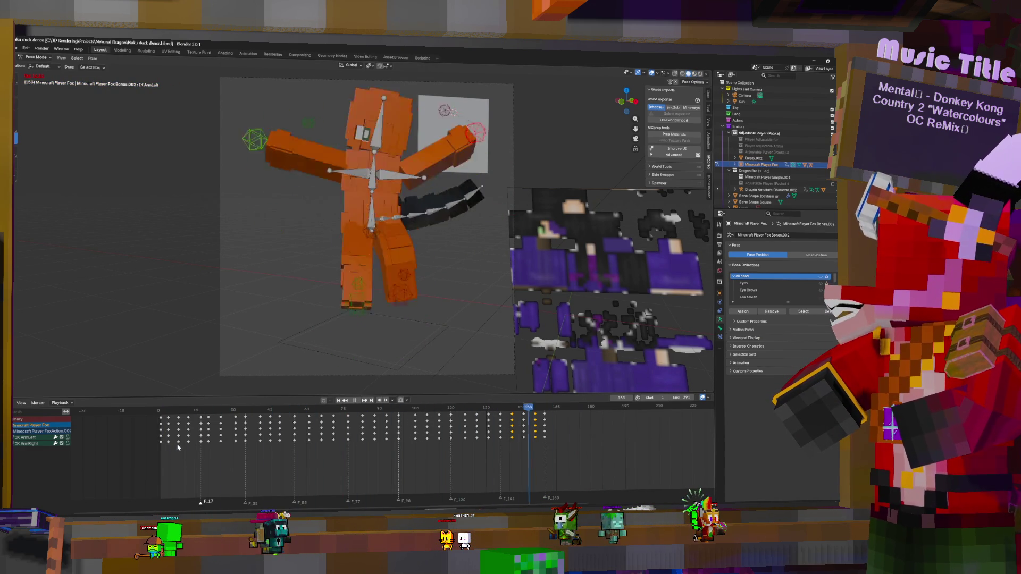
- Restart and stop the dance playback several times to compare it with the goose reference
key("space")
key("shift+Left")
key("space")
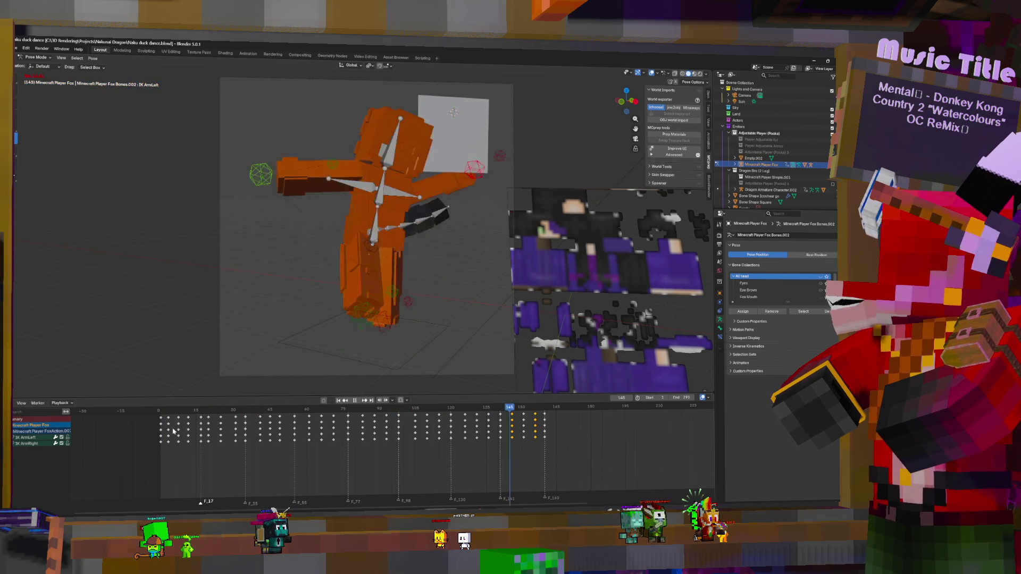
key("space")
key("shift+Left")
key("space")
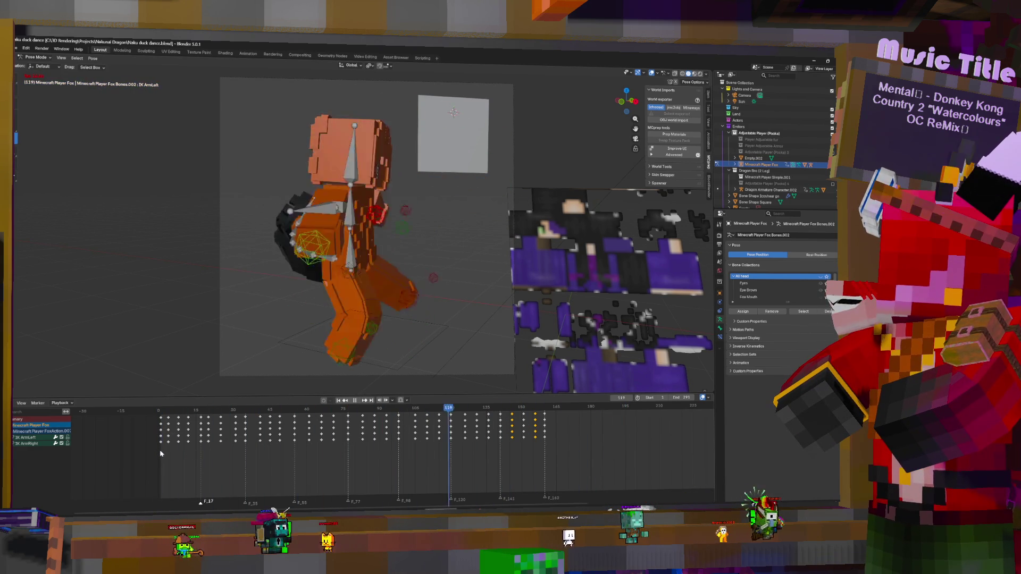
key("shift+Left")
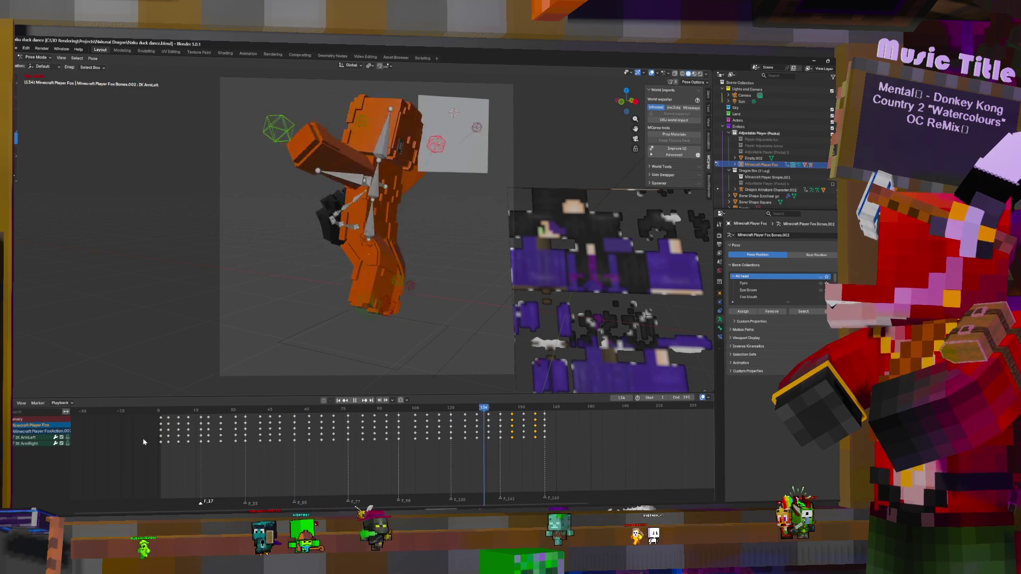
key("space")
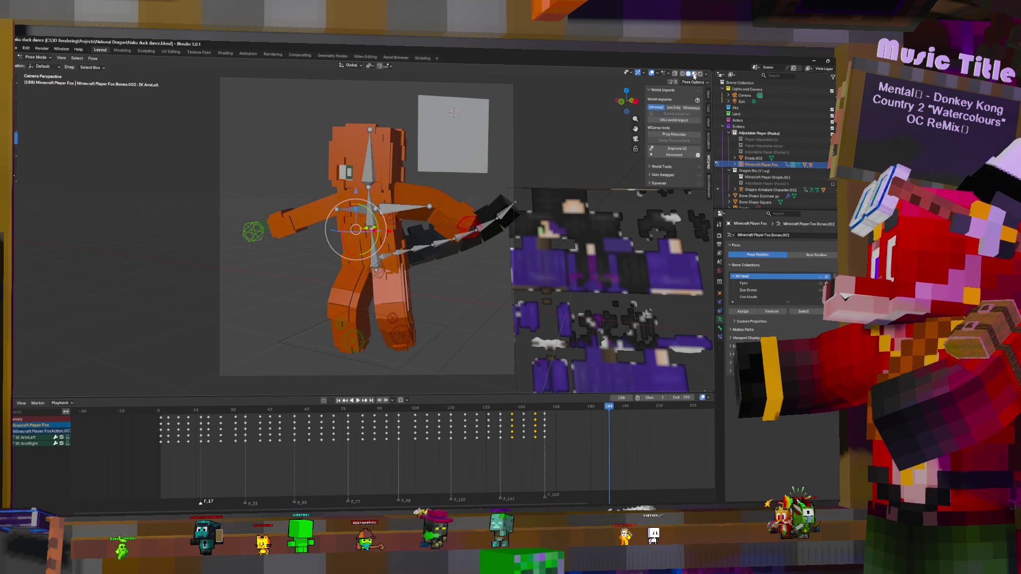
key("shift+Left")
key("space")
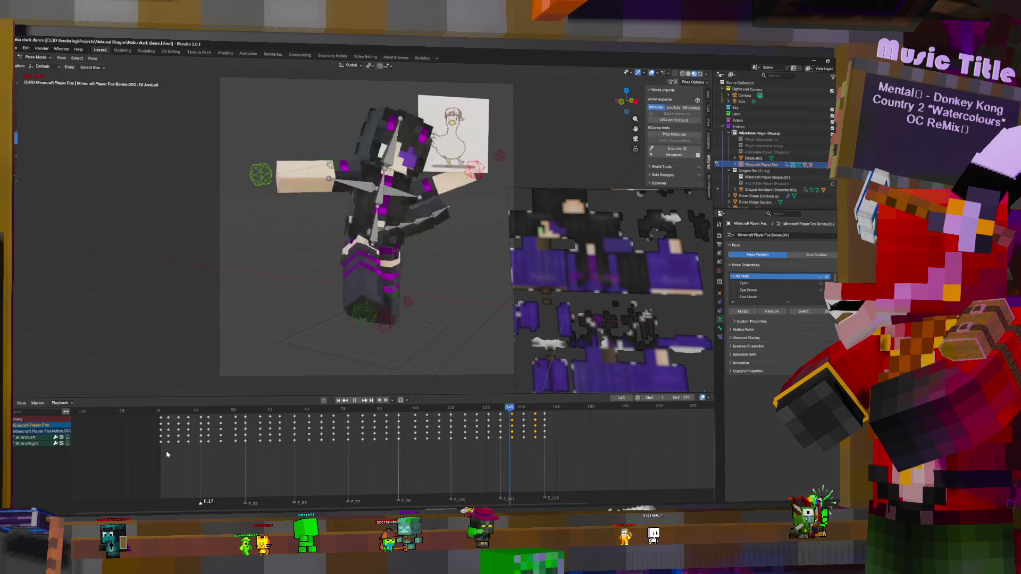
- Stop playback, select the Body bone and check the pose around frames 160–166
key("space")
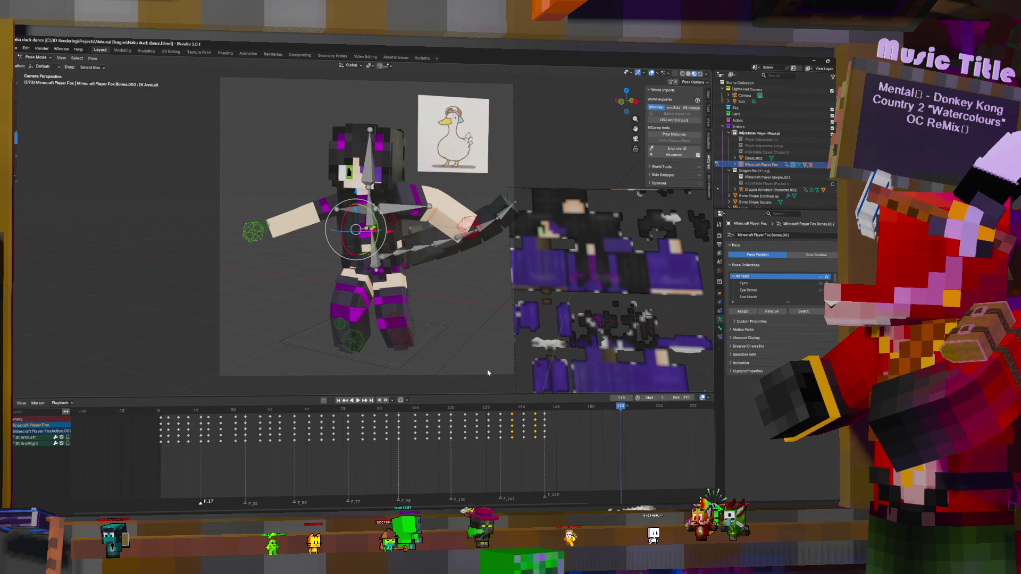
left_click(376, 252)
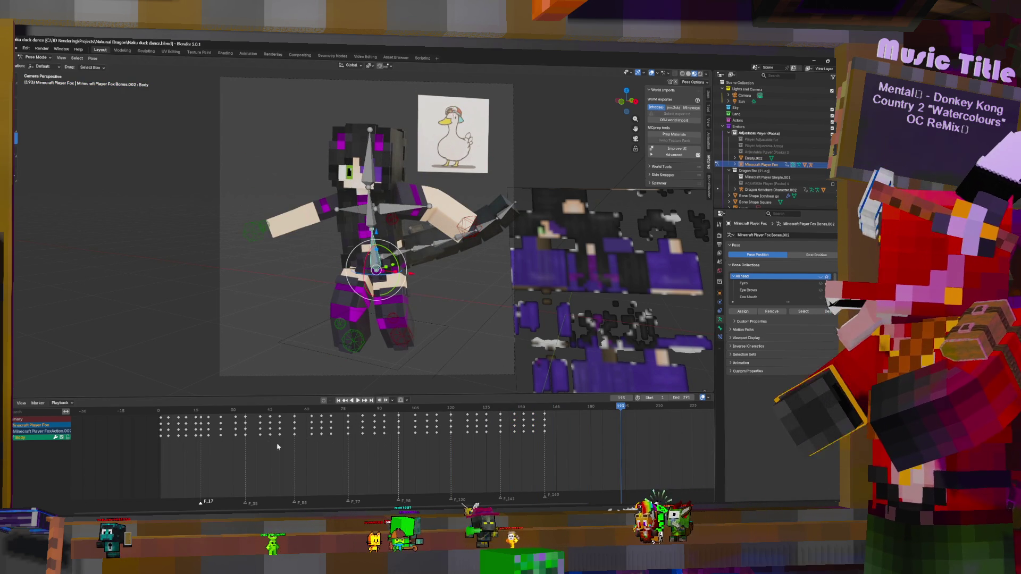
left_click_drag(169, 437, 544, 435)
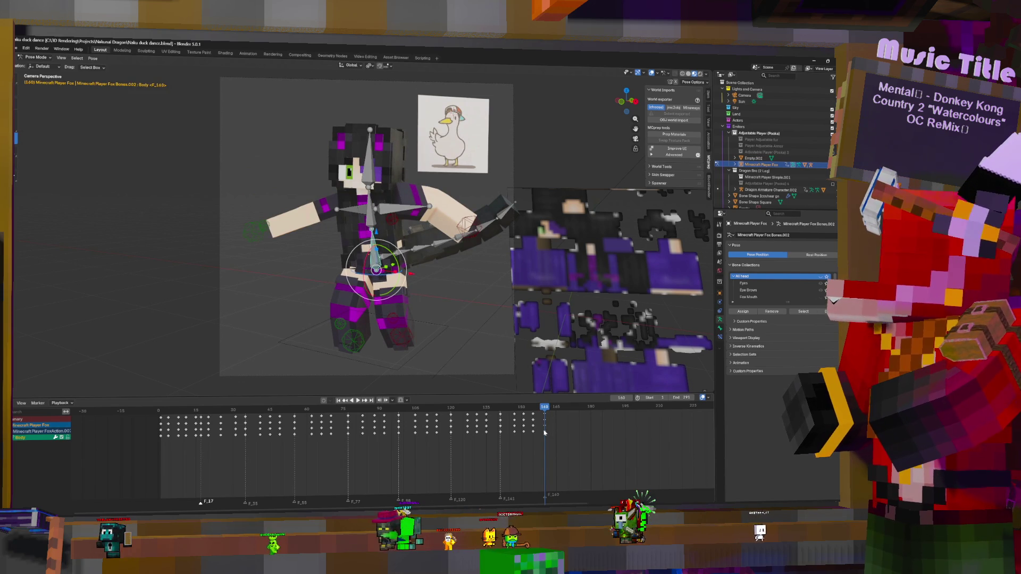
scroll(542, 447, "down", 3, "ctrl")
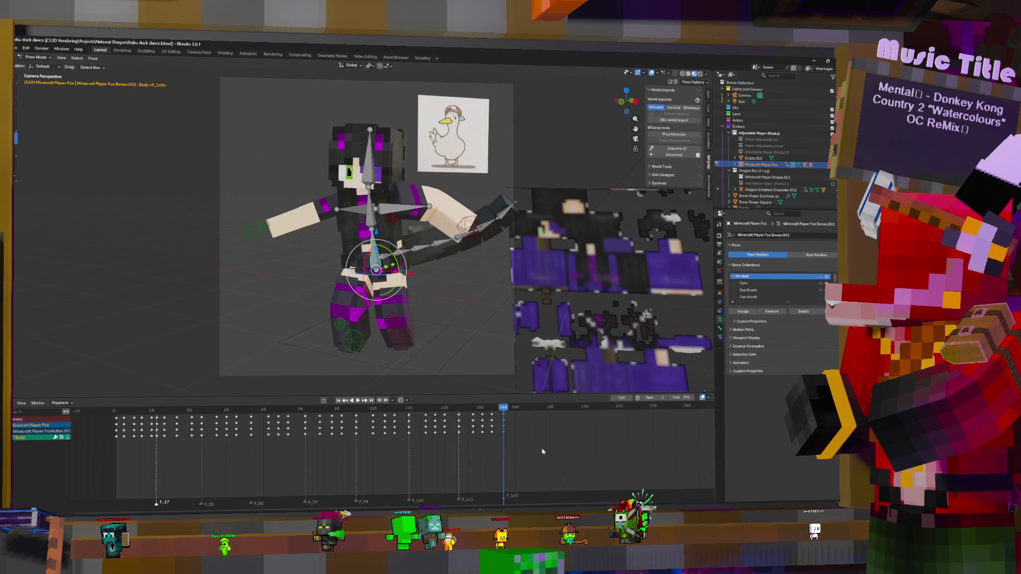
key("shift+ctrl+space")
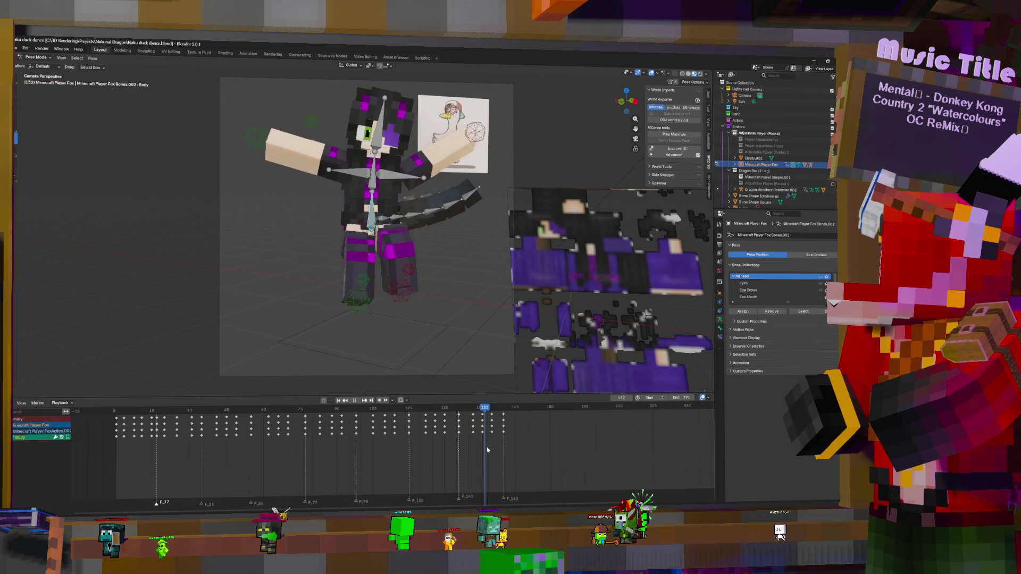
mouse_move(494, 449)
left_mouse_down()
mouse_move(517, 448)
mouse_move(487, 441)
mouse_move(505, 430)
left_mouse_up()
- Select the IK Hip control and key it at frame 144
left_click(385, 270)
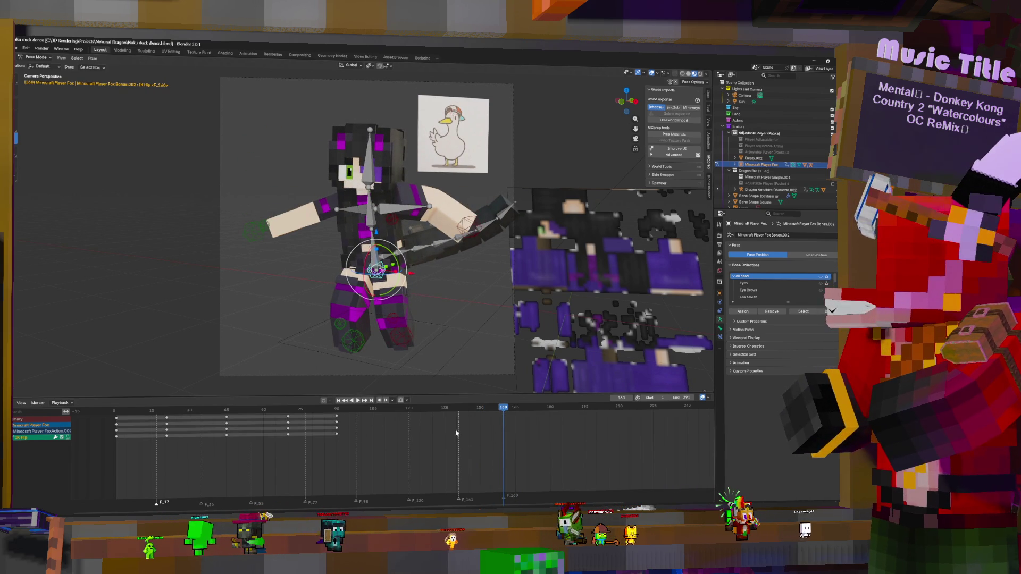
left_click_drag(505, 426, 477, 428)
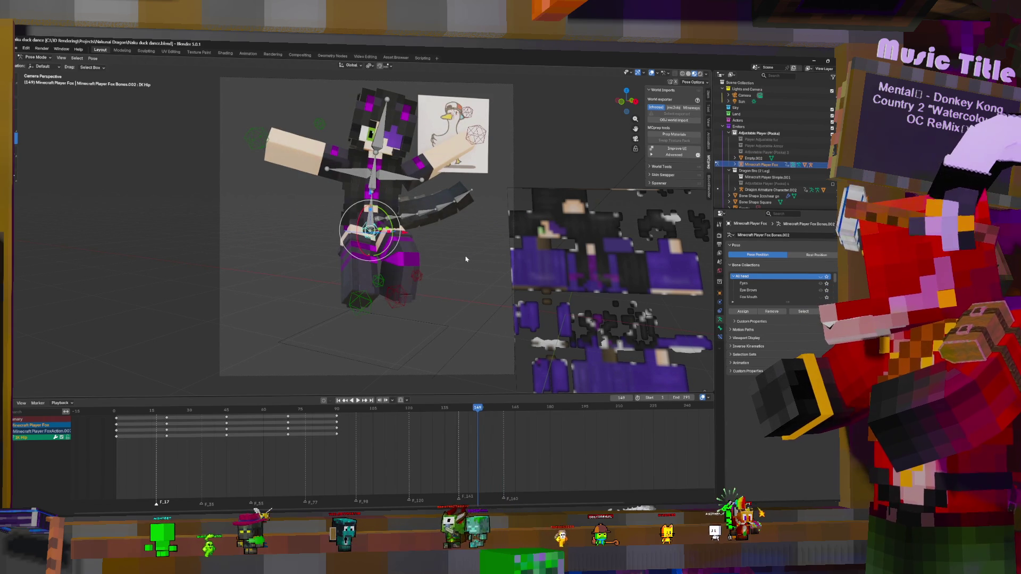
key("Left")
key("Left")
key("Left")
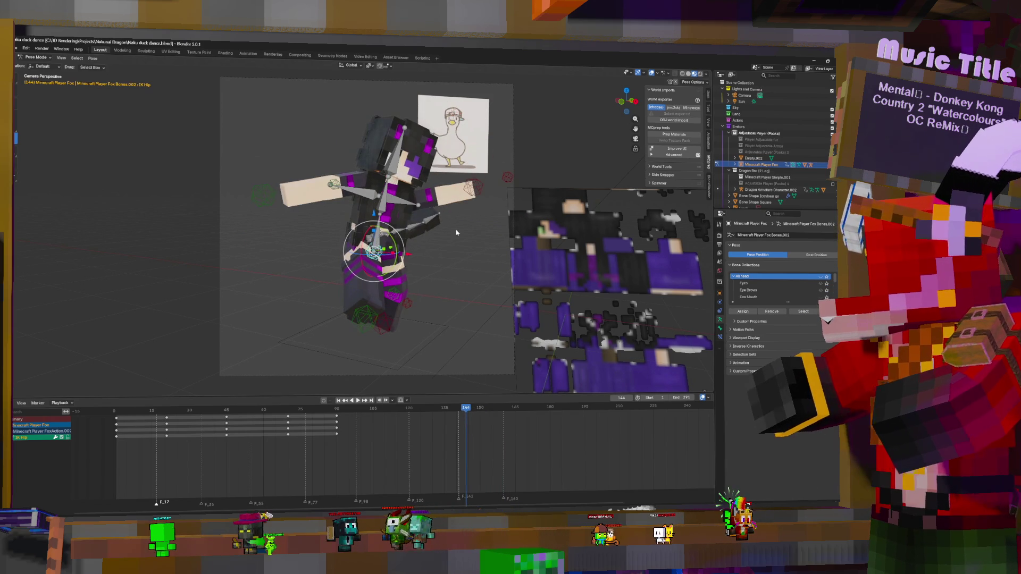
key("i")
- At frame 160, move the IK Hip sideways along X
left_click_drag(471, 435, 505, 439)
key("g")
key("x")
left_click(438, 229)
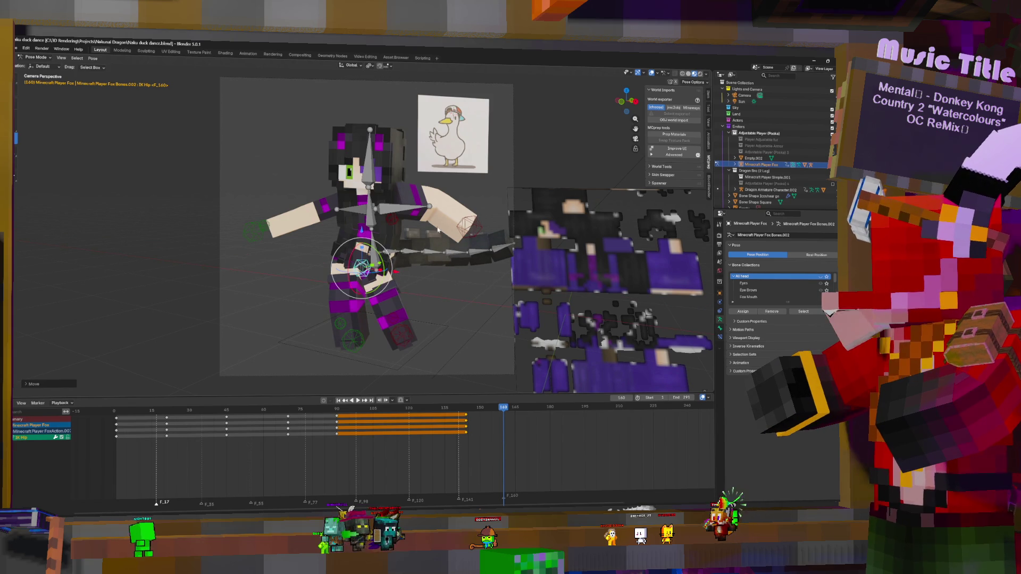
- Key the hip at frame 160 and shift both arm IK controls to the left
key("i")
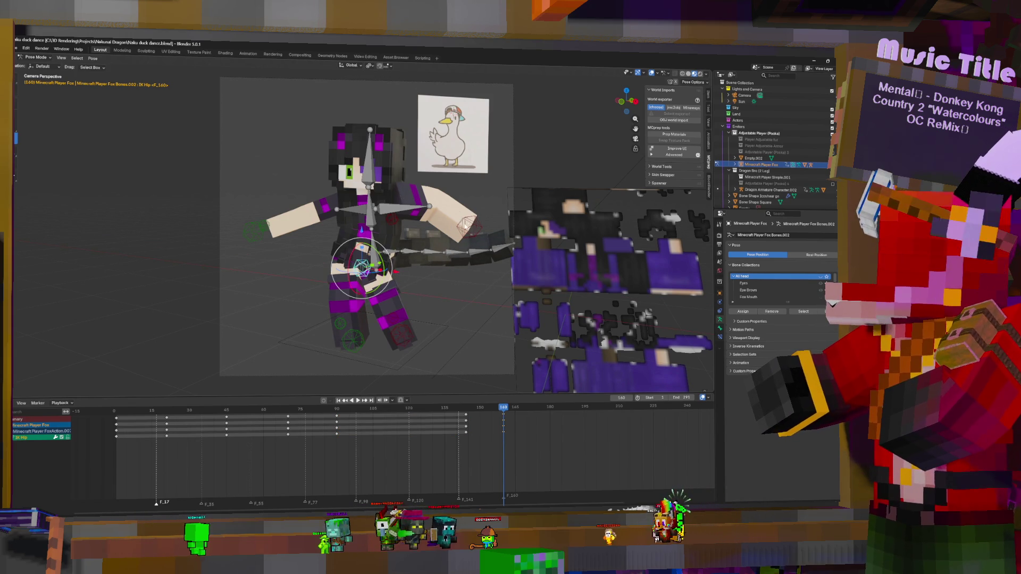
left_click(465, 226)
left_click(264, 226, "shift")
left_click(256, 233, "shift")
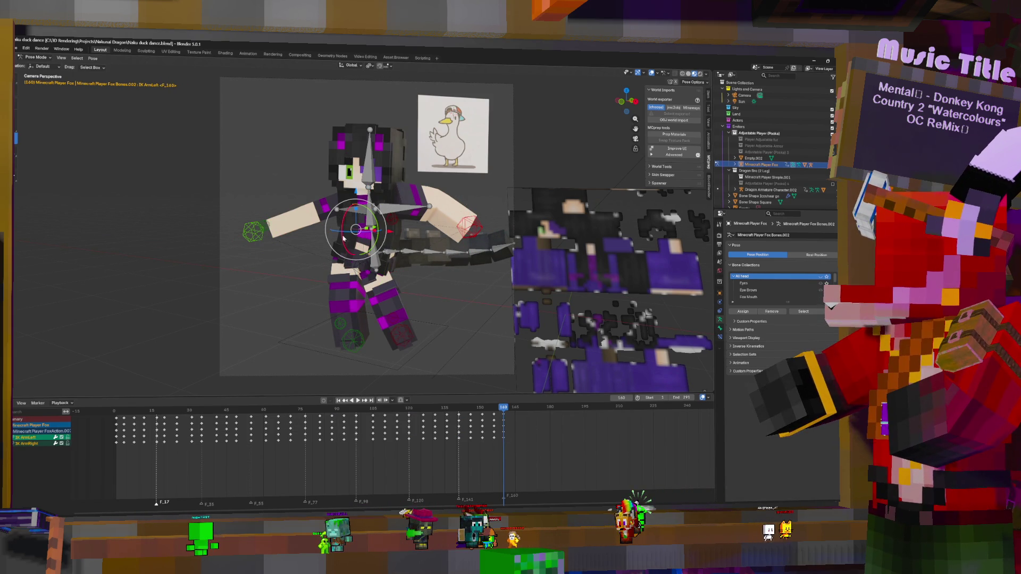
key("g")
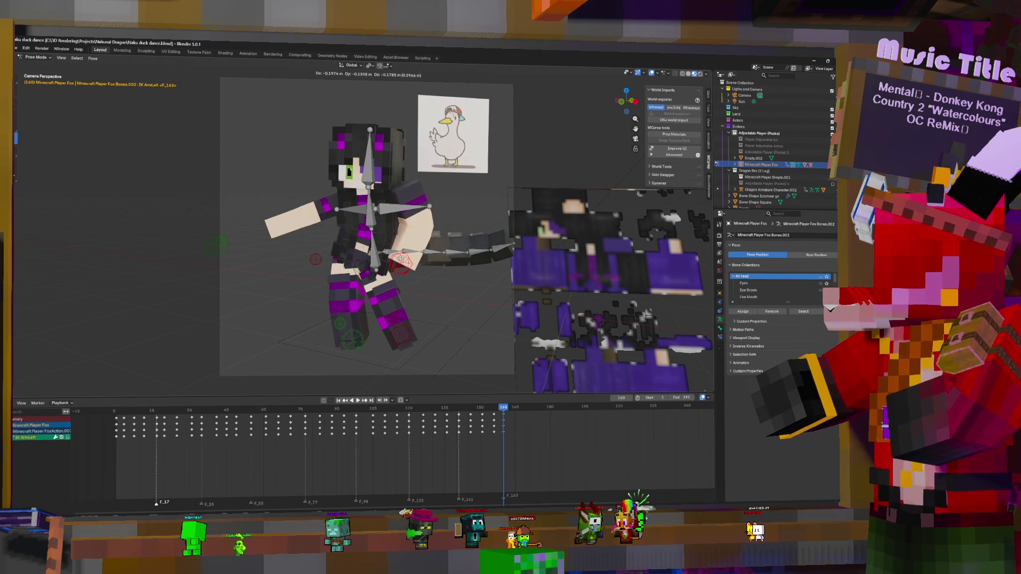
left_click(401, 257)
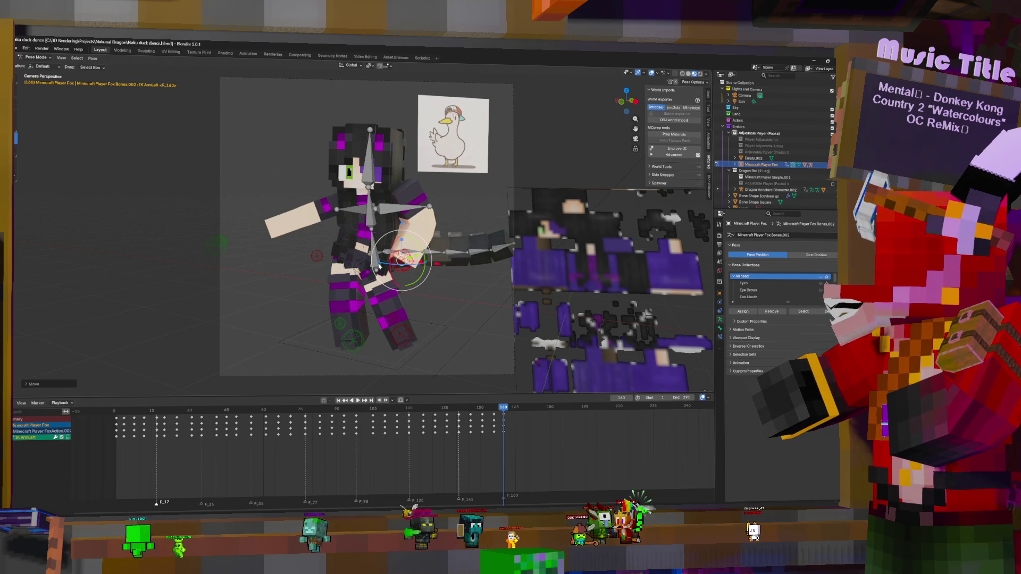
- Move the Body bone and tilt it about X by roughly 31°
left_click(377, 261)
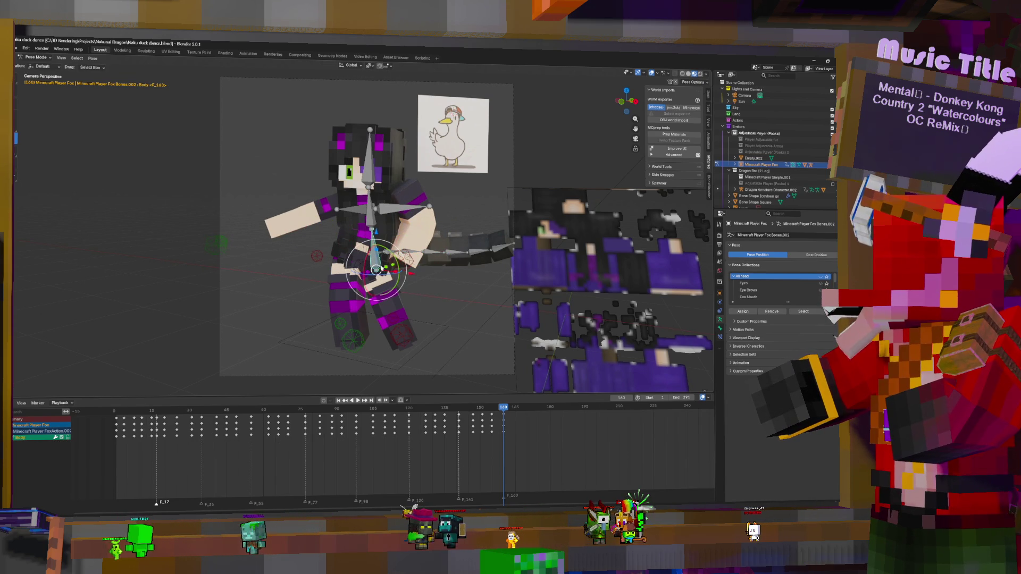
key("g")
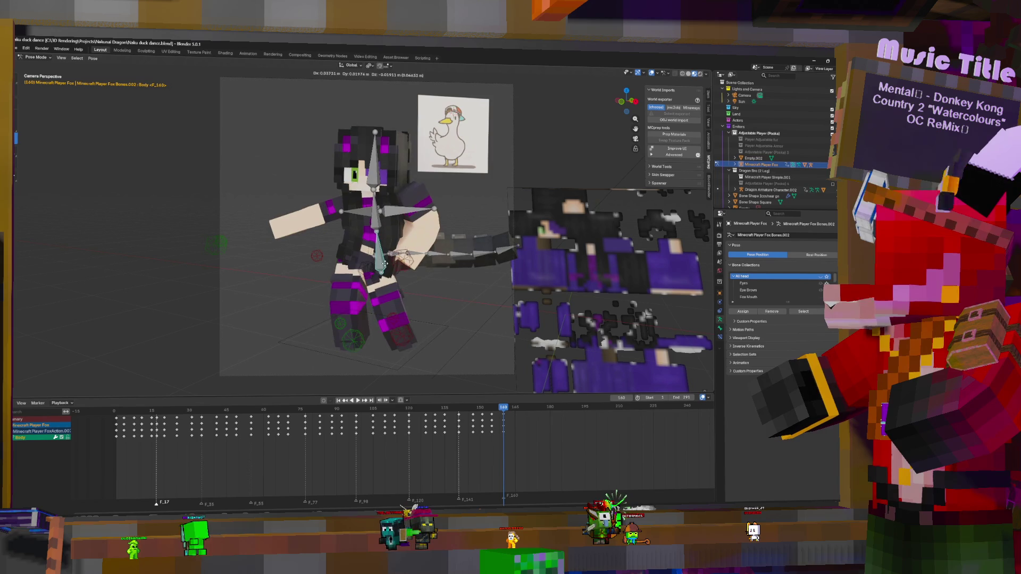
left_click(386, 268)
left_click_drag(382, 270, 365, 257)
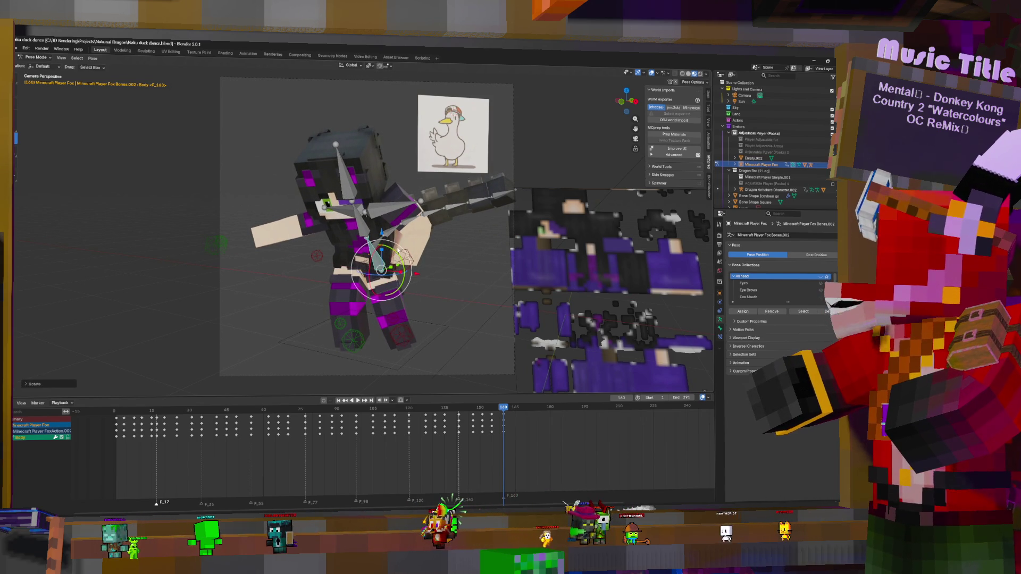
left_click(364, 228)
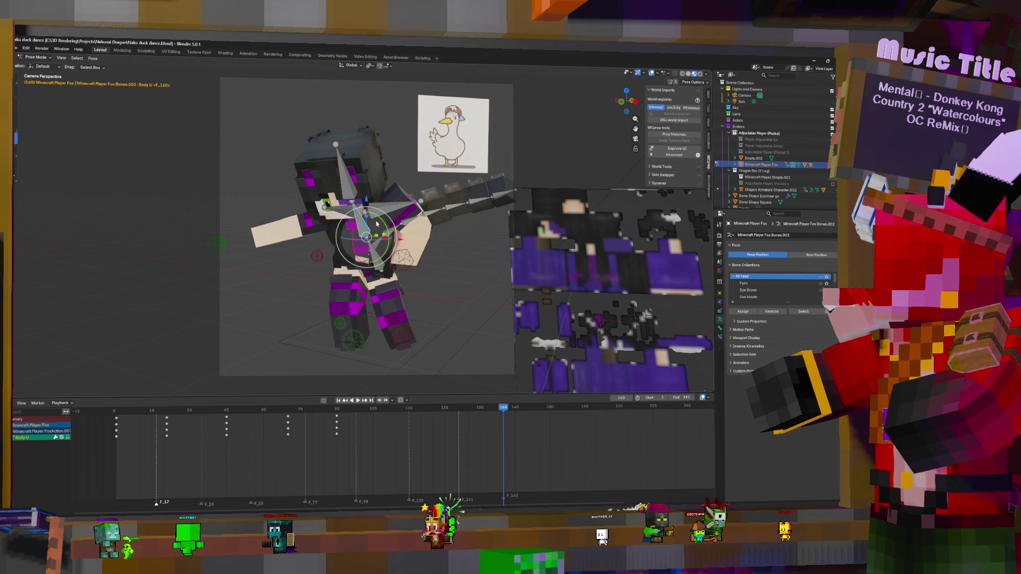
left_click(381, 232)
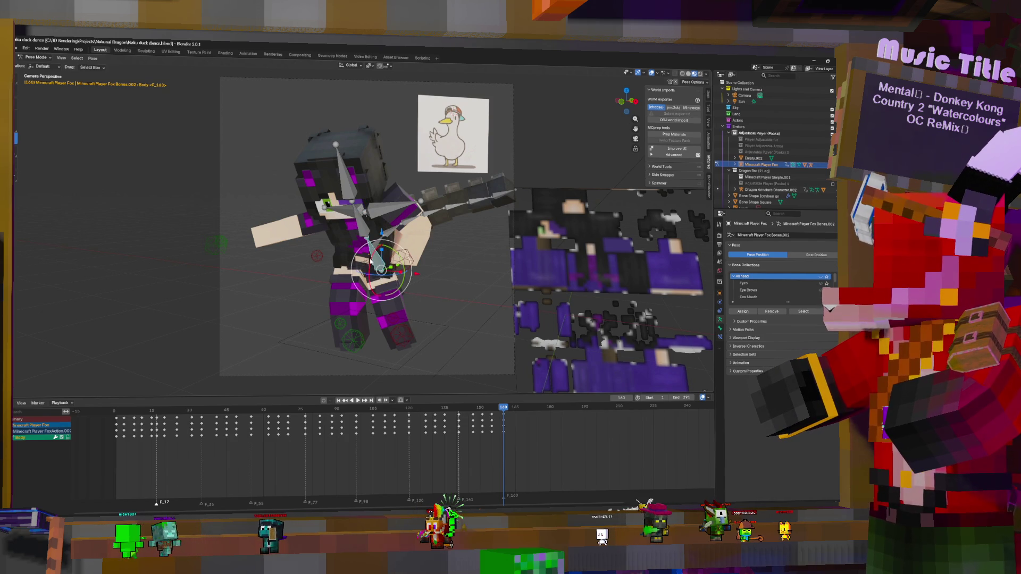
mouse_move(396, 292)
left_mouse_down()
mouse_move(372, 297)
mouse_move(358, 280)
mouse_move(393, 224)
left_mouse_up()
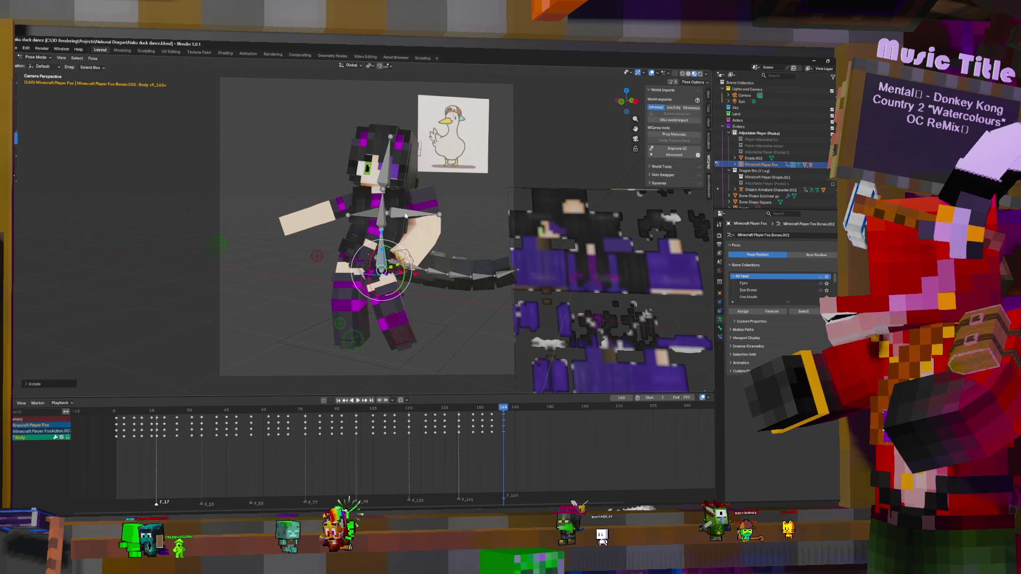
- Tilt Body U and the Head about X, then lower the right arm beside the body
left_click(373, 212)
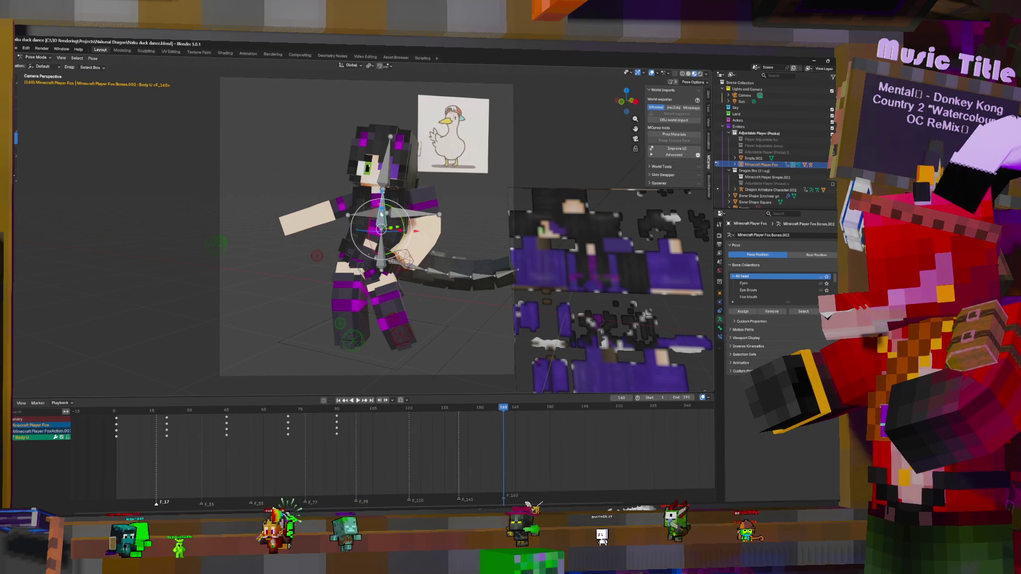
left_click_drag(373, 212, 372, 212)
left_click(356, 170)
left_click_drag(367, 176, 363, 176)
left_click_drag(406, 260, 415, 272)
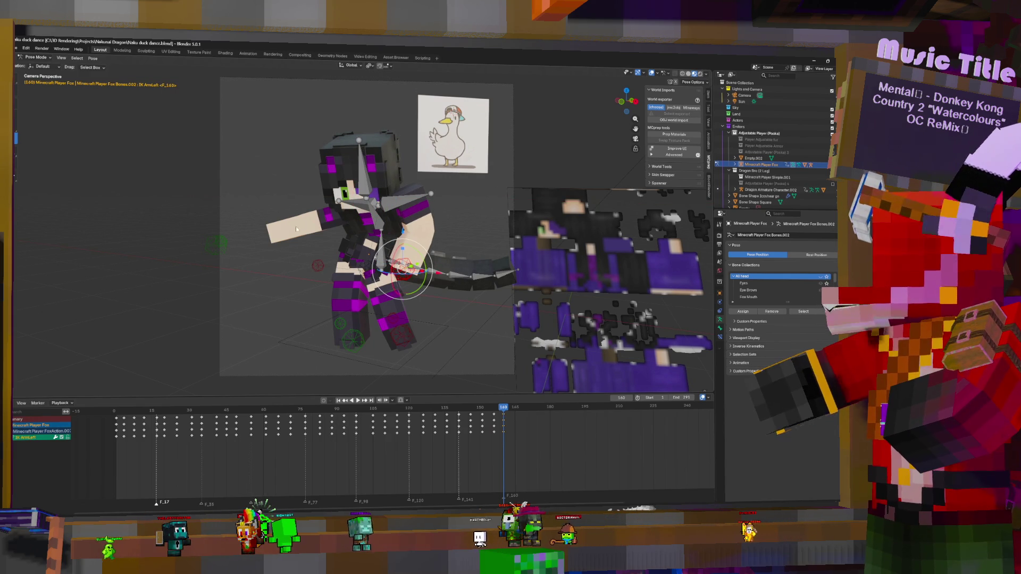
left_click_drag(216, 246, 322, 260)
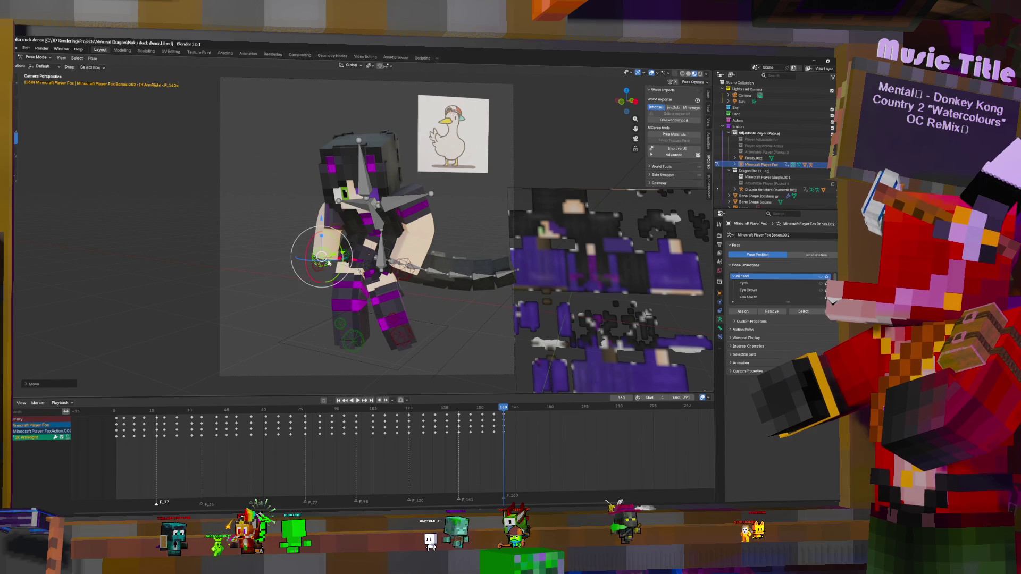
- Rotate the Head, then rotate the Body bone about X to lean the torso
left_click(367, 181)
key("r")
key("r")
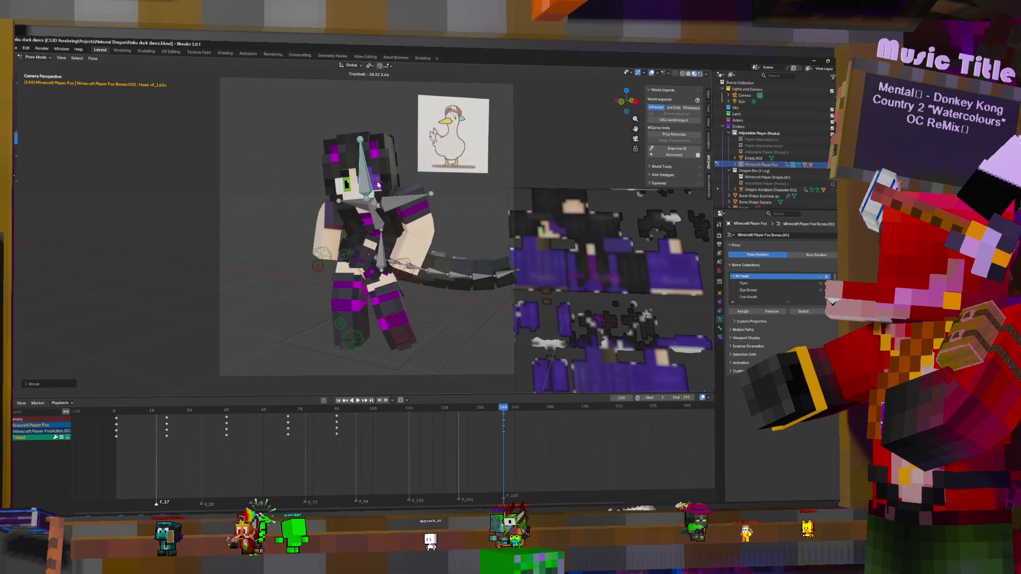
left_click(378, 184)
left_click(382, 259)
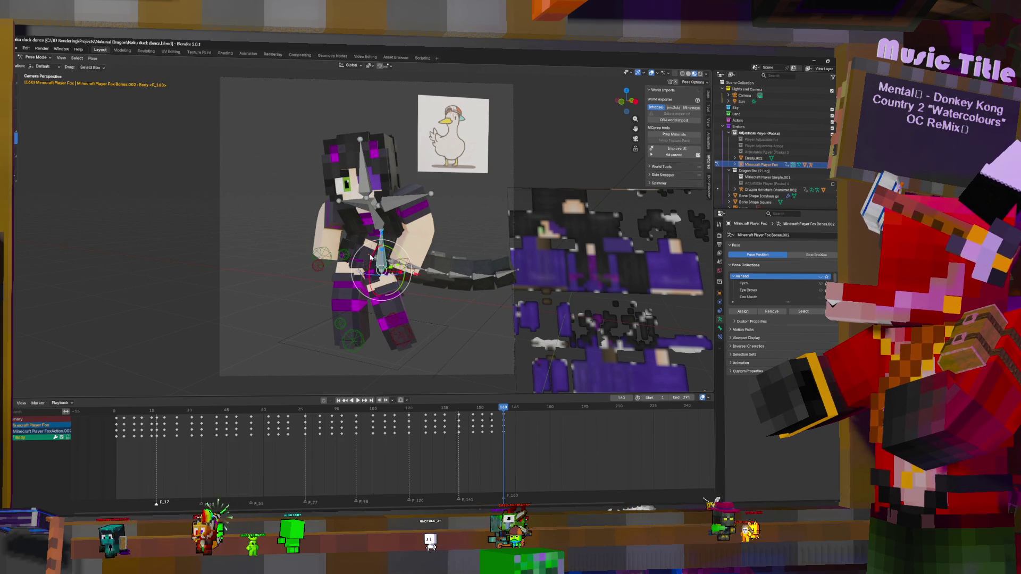
key("r")
key("x")
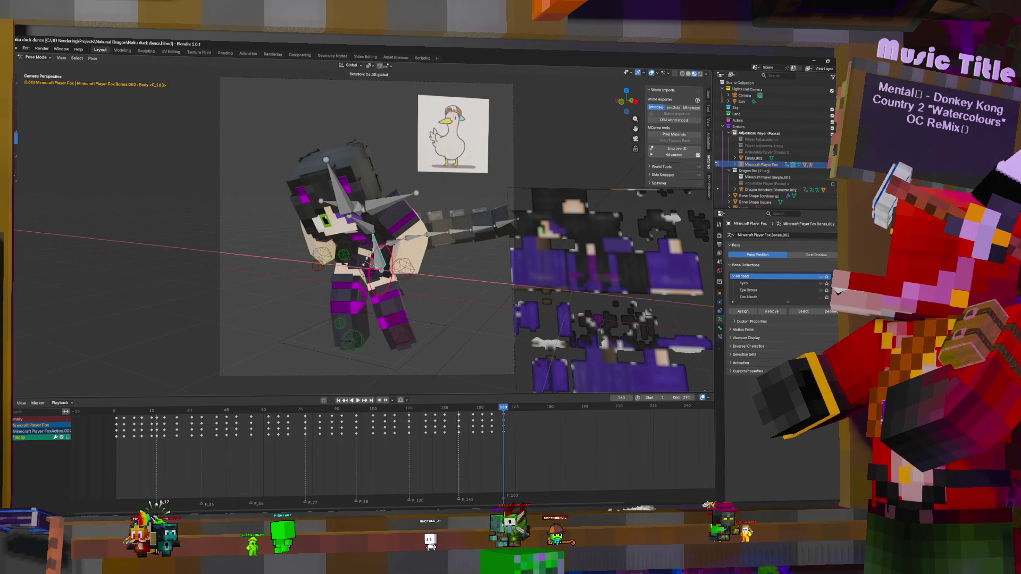
left_click(393, 205)
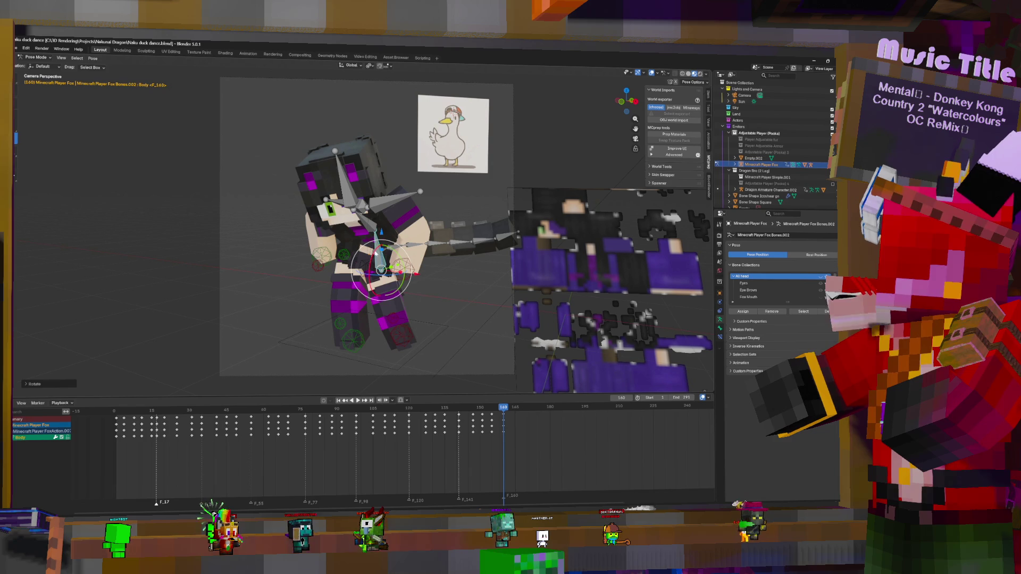
mouse_move(379, 272)
left_mouse_down()
mouse_move(362, 218)
mouse_move(375, 208)
left_mouse_up()
left_click(367, 232)
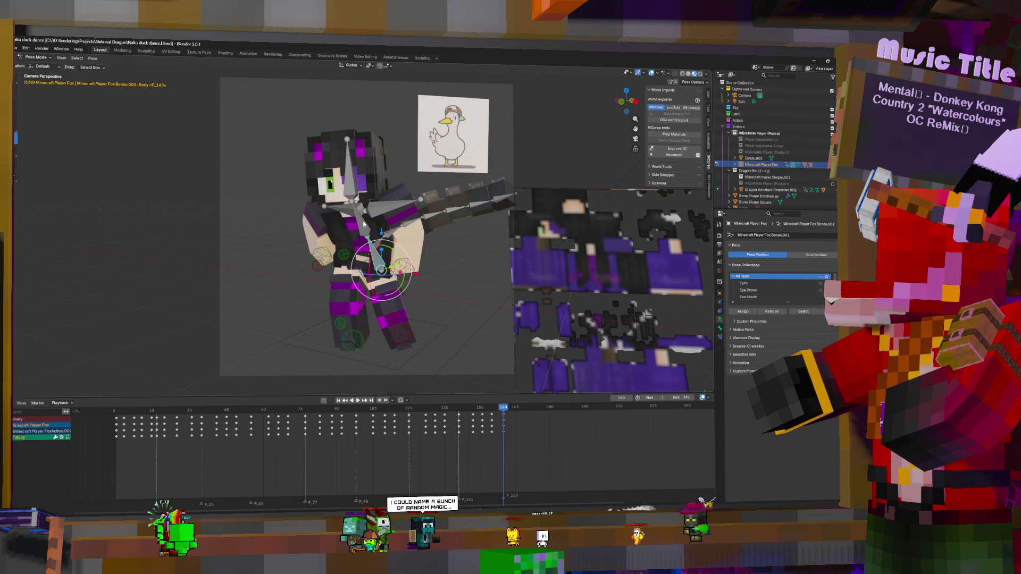
- Tilt the Head more upright and rotate the Body bone forward around X
left_click(351, 174)
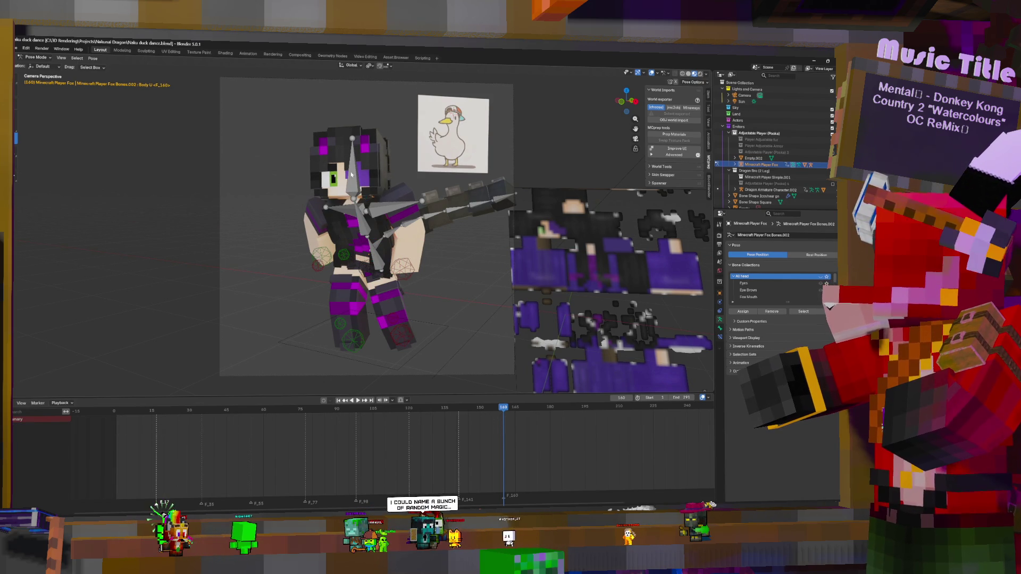
mouse_move(375, 210)
left_mouse_down()
mouse_move(416, 252)
mouse_move(377, 242)
mouse_move(378, 229)
mouse_move(362, 223)
left_mouse_up()
left_click(378, 229)
key("Escape")
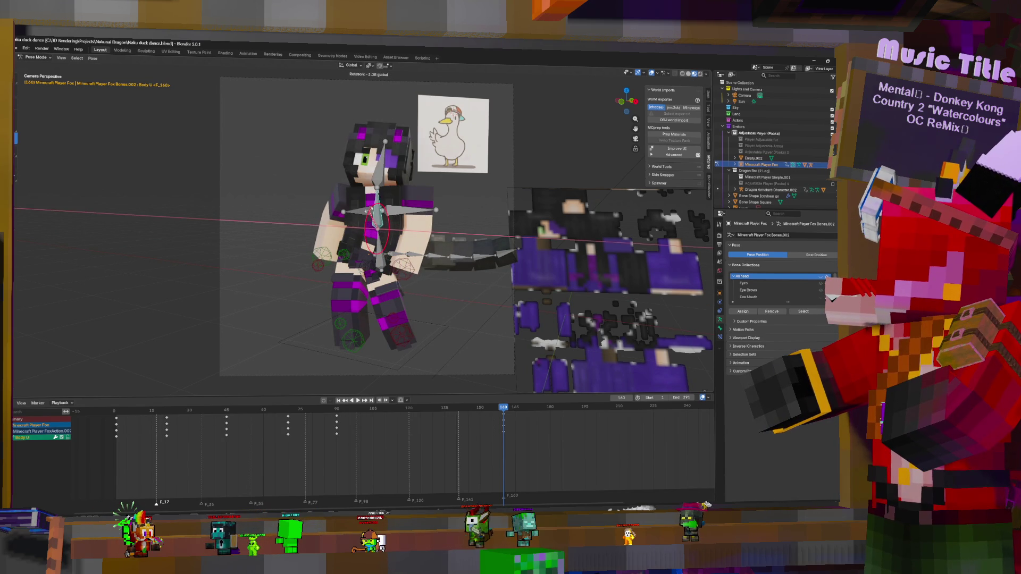
left_click(376, 254)
left_click_drag(381, 269, 365, 264)
left_click(353, 236)
- Adjust the Body U rotation and lean the upper body further with the Body bone
left_click_drag(350, 229, 367, 220)
left_click(357, 200)
left_click(381, 266)
left_click_drag(370, 261, 391, 235)
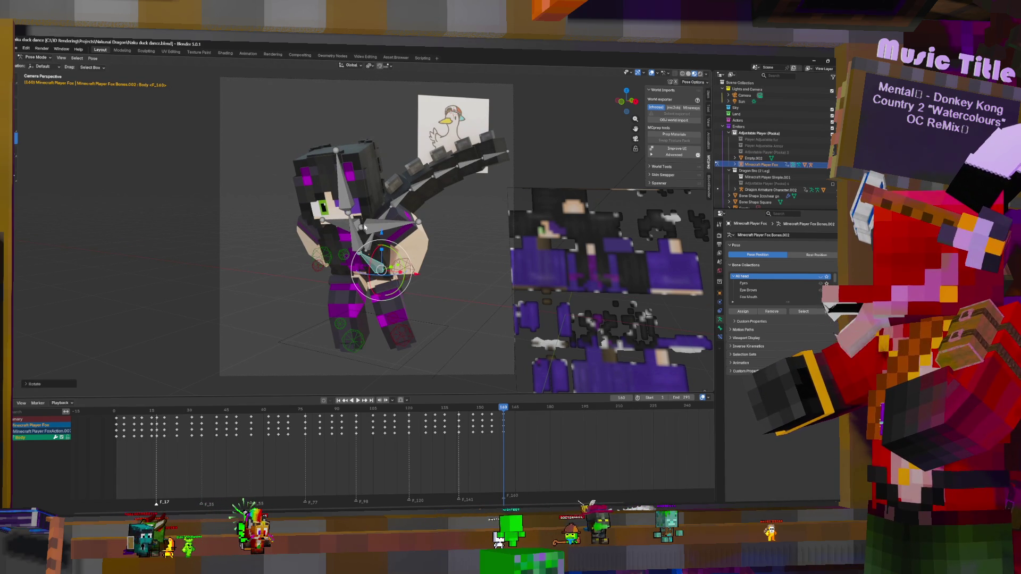
left_click(354, 204)
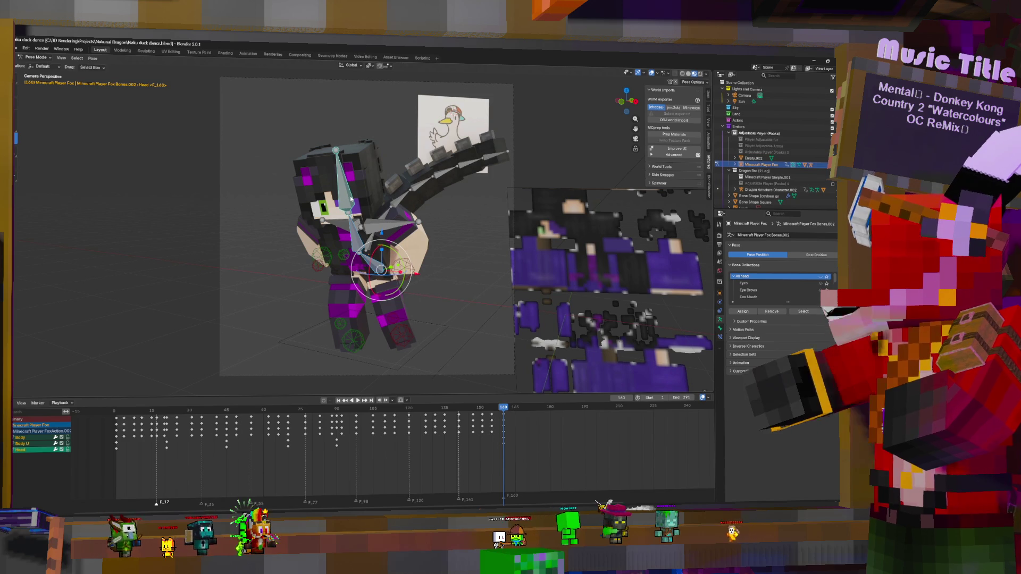
- Rotate the Head bone with X, Y and trackball rotation, then reselect Body U, Body and Head
left_click(345, 199)
key("r")
key("x")
key("r")
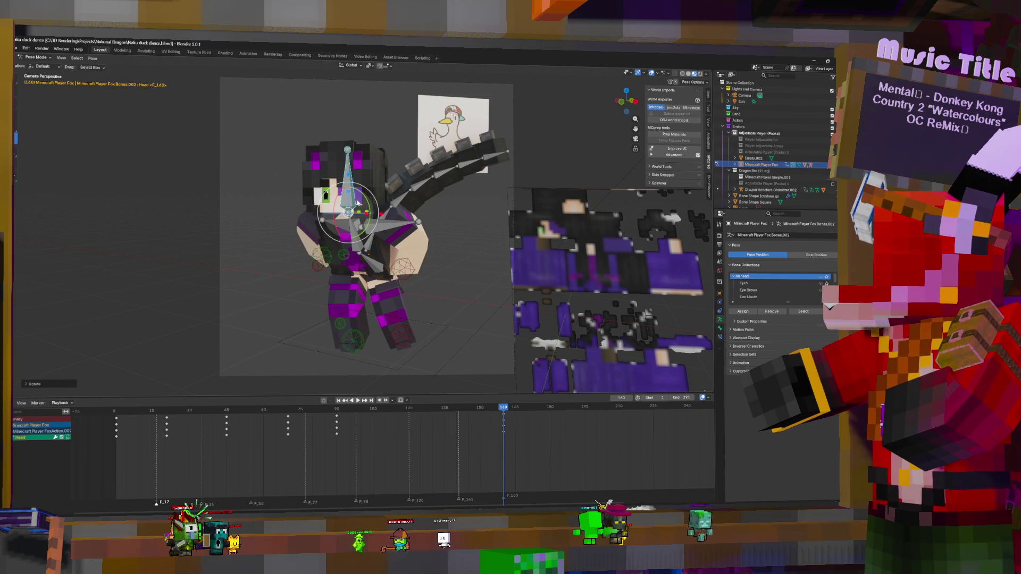
left_click(356, 201)
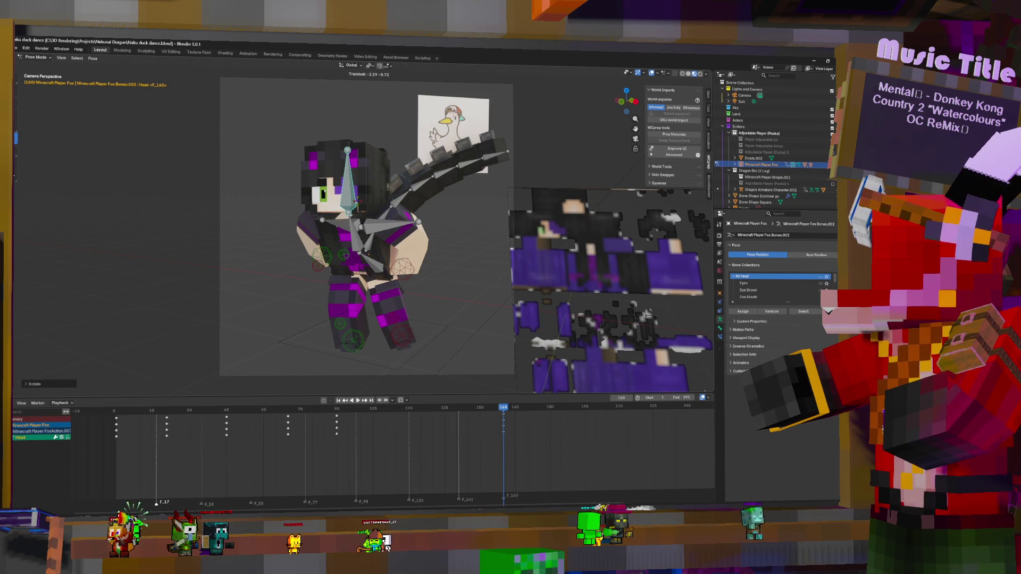
key("y")
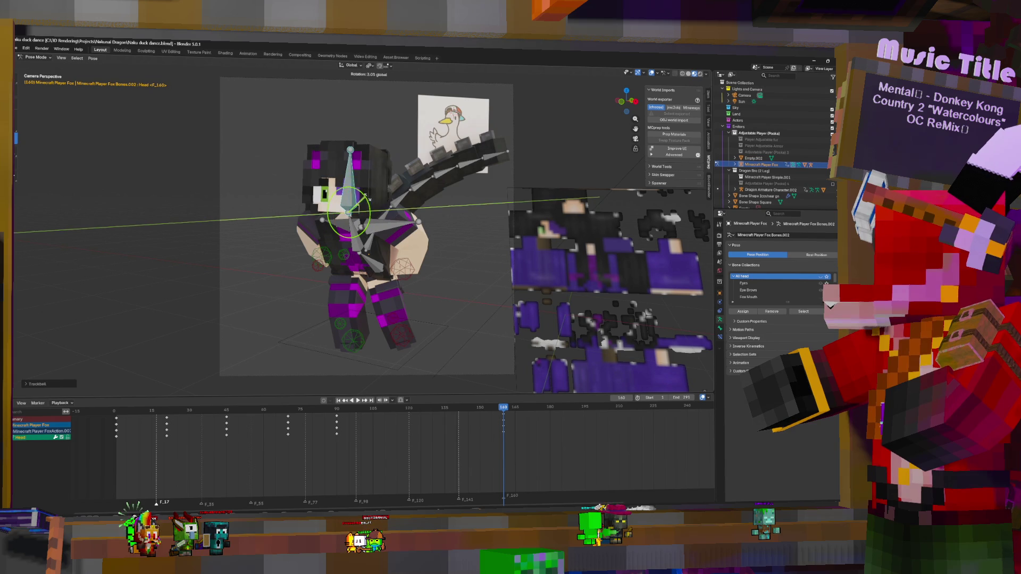
left_click(360, 202)
key("r")
key("r")
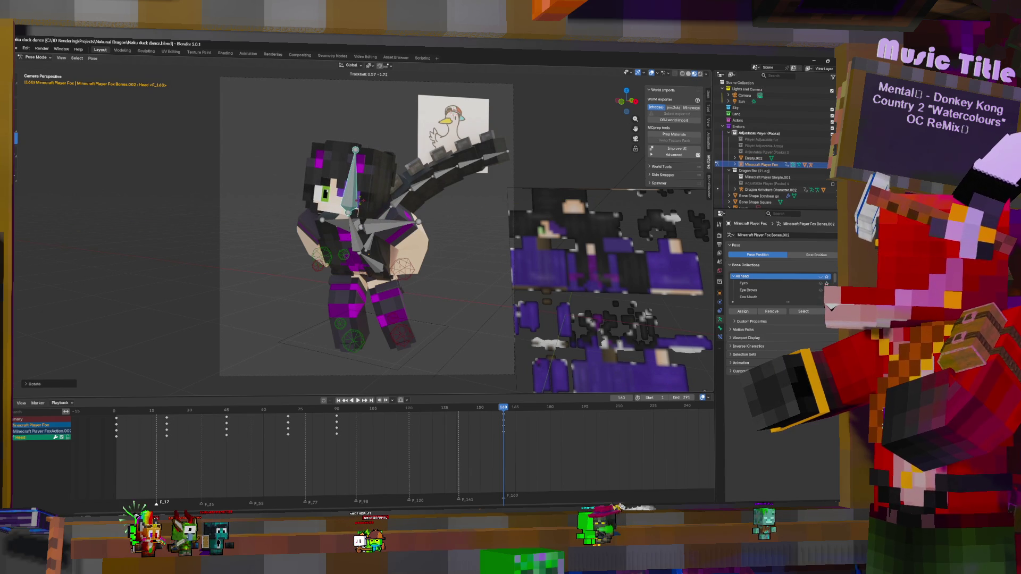
left_click(359, 263)
left_click(360, 255)
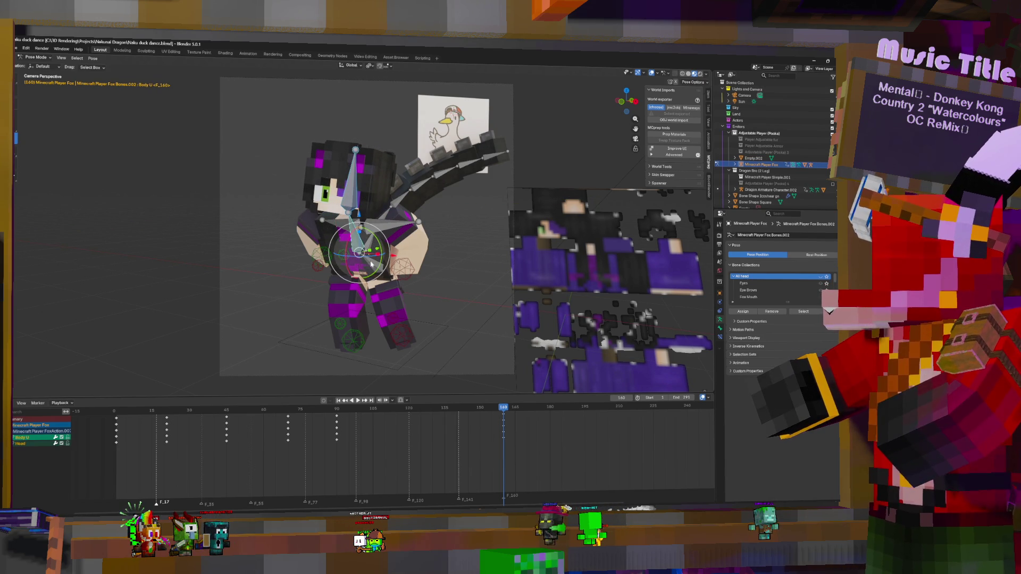
left_click(372, 260)
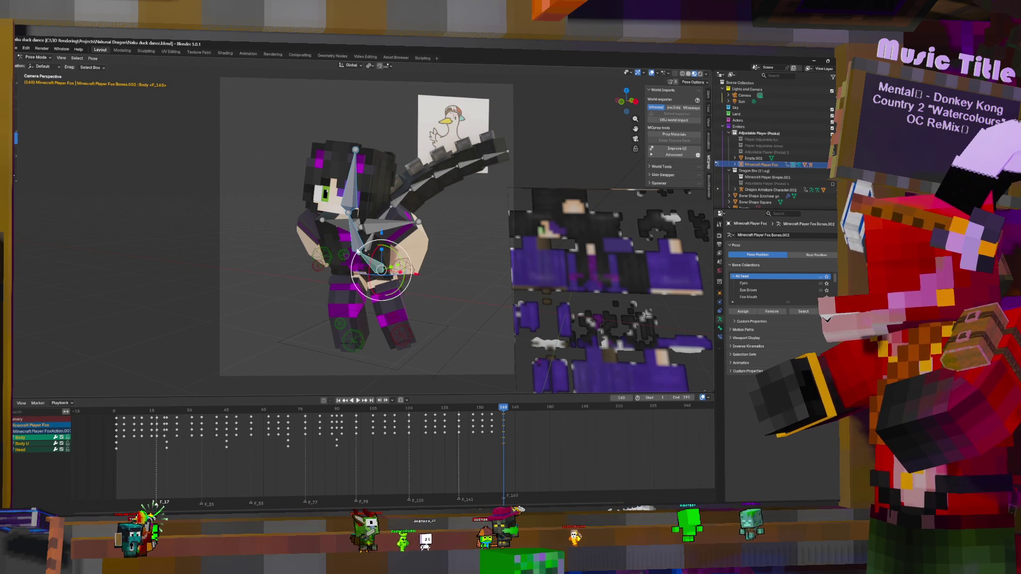
left_click(366, 264)
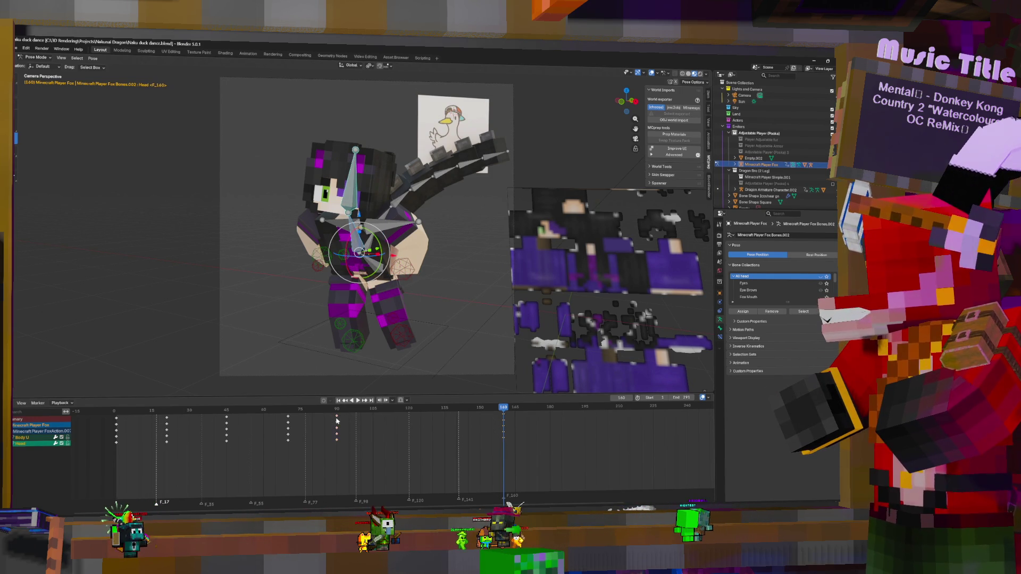
- Duplicate the frame 75 and 90 keyframe columns about 43 frames later in the dope sheet
left_click_drag(336, 421, 483, 423)
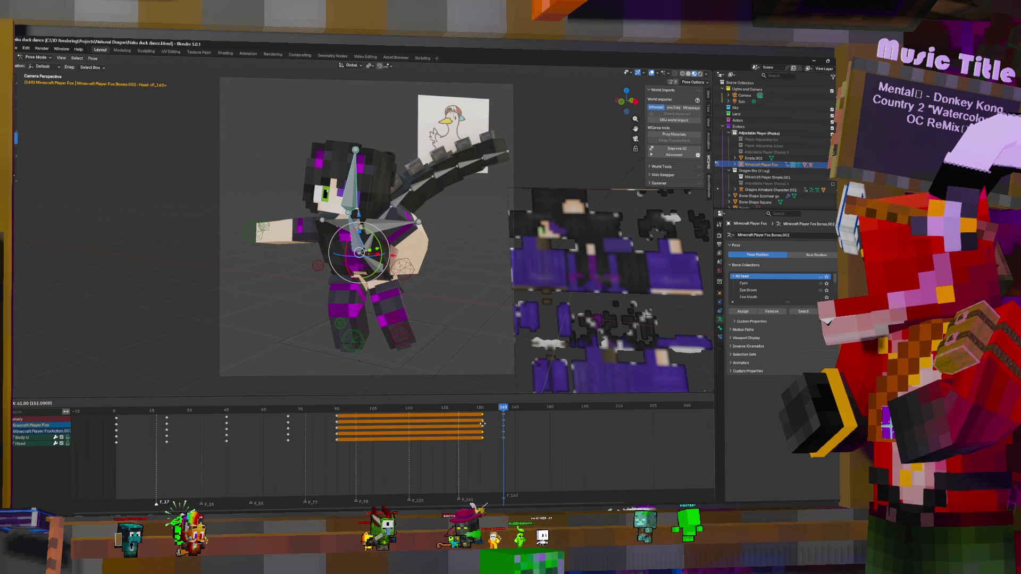
key("Escape")
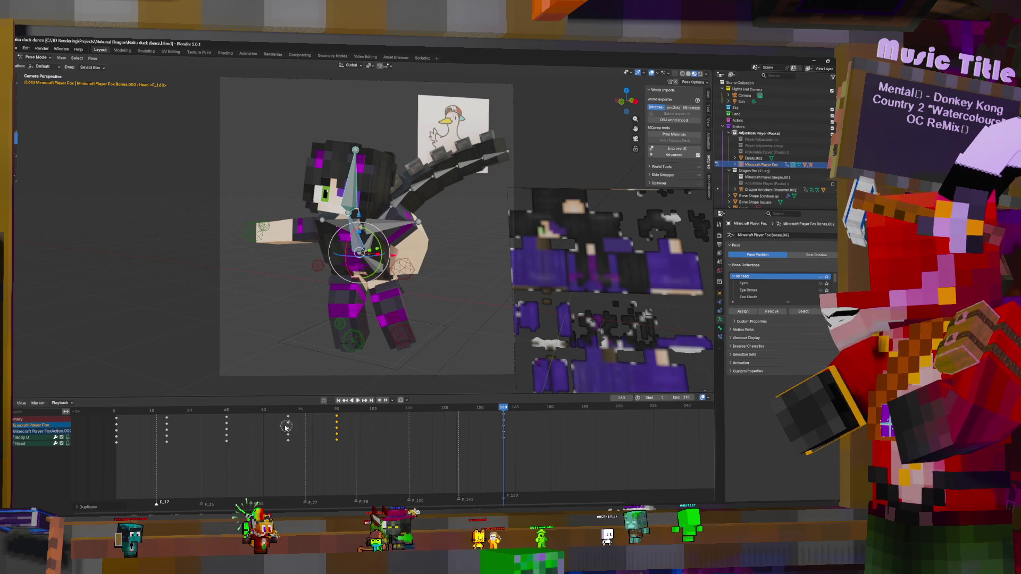
left_click(286, 431)
key("Escape")
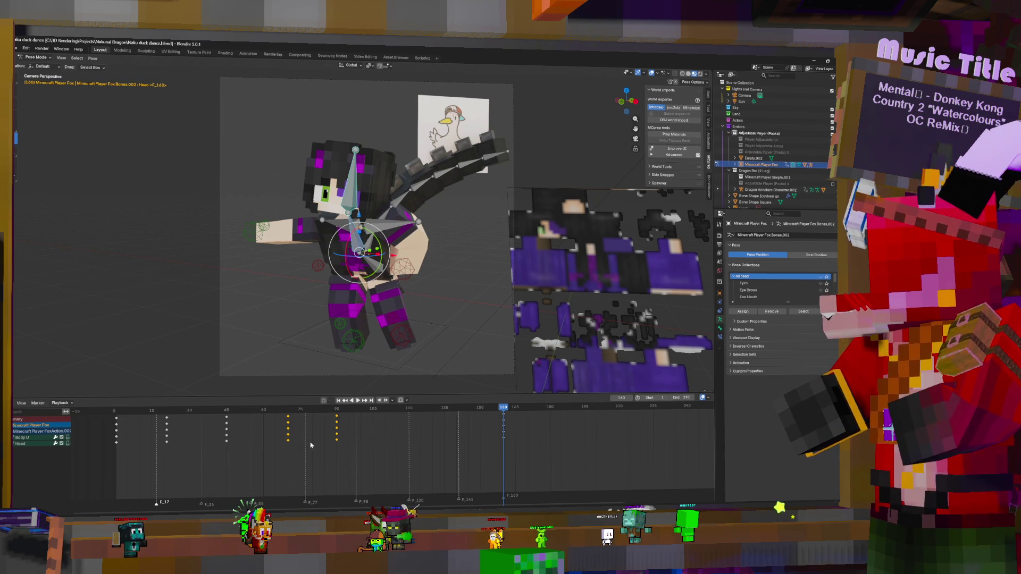
key("shift+d")
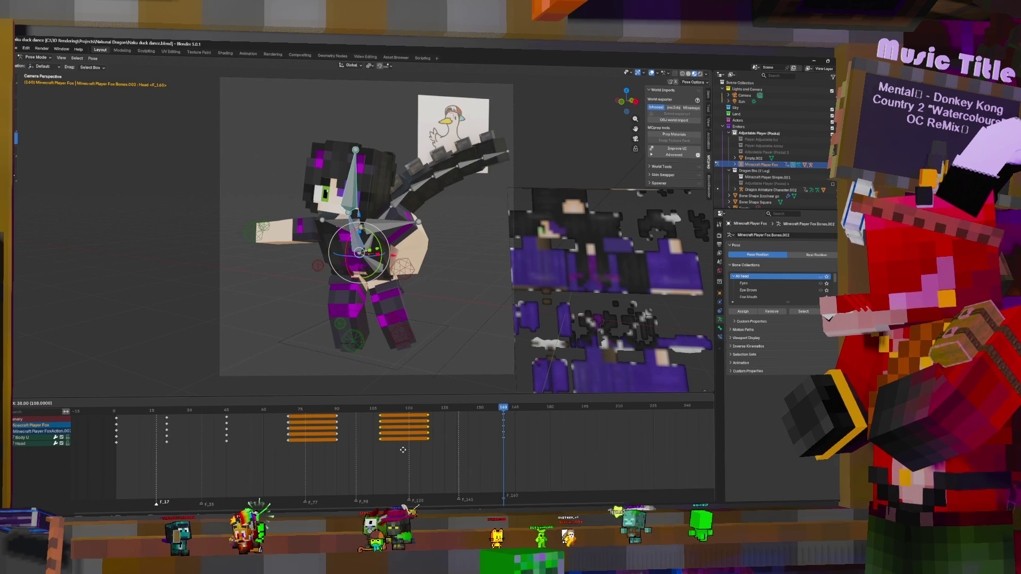
left_click(402, 450)
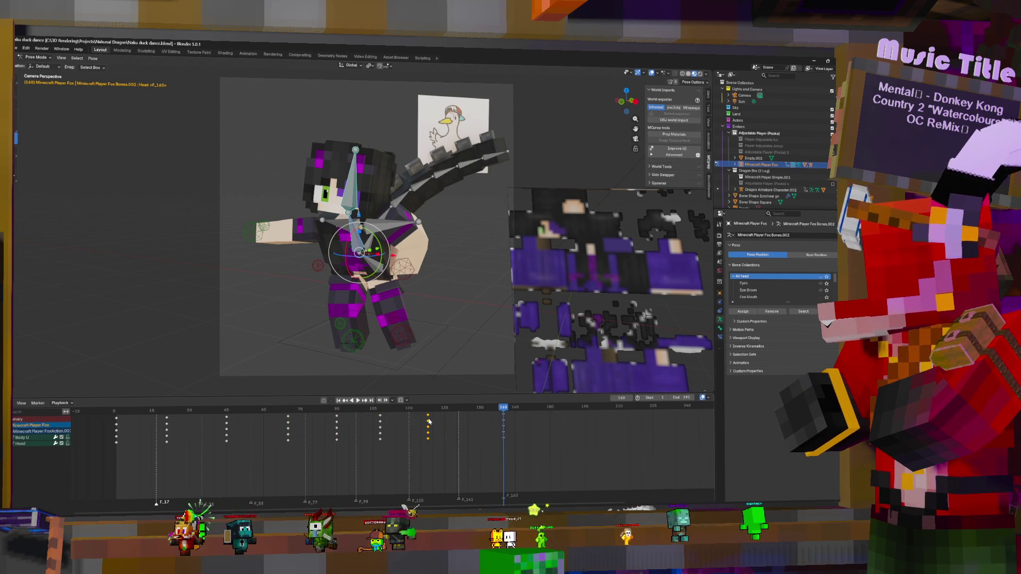
- Nudge the last key column slightly later and play back from about frame 131 to check timing
left_click_drag(429, 422, 435, 421)
left_click(379, 428)
key("Down")
key("space")
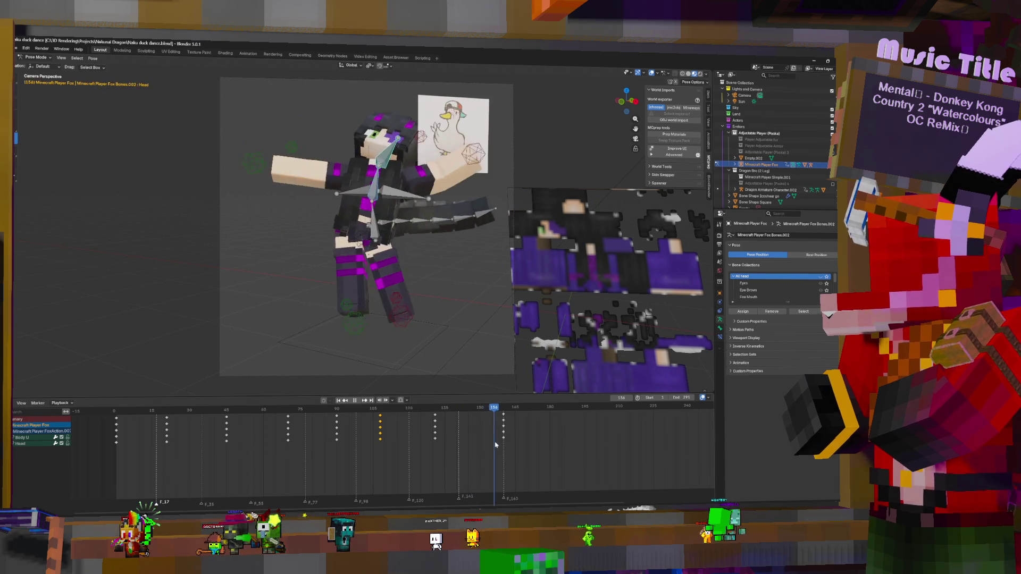
- Slide the selected Head keys later and scrub to review the pose leading to frame 150
key("space")
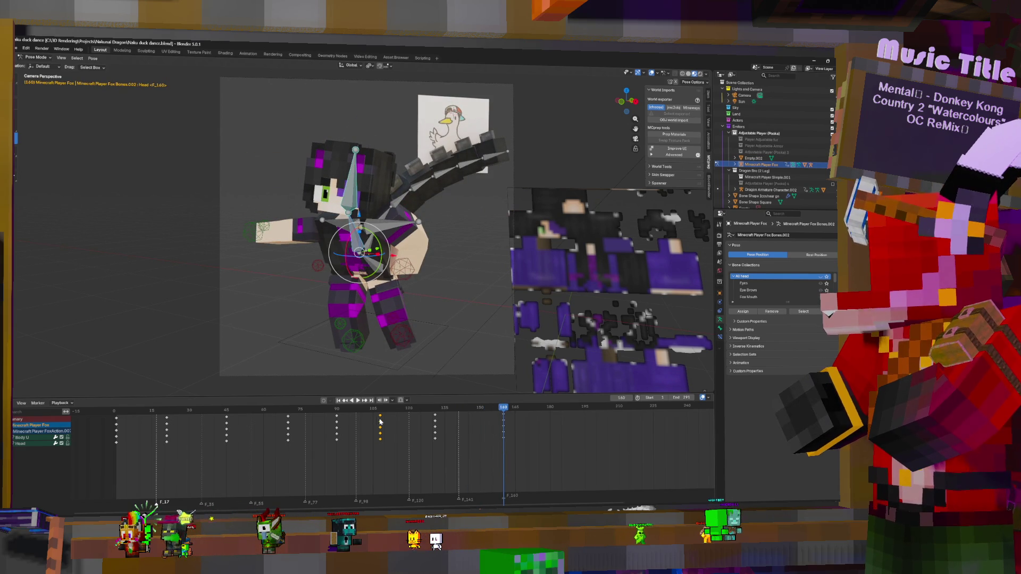
left_click_drag(381, 421, 484, 421)
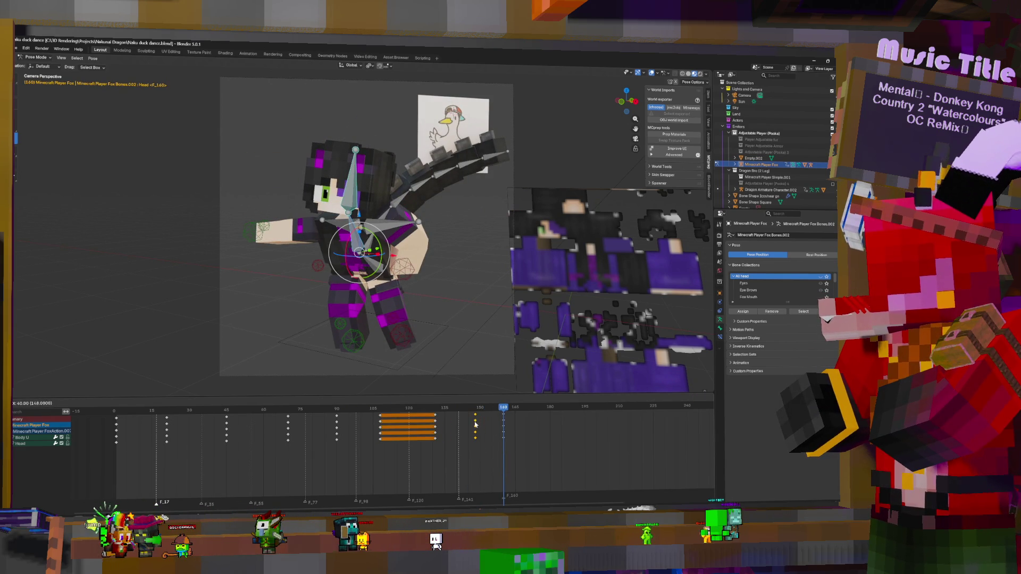
left_click(475, 423)
key("space")
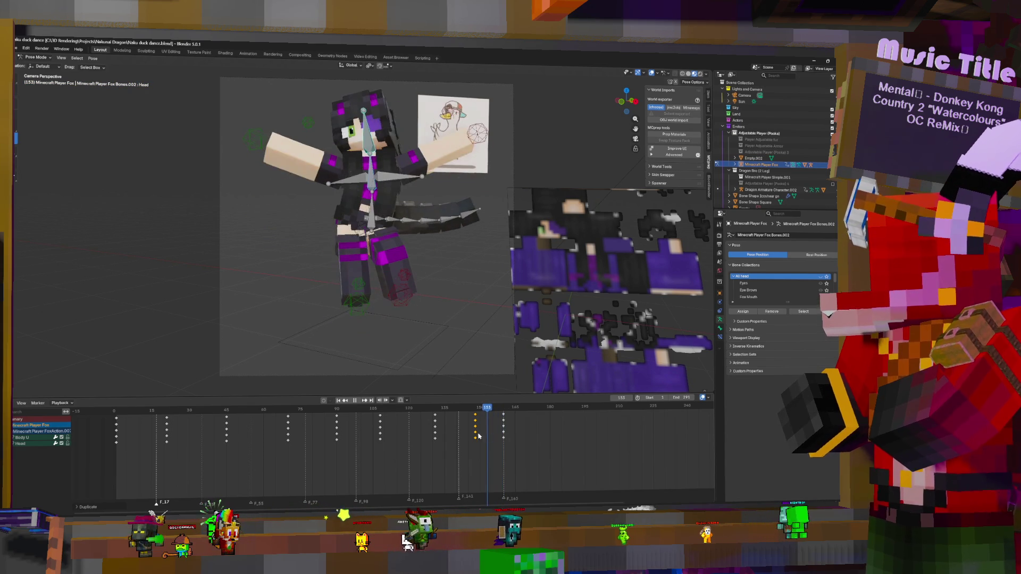
key("g")
left_click(487, 430)
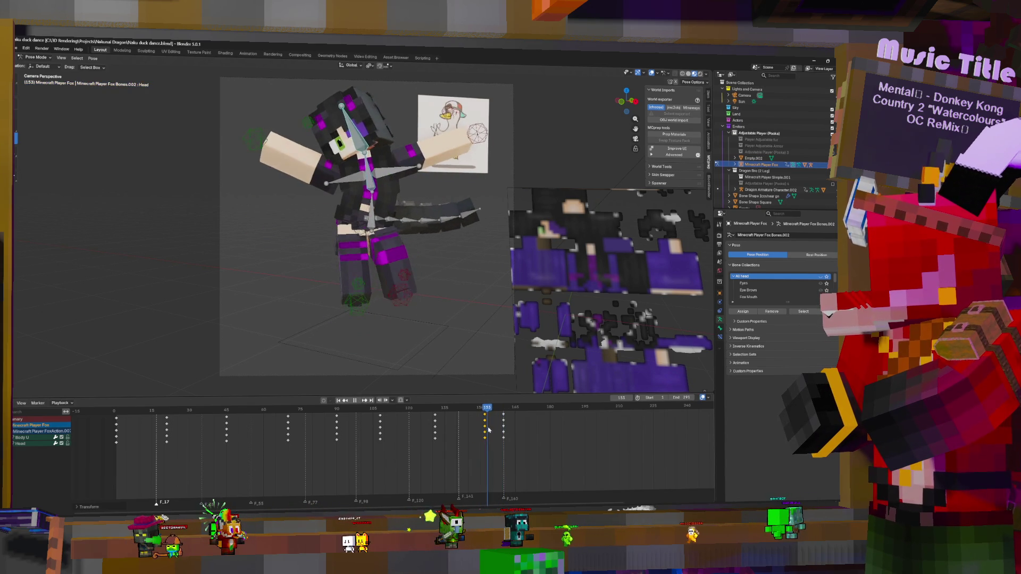
left_click_drag(464, 436, 497, 436)
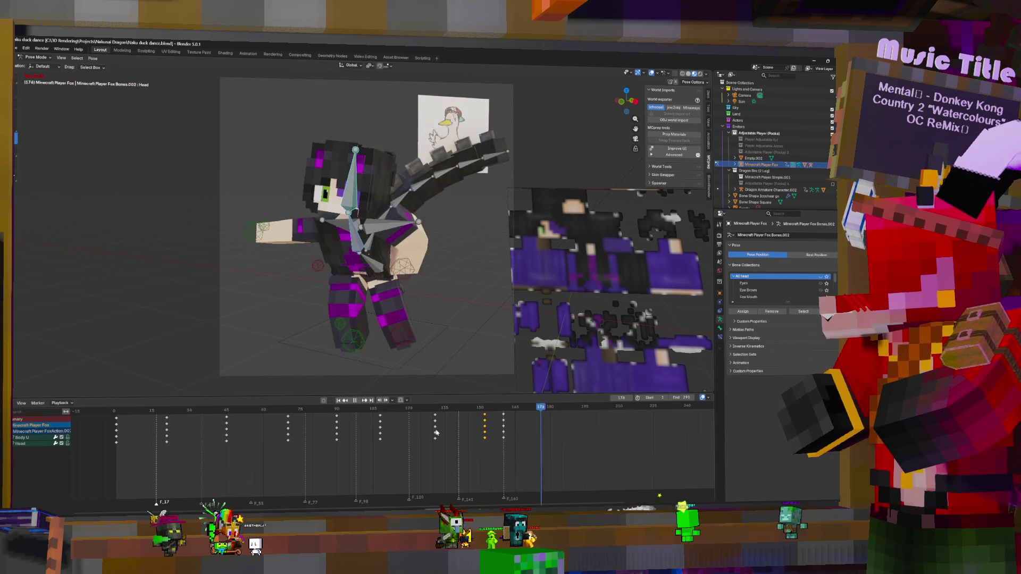
left_click_drag(420, 425, 508, 435)
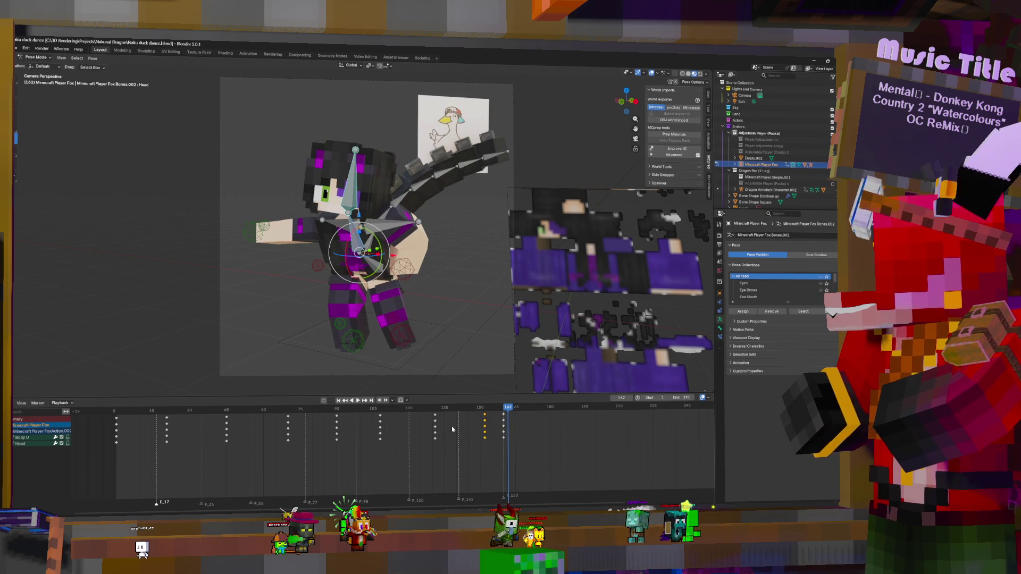
- At frame 160, move the IK ArmRight control plane-constrained in toward the chest
left_click(350, 254)
left_click(253, 236)
left_click(504, 426)
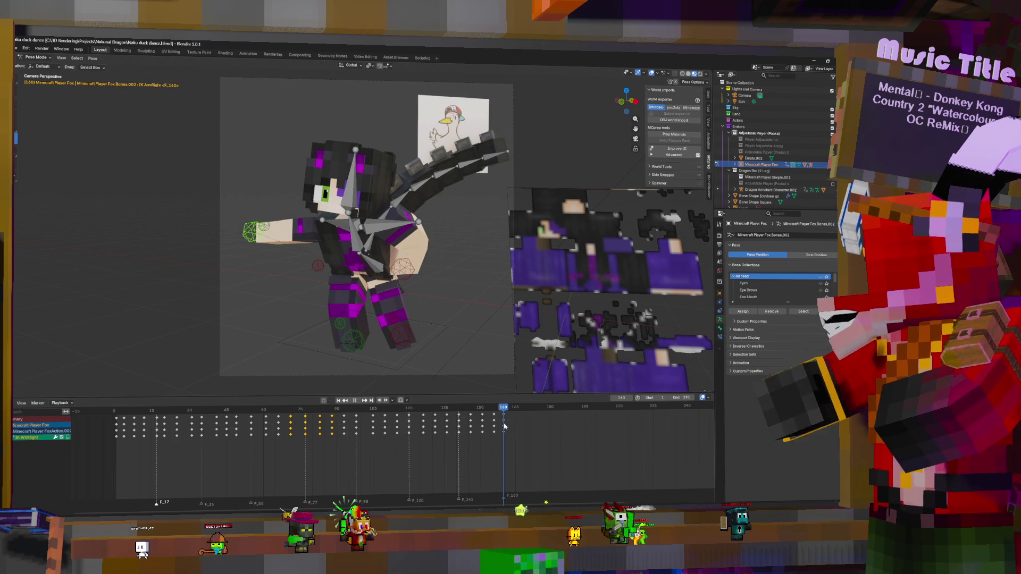
key("g")
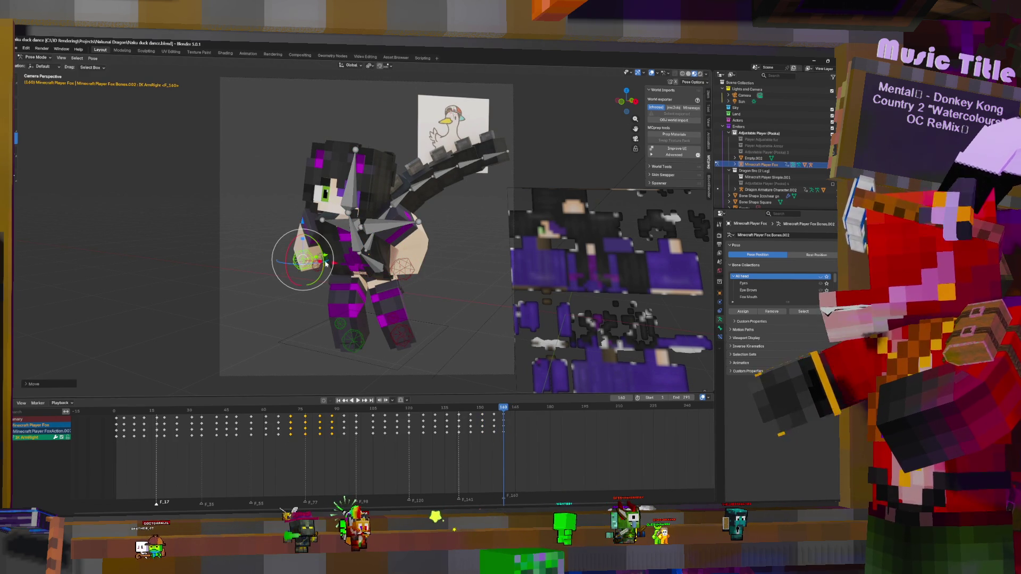
key("shift+z")
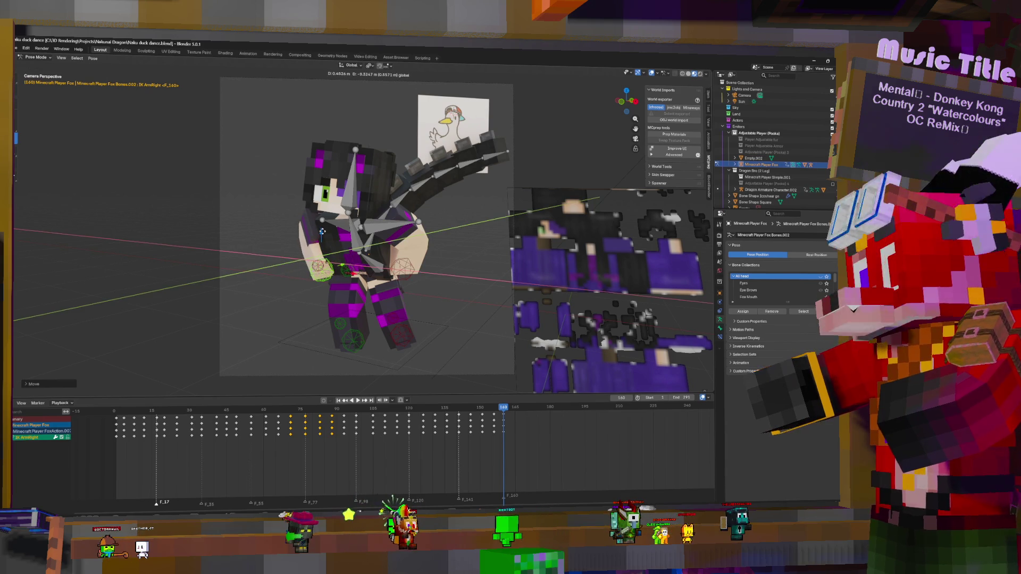
left_click(318, 229)
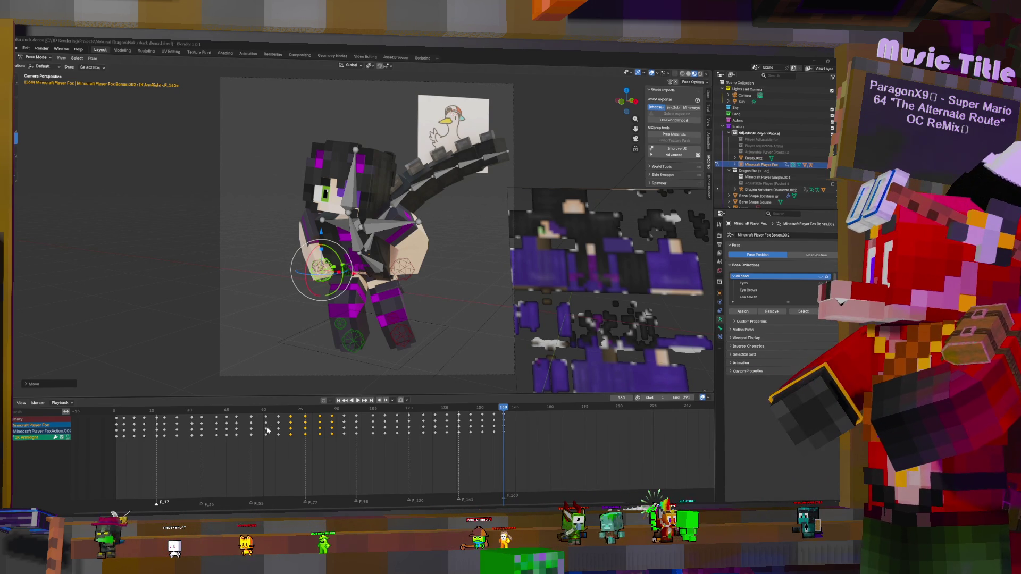
- Review playback, then reposition the right hand IK control twice at frame 160 with plane-constrained moves
key("space")
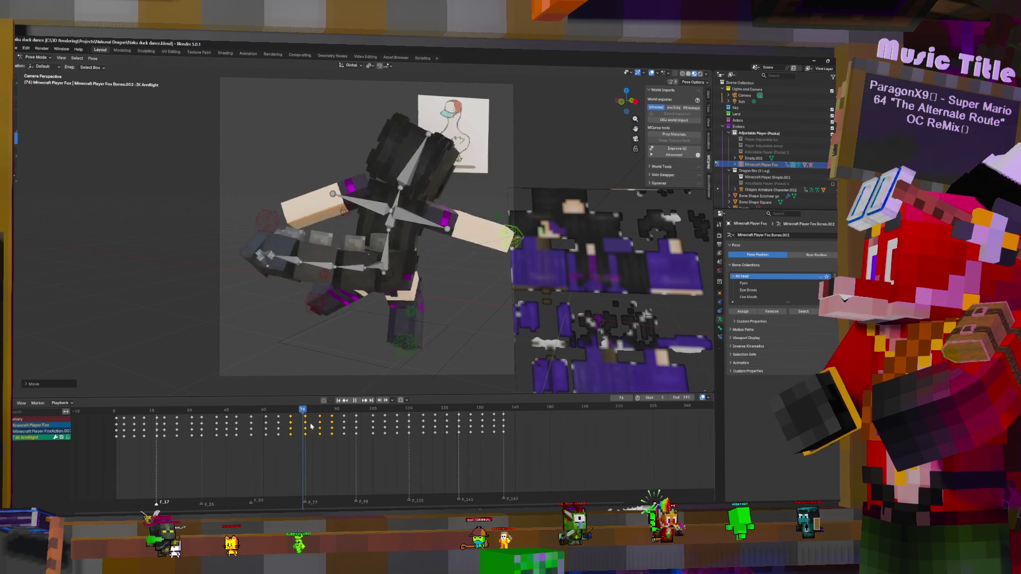
key("Escape")
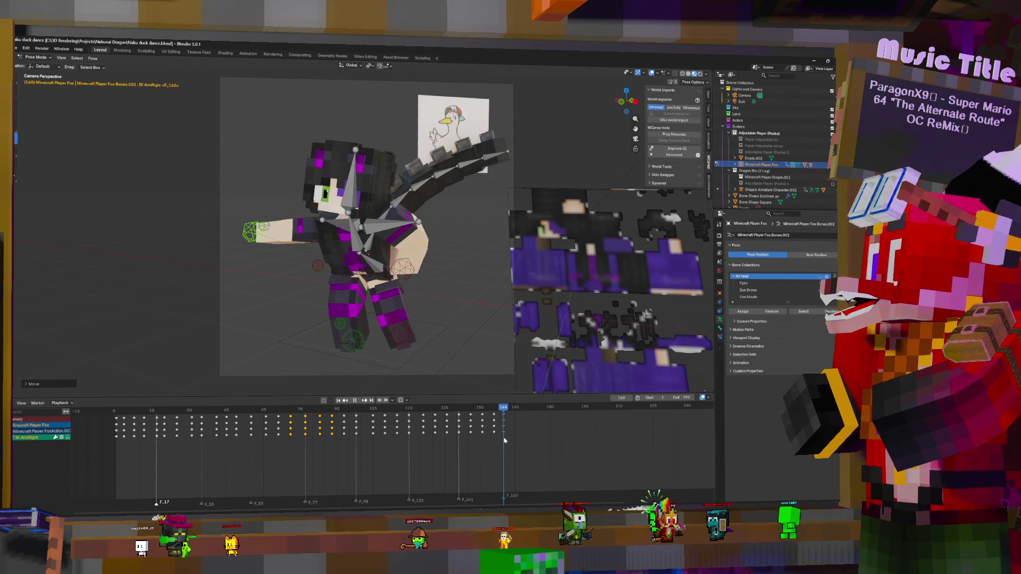
key("g")
key("shift+z")
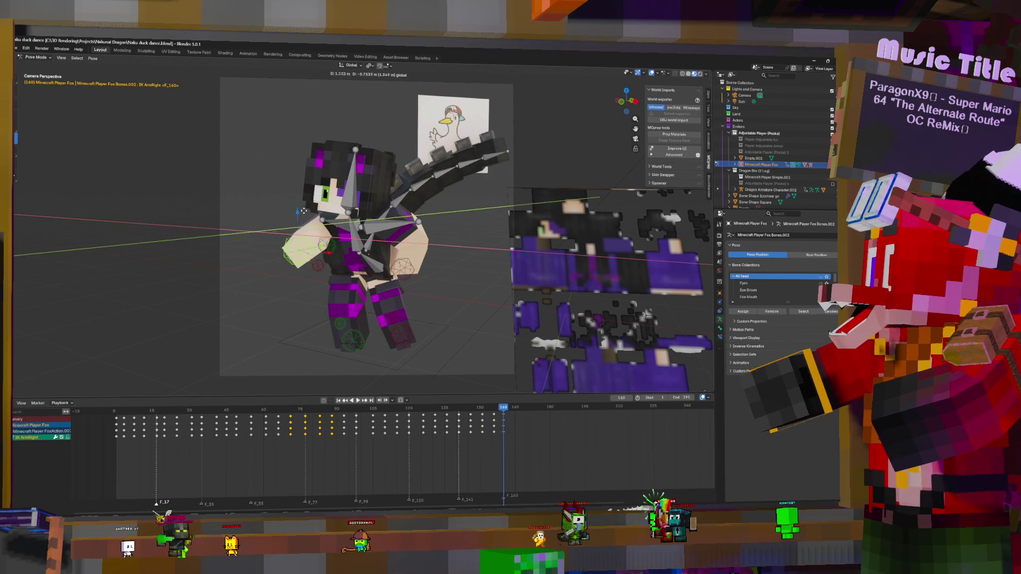
left_click(309, 200)
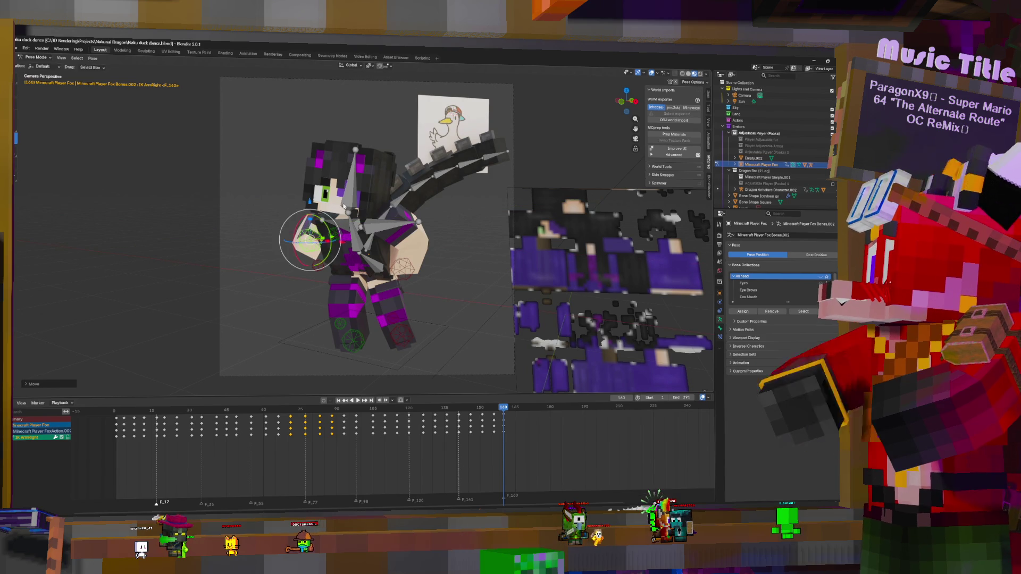
key("g")
key("shift+z")
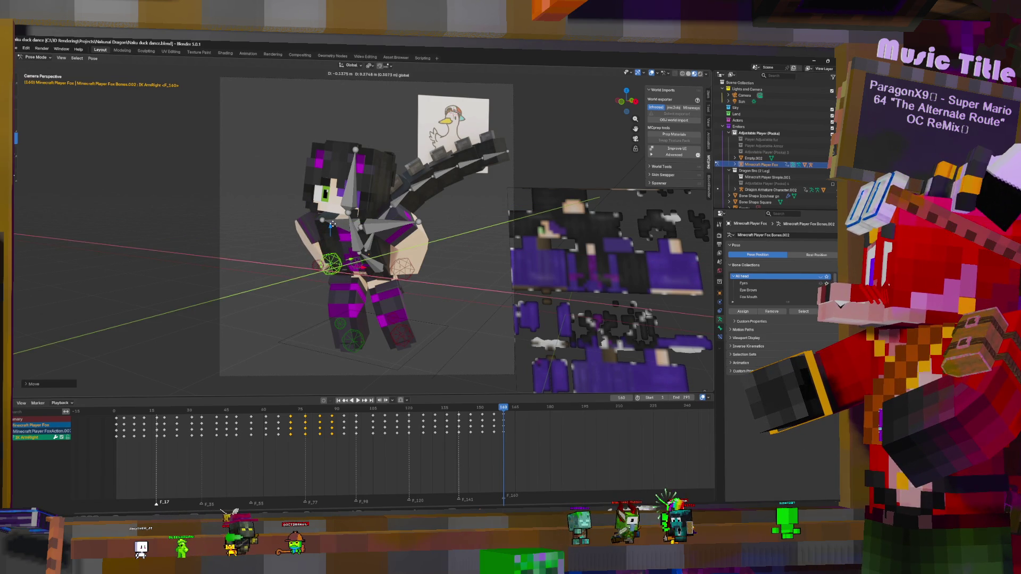
left_click(331, 224)
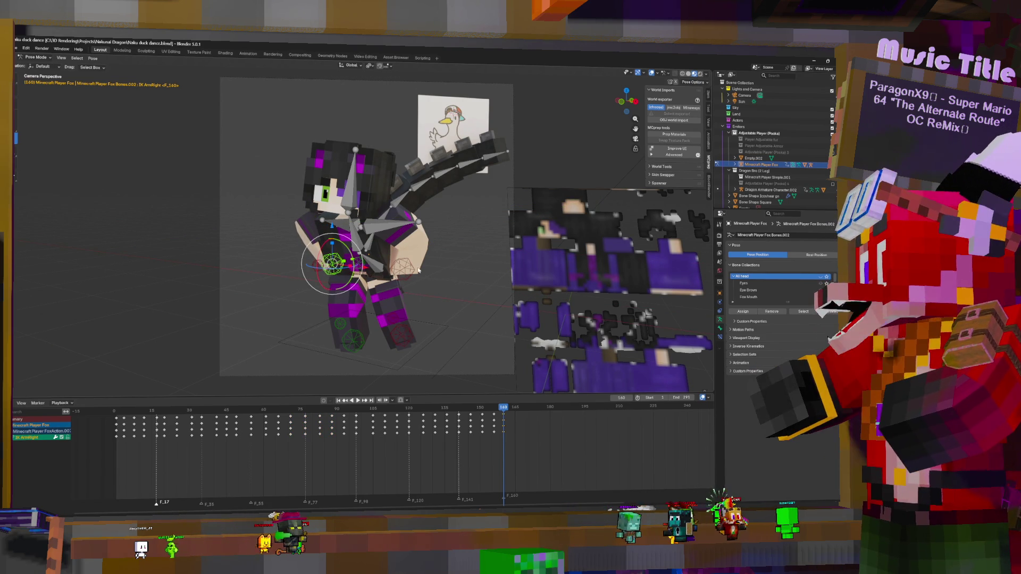
- Adjust the IK ArmLeft control and move the IK Hip to a new position
left_click(402, 233)
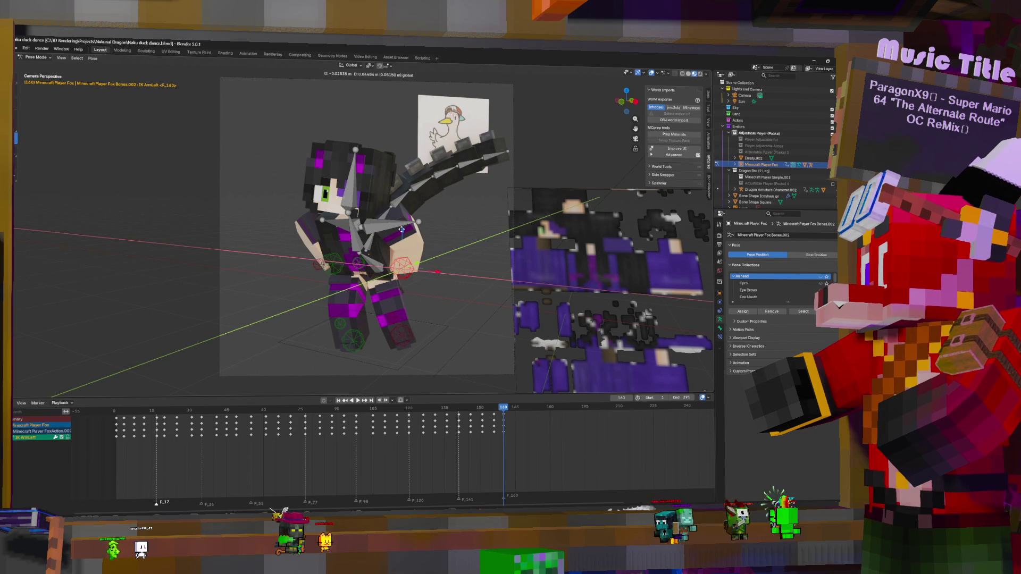
left_click(403, 232)
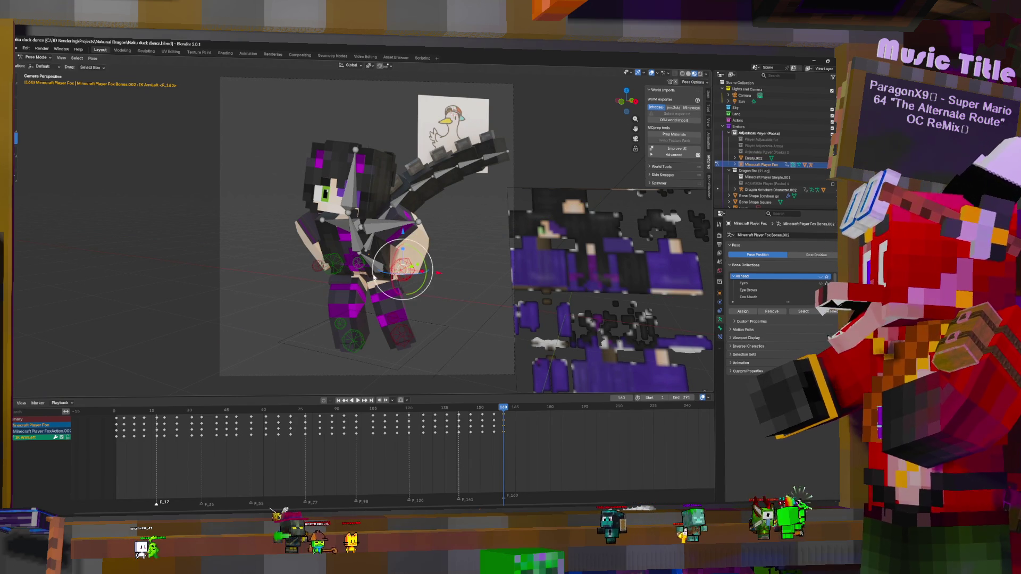
left_click(358, 265)
key("g")
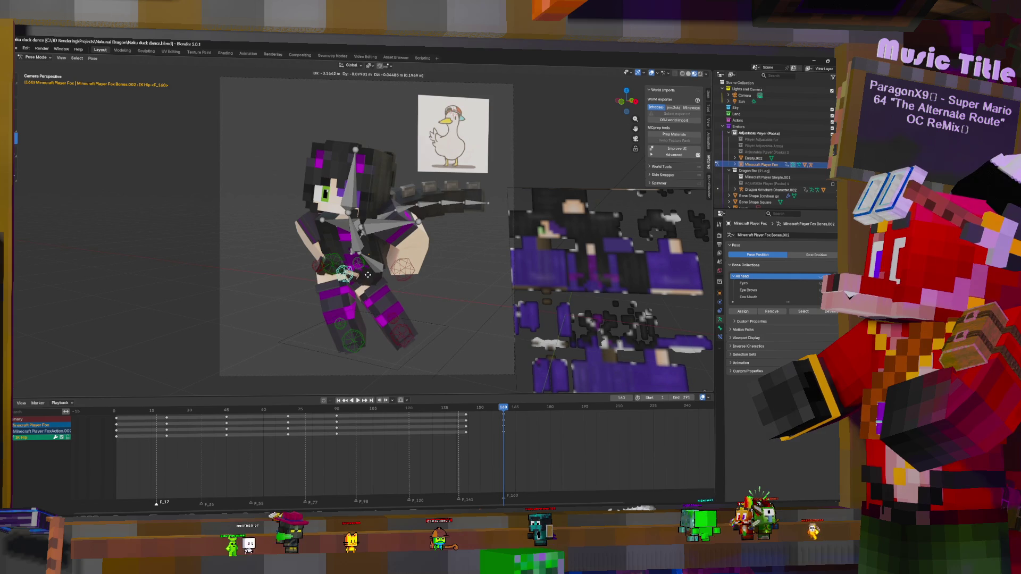
left_click(370, 281)
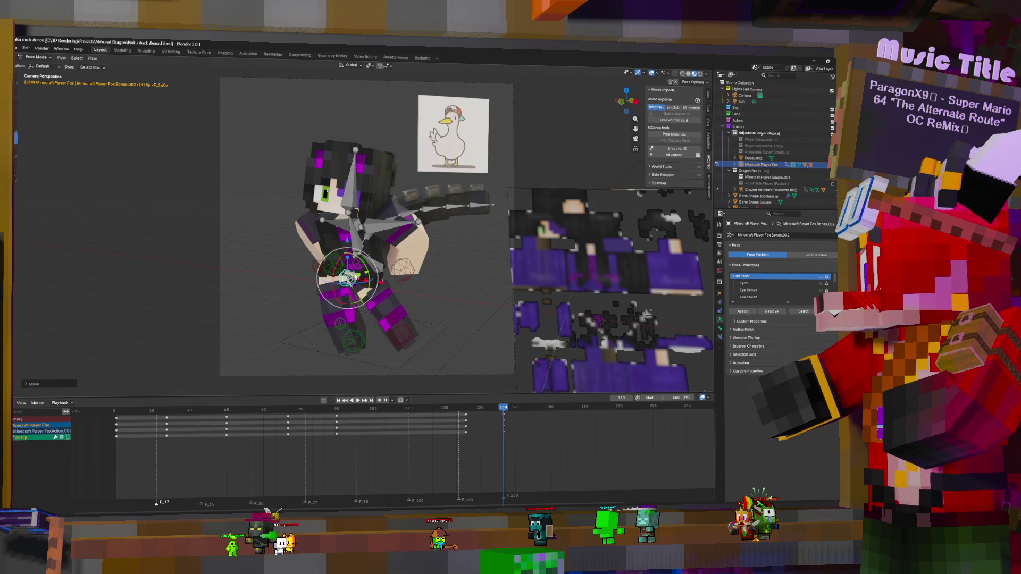
key("g")
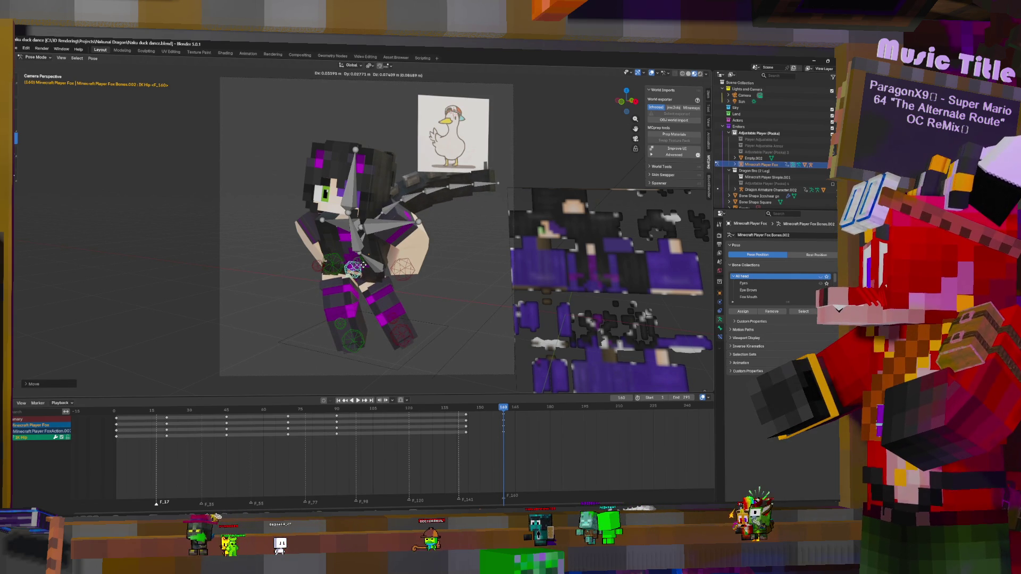
key("Escape")
- Reposition IK ArmLeft and shift IK ArmRight further left, bringing both hands lower near the waist
left_click(402, 269)
key("g")
left_click(391, 273)
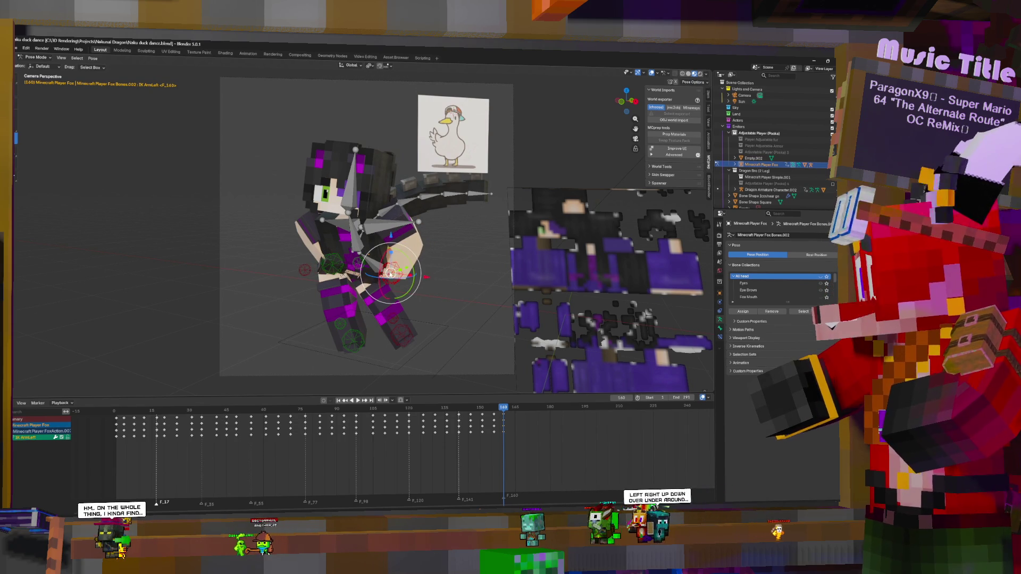
left_click(333, 266)
key("g")
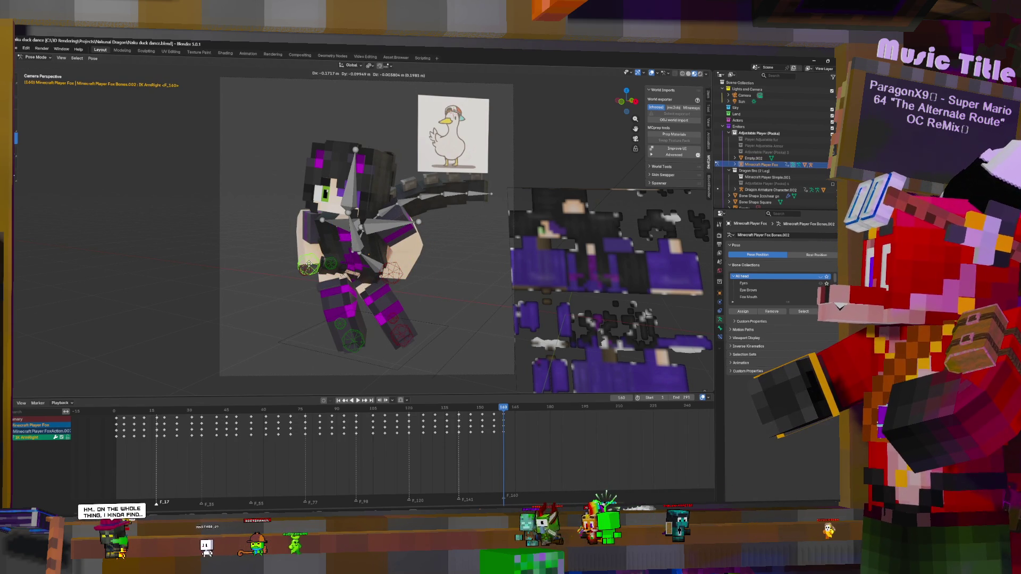
left_click(309, 266)
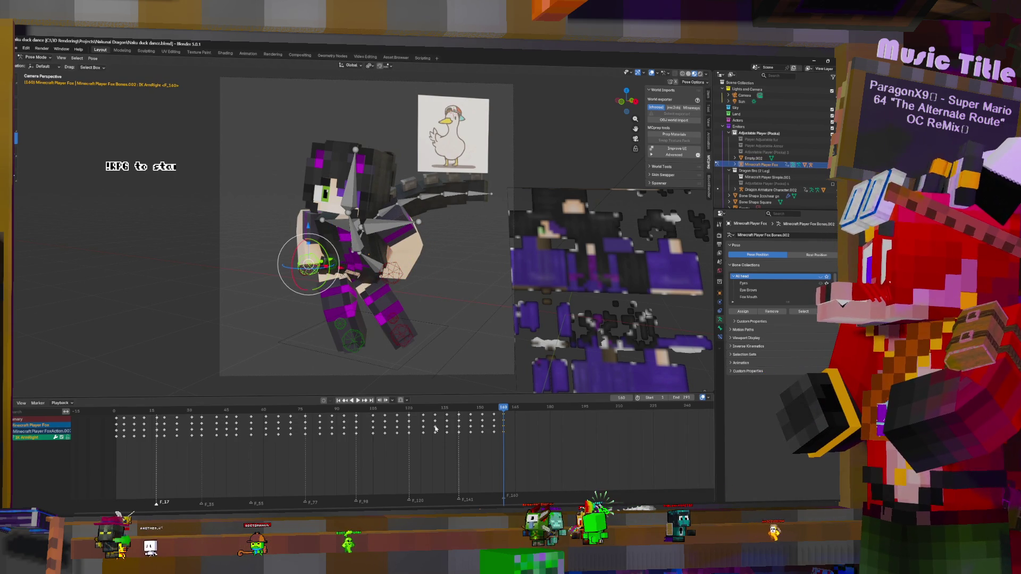
key("space")
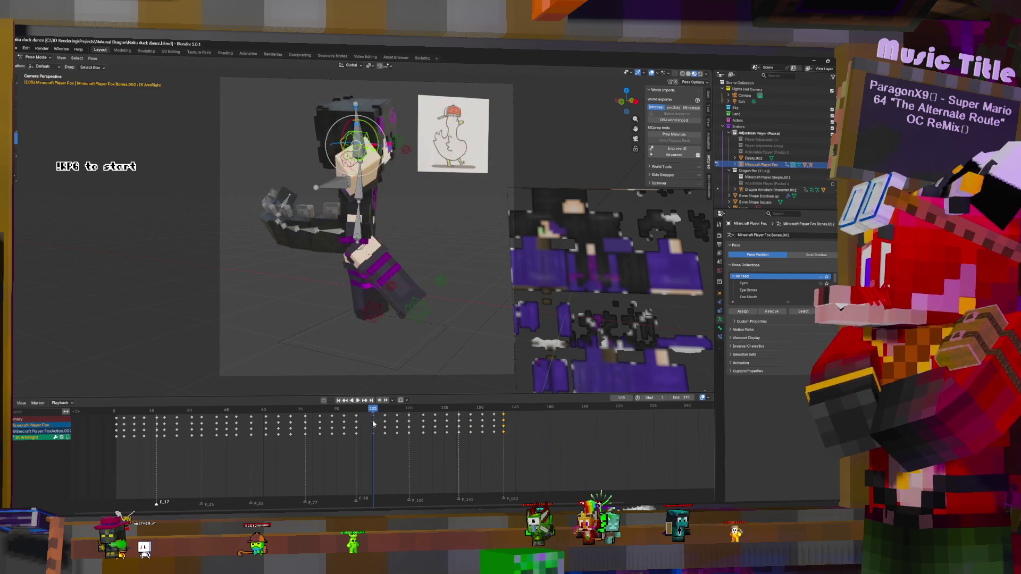
key("space")
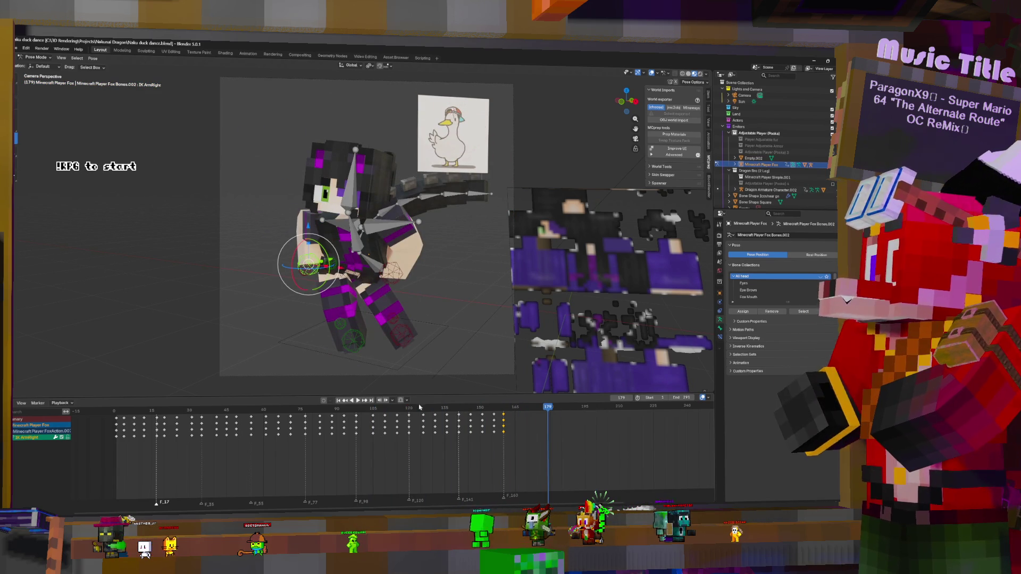
key("space")
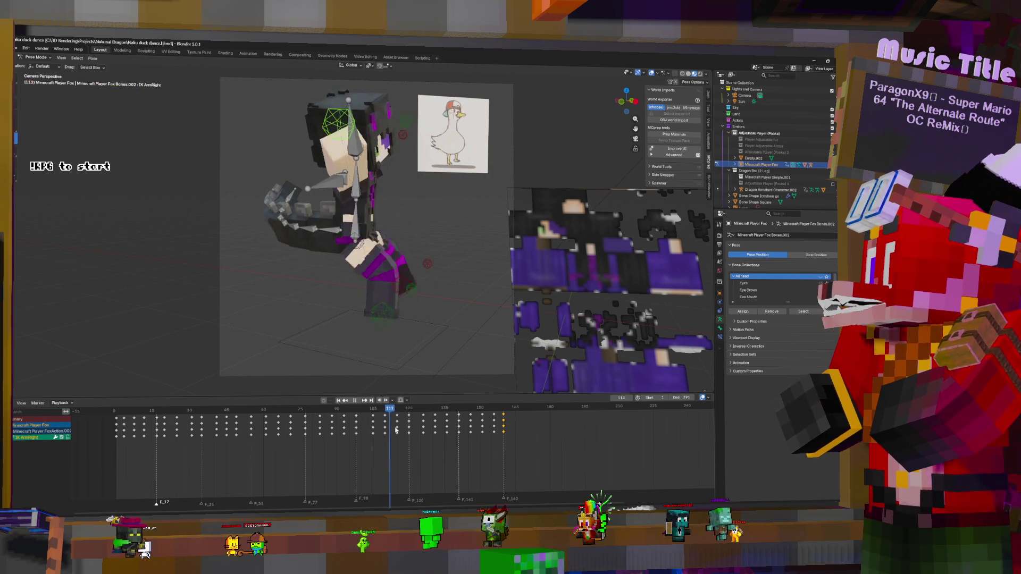
left_click_drag(487, 432, 508, 437)
key("space")
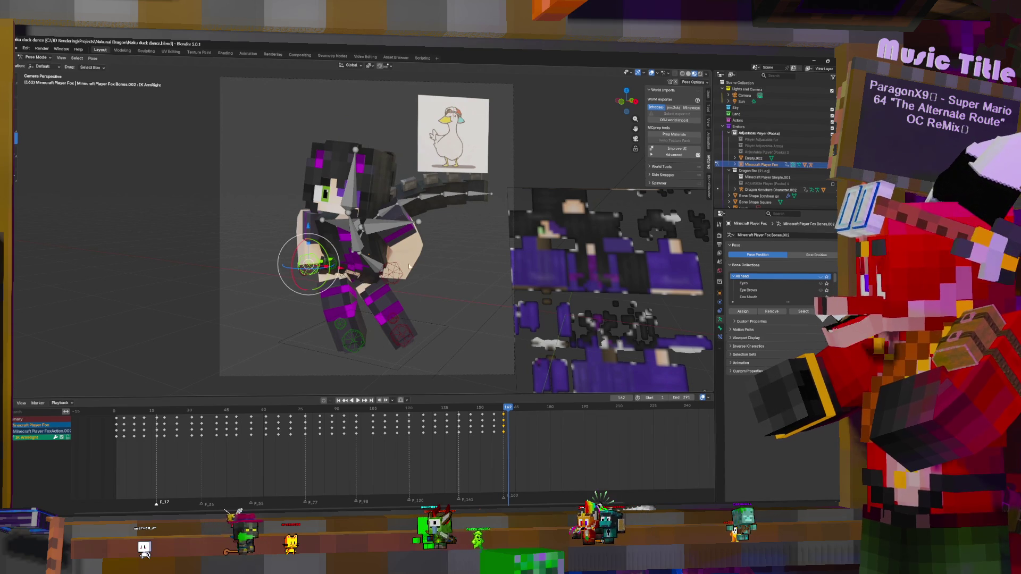
key("space")
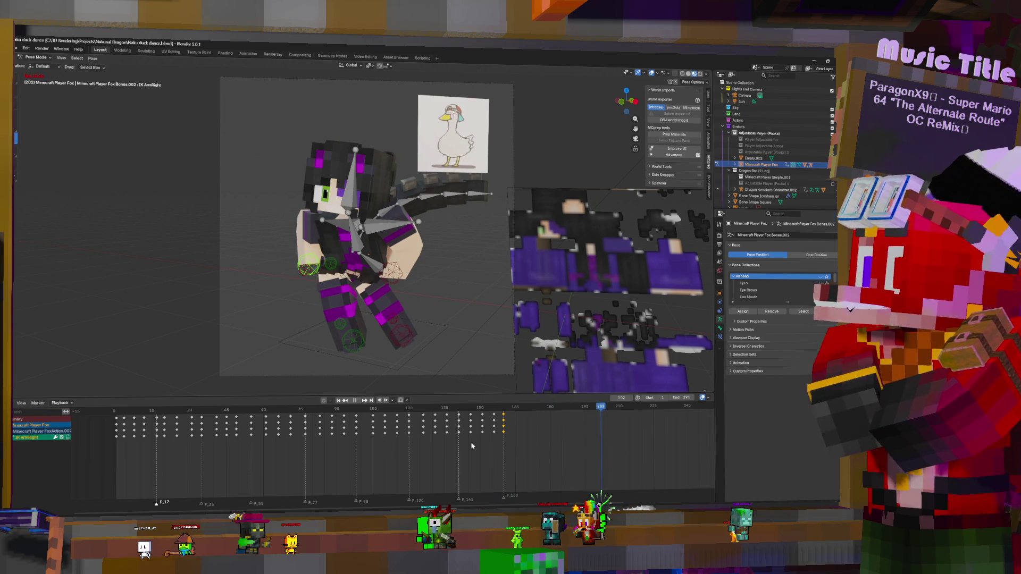
key("space")
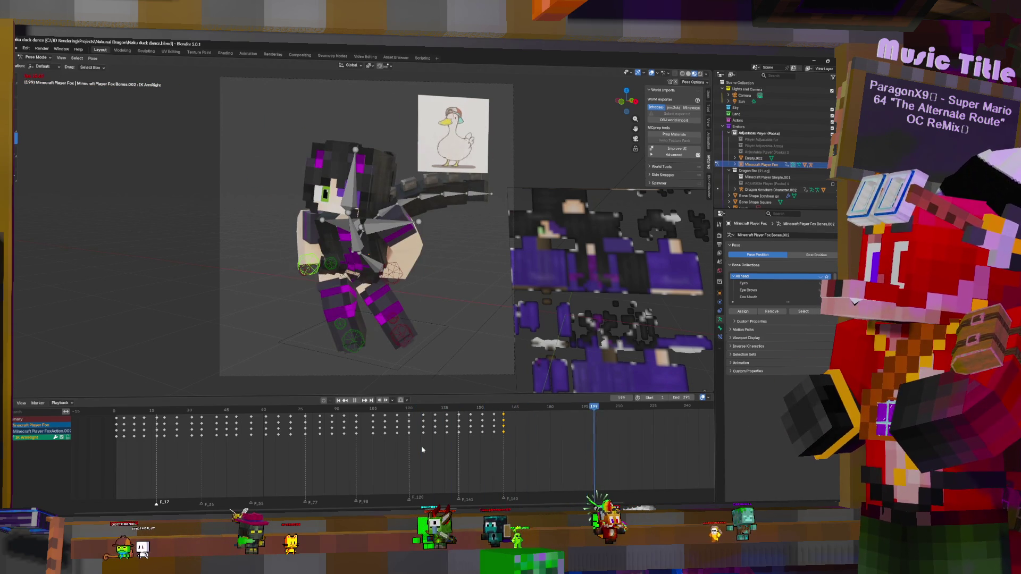
left_click(421, 448)
key("space")
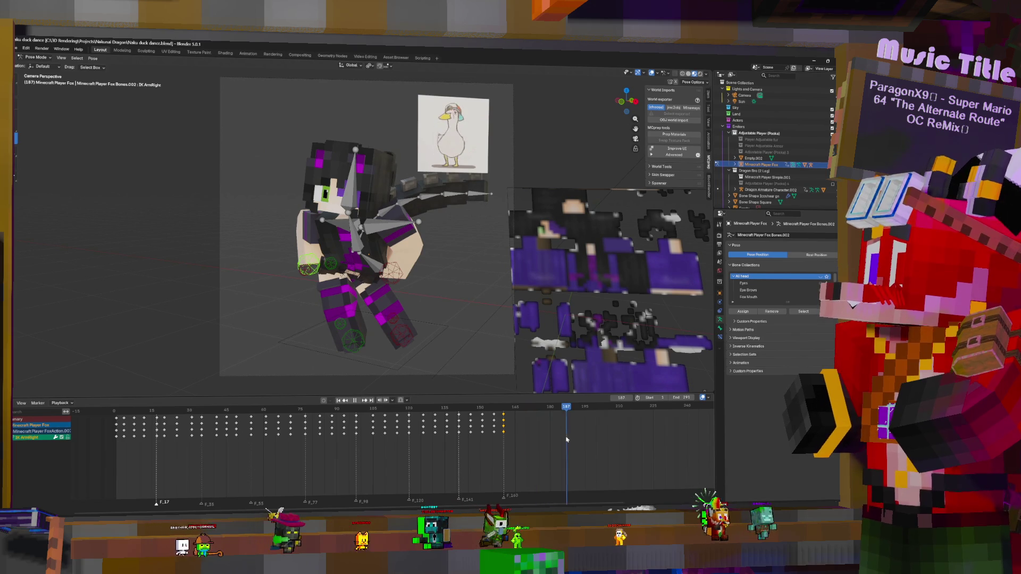
mouse_move(494, 433)
left_mouse_down()
mouse_move(457, 434)
mouse_move(511, 436)
left_mouse_up()
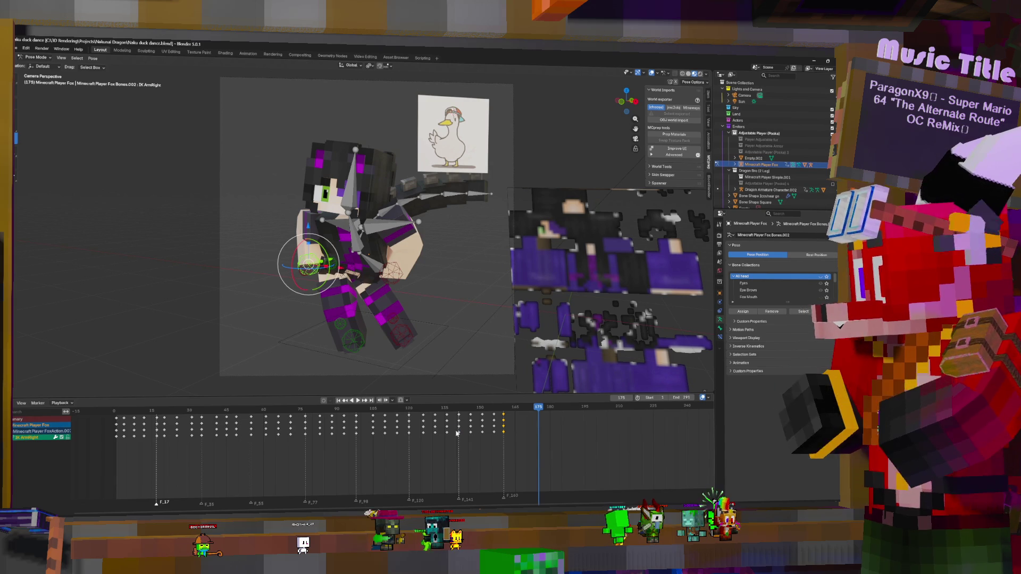
mouse_move(475, 431)
left_mouse_down()
mouse_move(526, 444)
mouse_move(515, 453)
mouse_move(598, 456)
mouse_move(505, 448)
left_mouse_up()
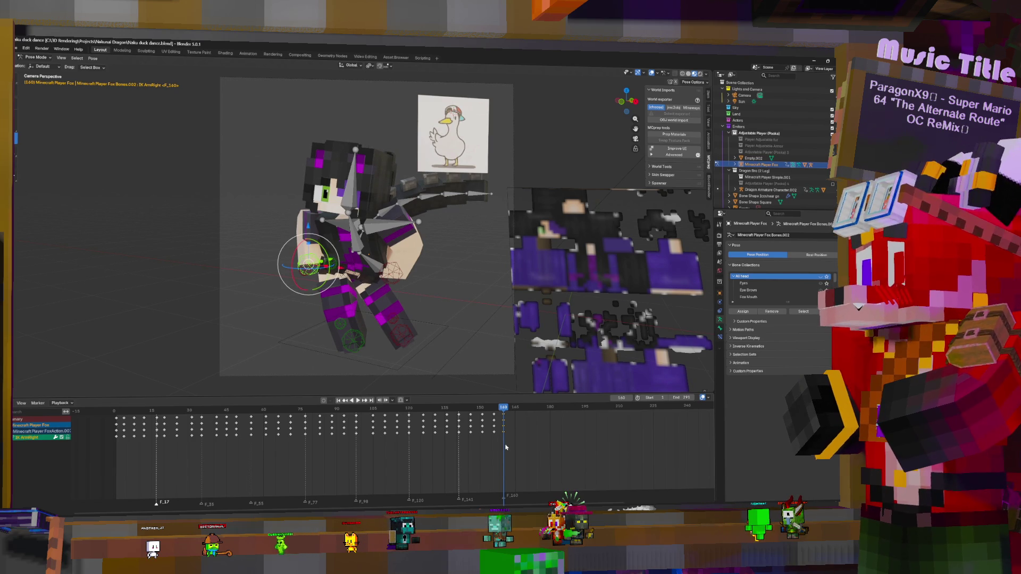
- Select both arm IK controls, the hip, both leg controls, Body, Body U and Head together
left_click(394, 280)
left_click(307, 252, "shift")
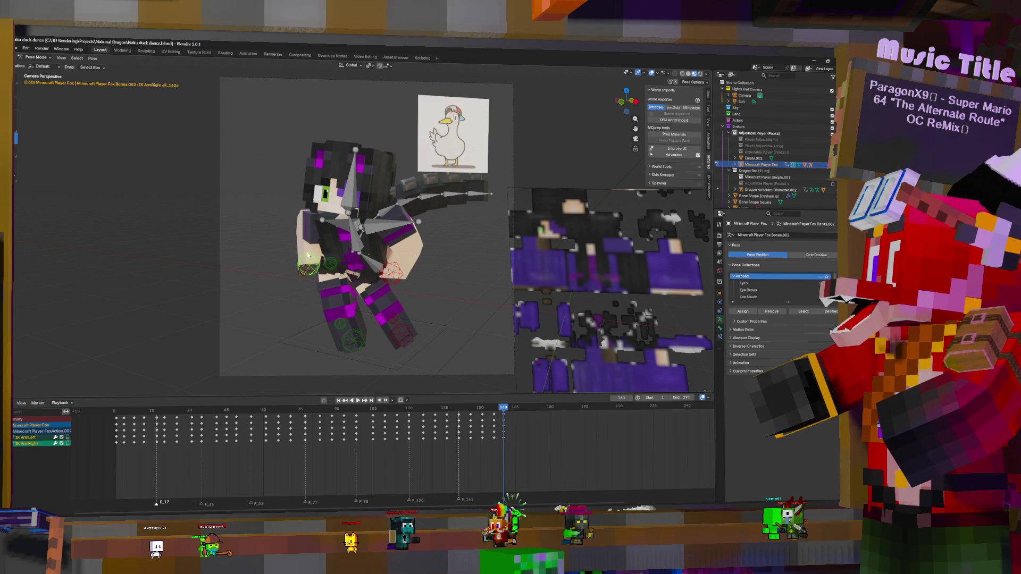
left_click(347, 268, "shift")
left_click(352, 340, "shift")
left_click(402, 335, "shift")
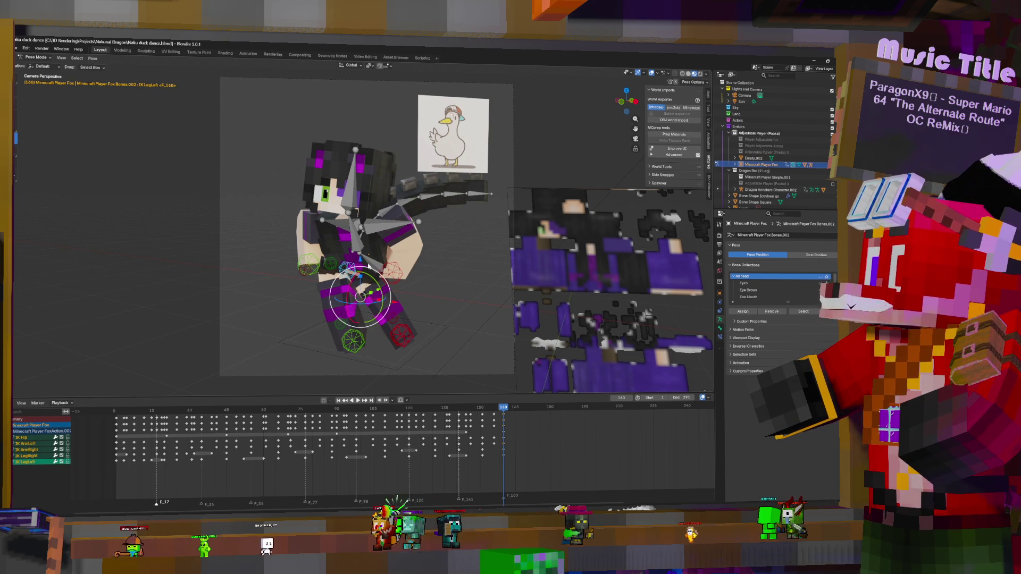
left_click(359, 242, "shift")
left_click(353, 223, "shift")
left_click(343, 200, "shift")
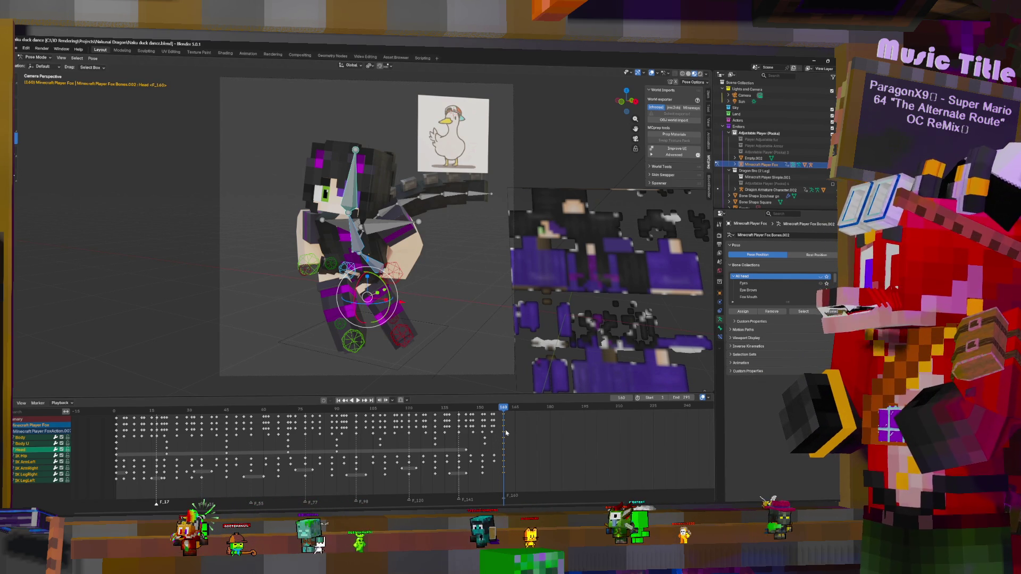
- Play the animation from frame 160, then scrub to frame 185 and play from there
key("space")
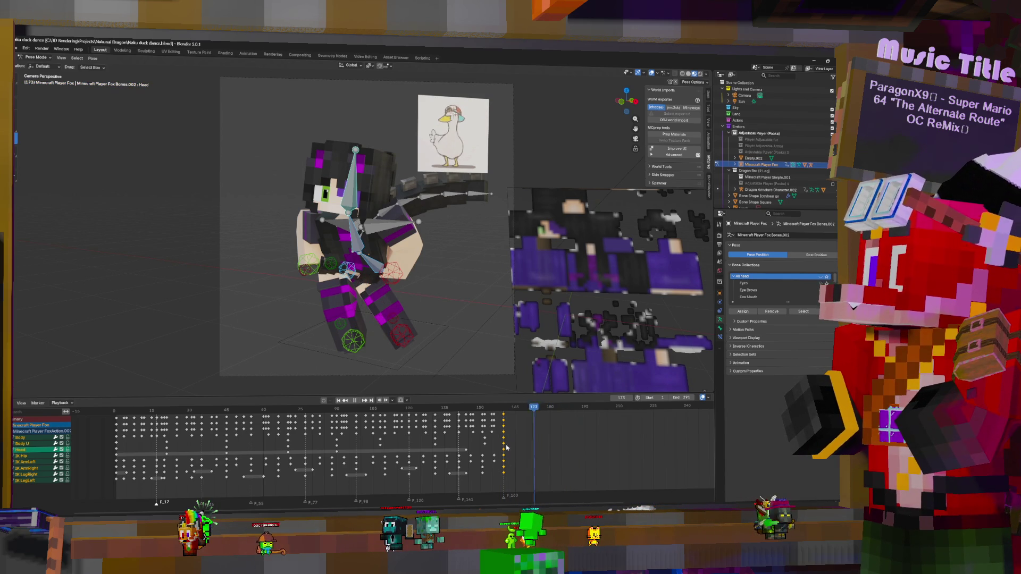
key("Escape")
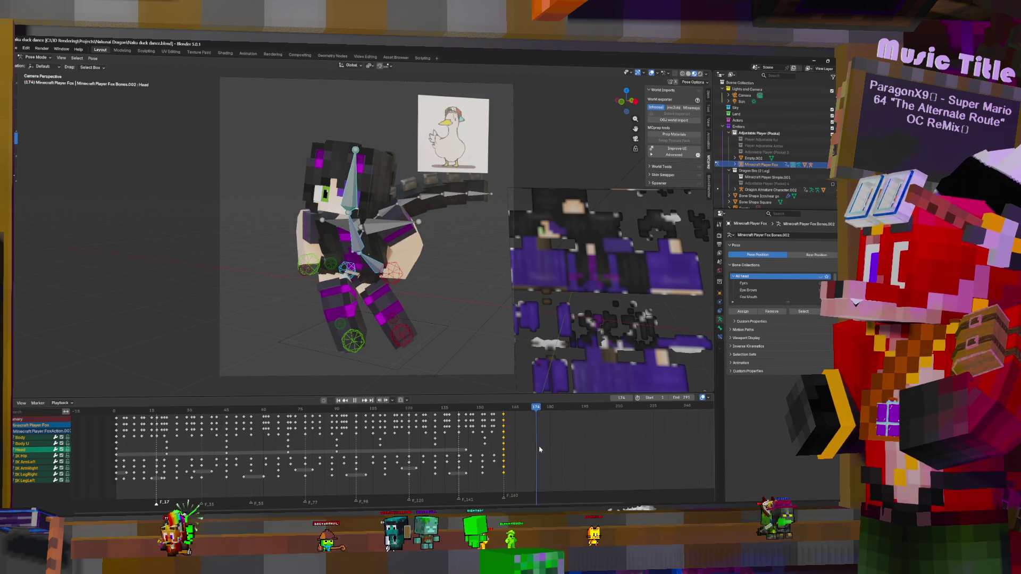
left_click_drag(566, 451, 565, 452)
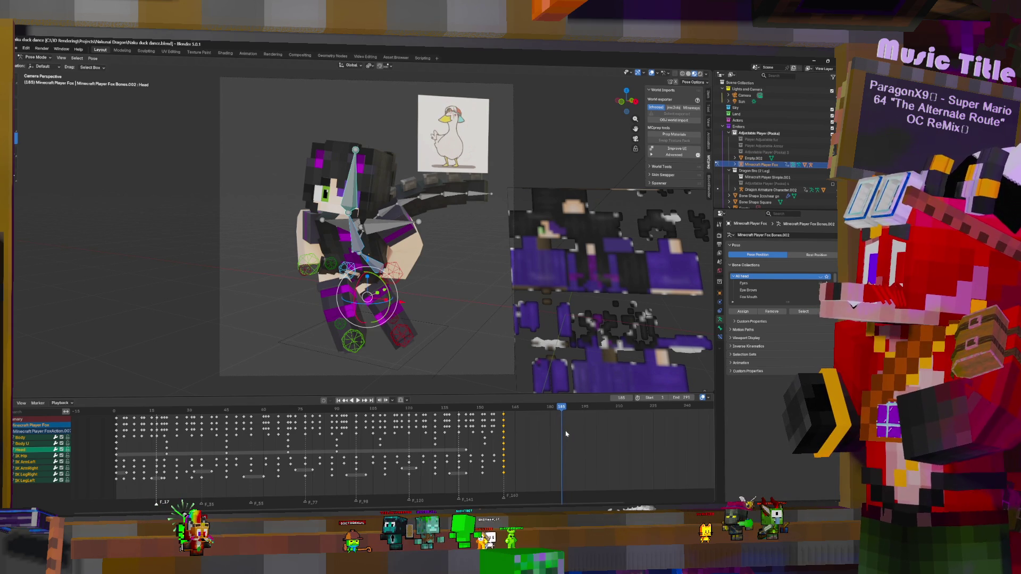
key("space")
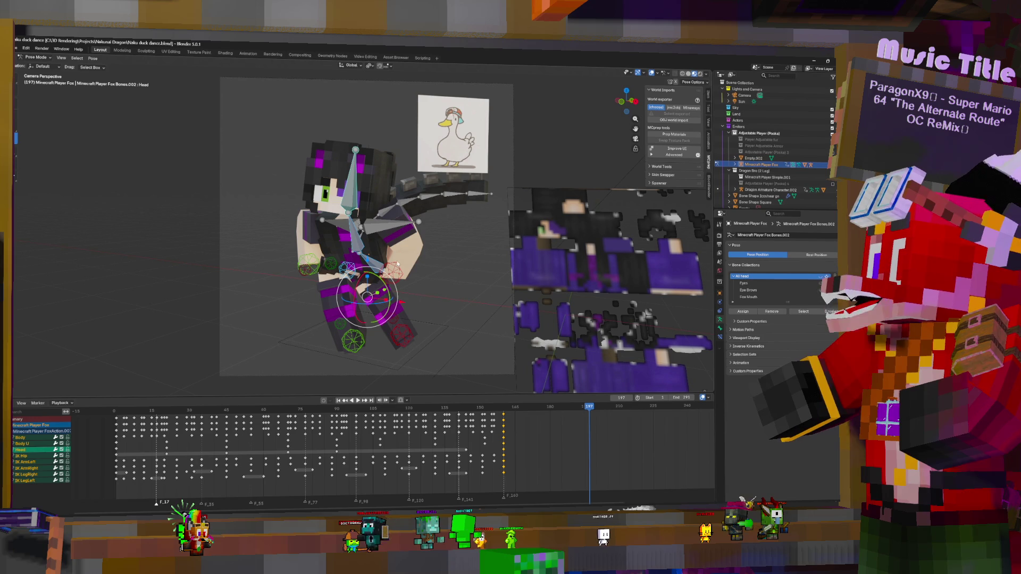
- Reposition the hip and both arm IK controls to shift the character's pose
left_click(408, 336)
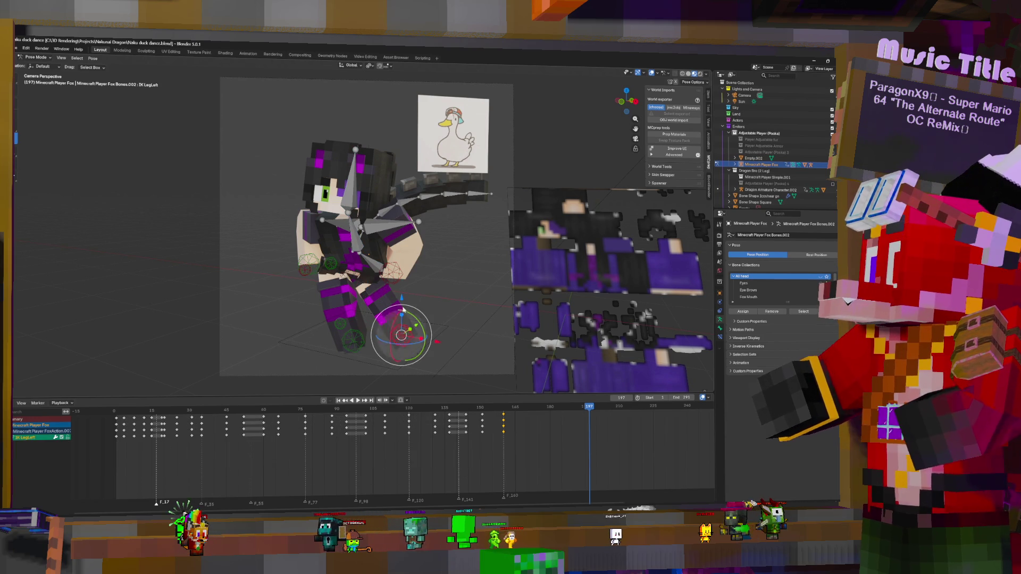
left_click(397, 267)
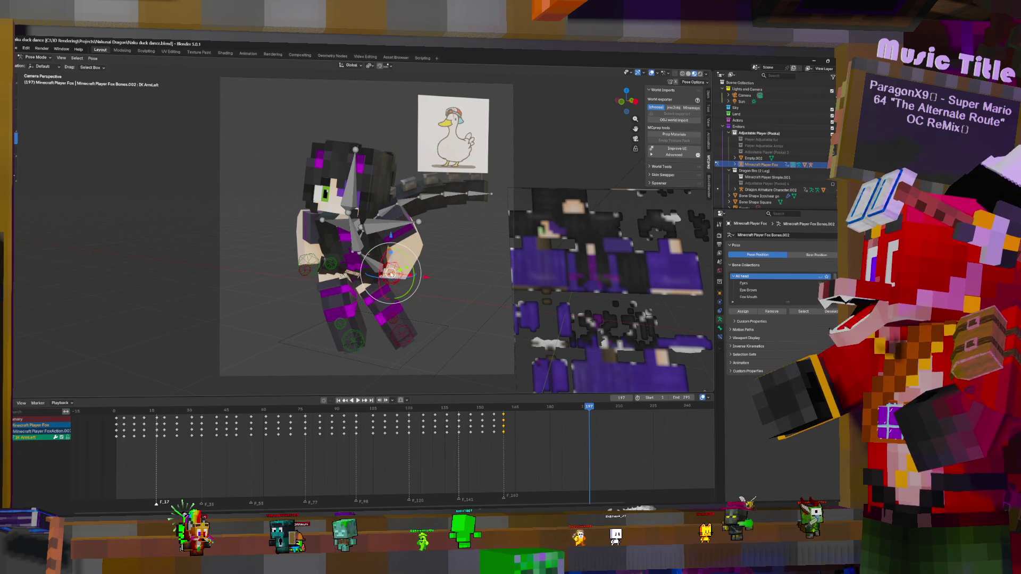
left_click(345, 272)
left_click_drag(349, 232, 385, 238)
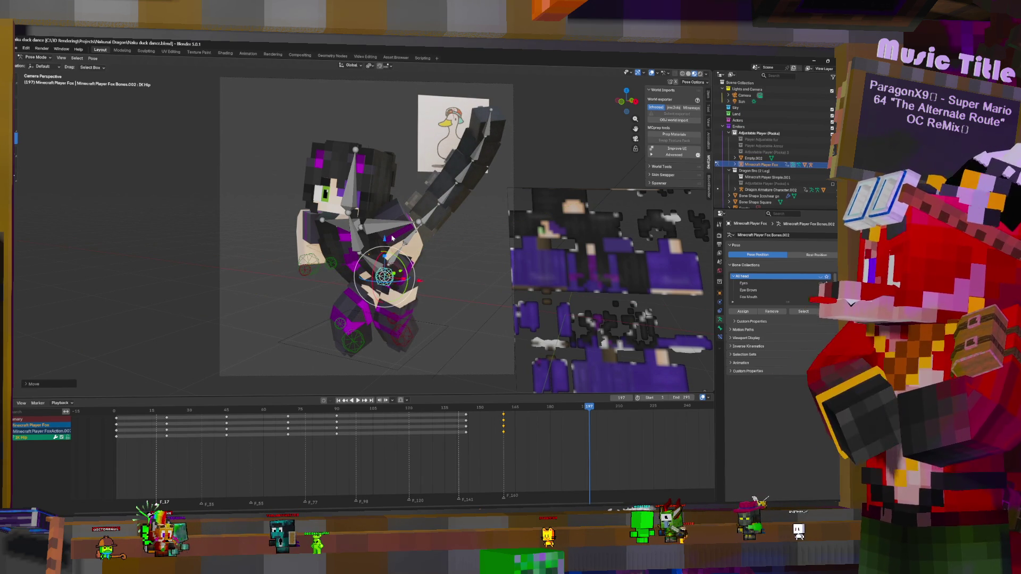
left_click(401, 278)
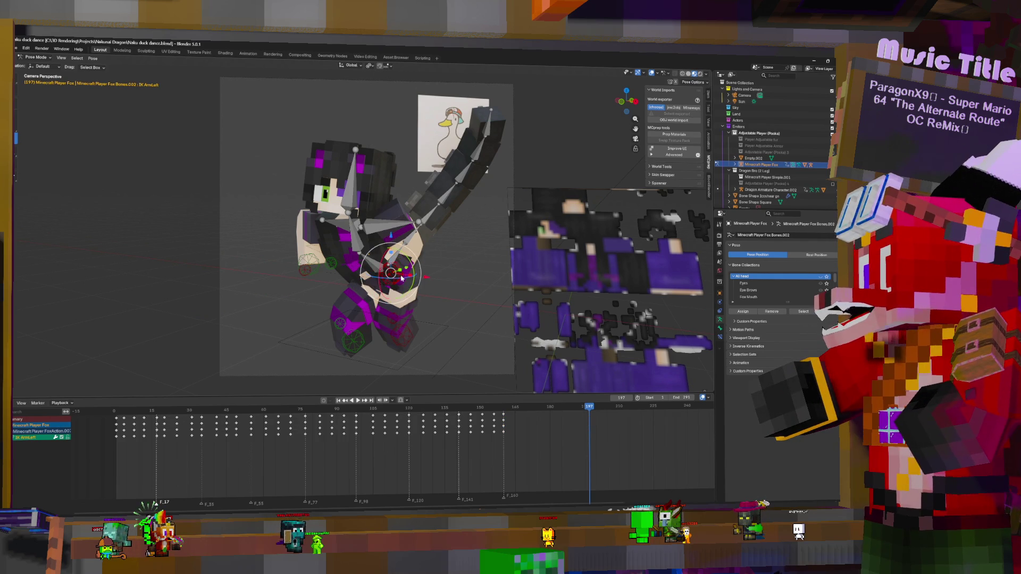
left_click_drag(394, 238, 428, 241, "shift")
left_click(307, 260)
key("g")
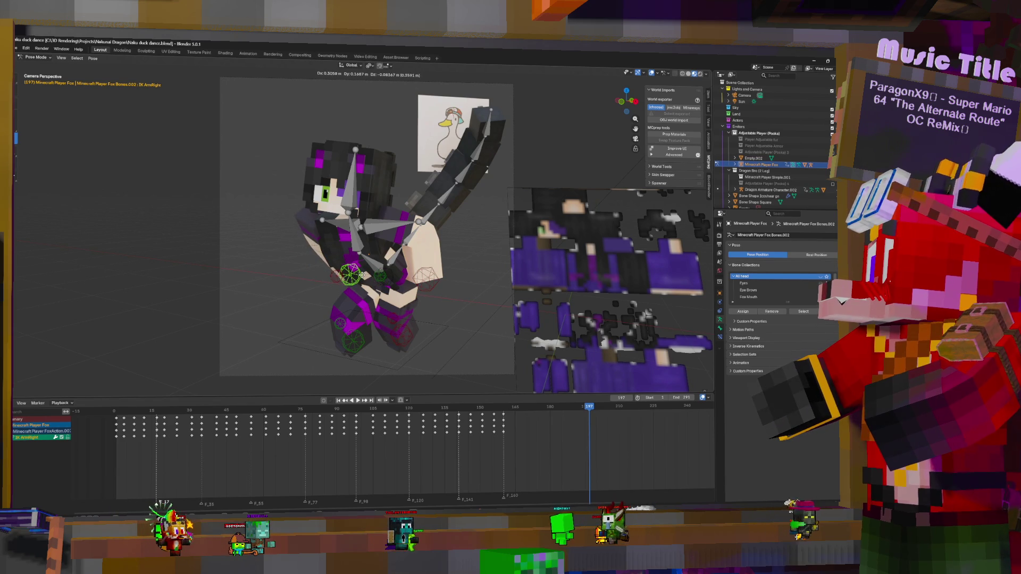
left_click(364, 275)
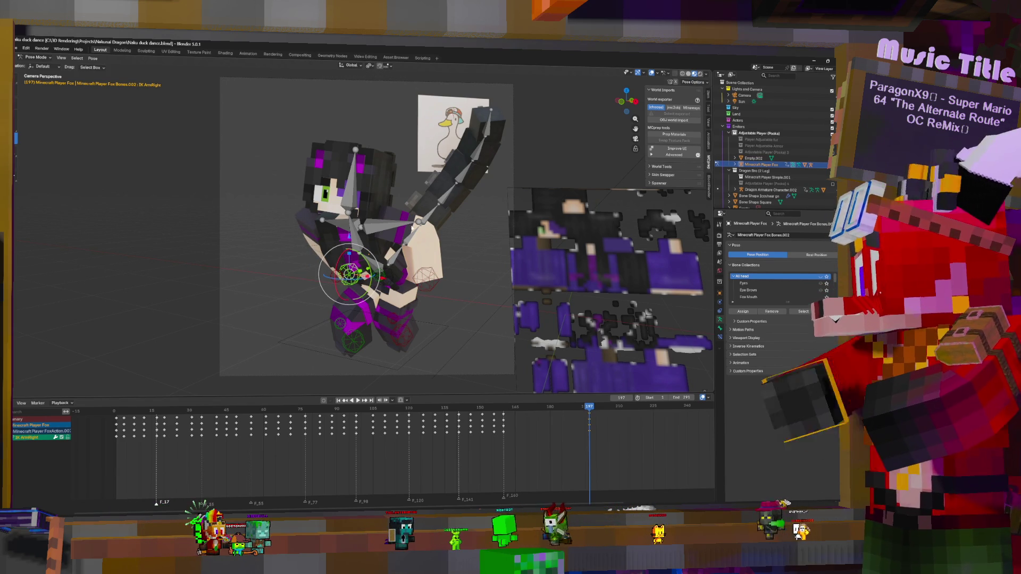
- Preview the animation forward and in reverse, stopping at frame 197
left_click(374, 263)
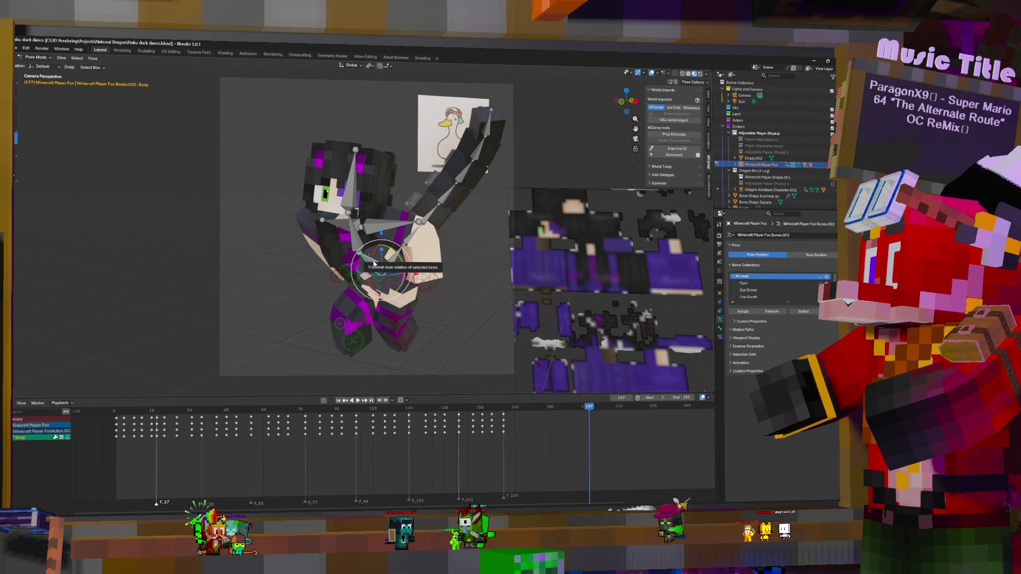
key("space")
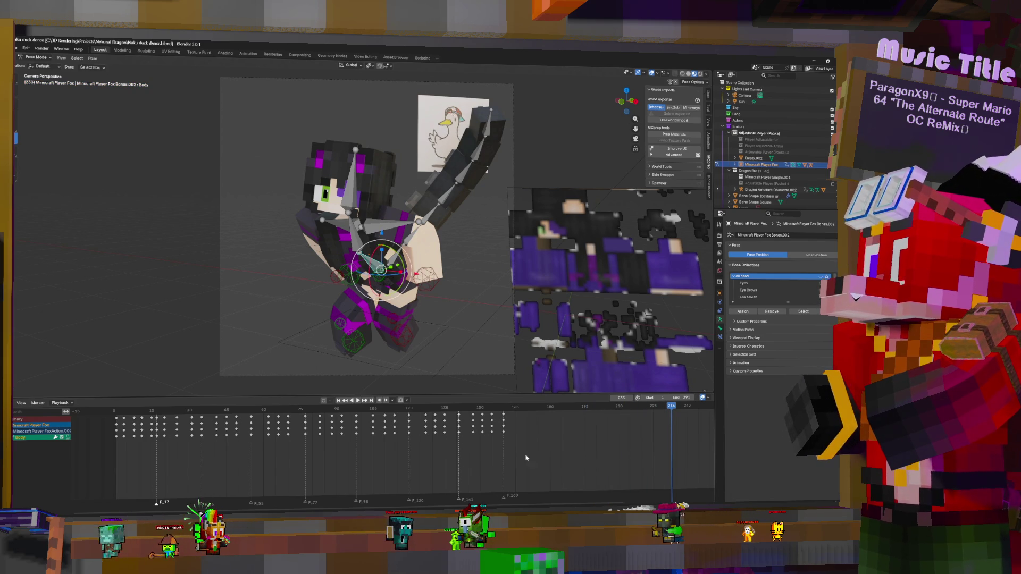
key("shift+bracketright")
key("shift+bracketright")
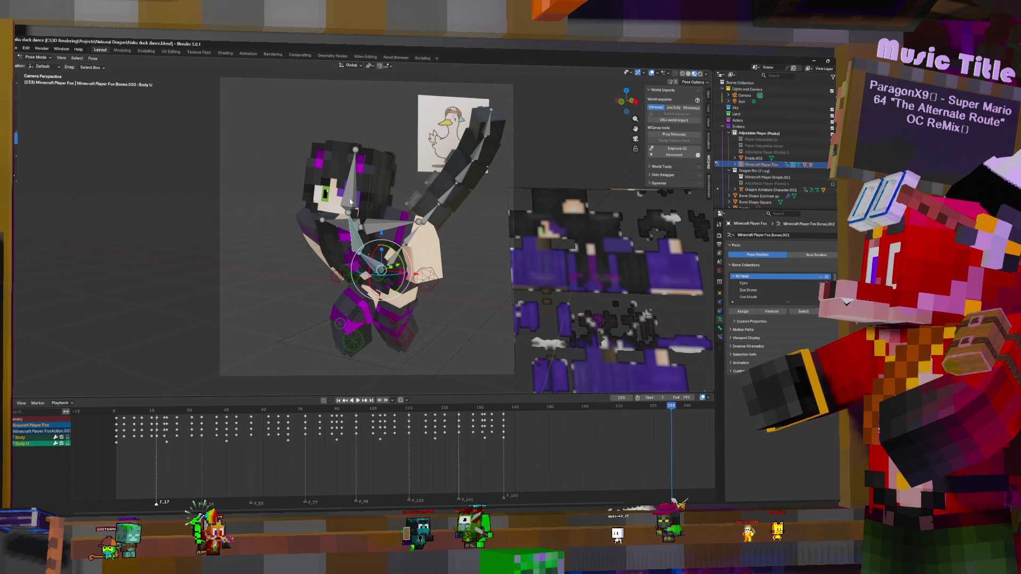
left_click(520, 406)
key("space")
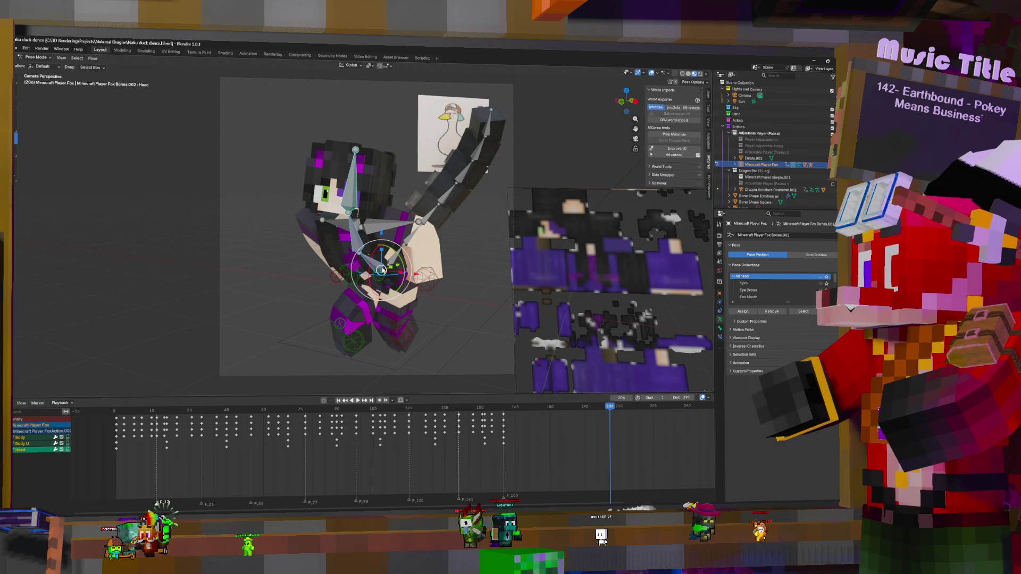
left_click(386, 283)
key("ctrl+shift+space")
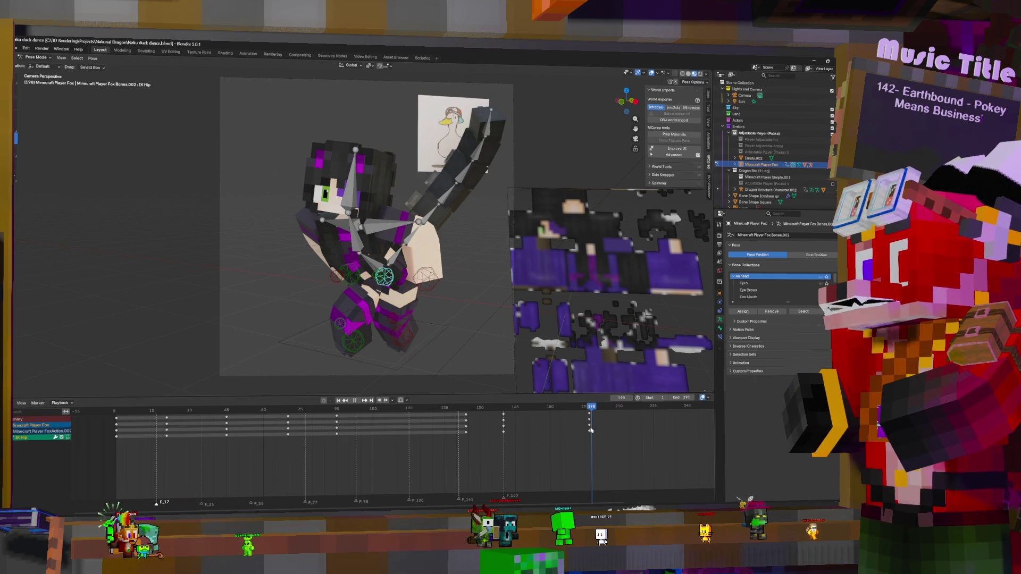
key("space")
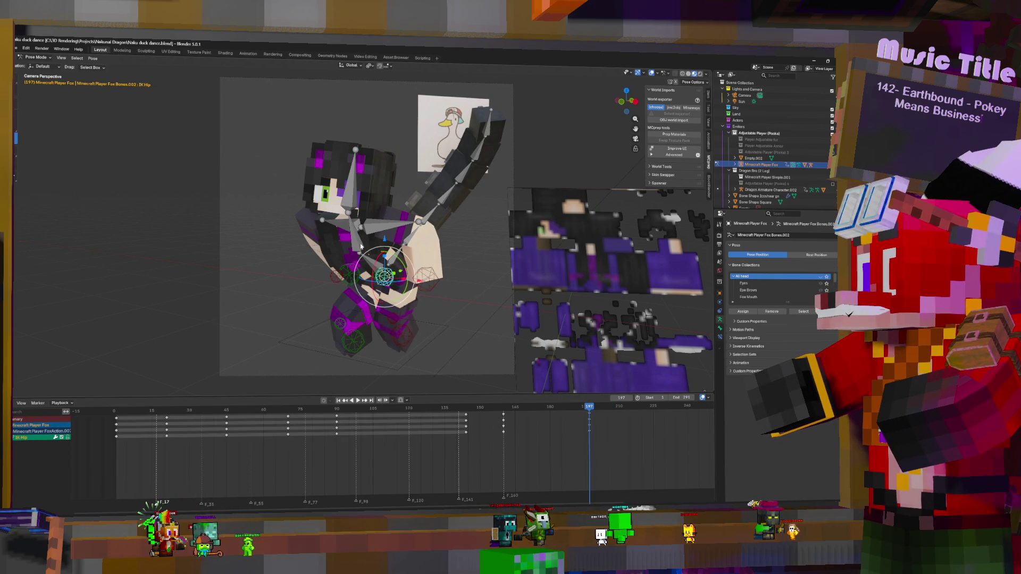
- At frame 197, shift and rotate the head into a new tilt and keyframe the pose
left_click(372, 252)
left_click(377, 256, "shift")
left_click(382, 259, "shift")
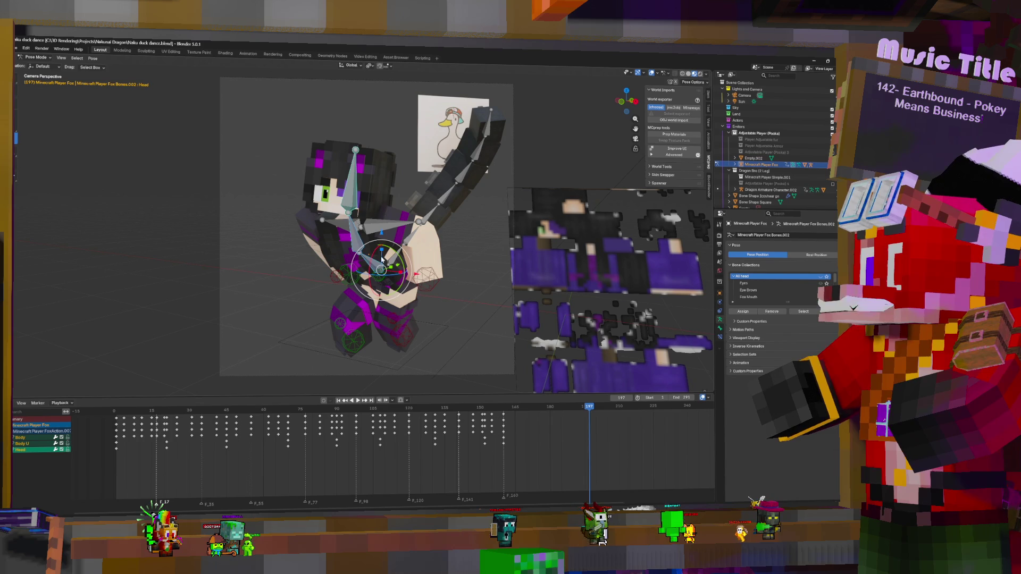
left_click_drag(382, 271, 389, 257)
key("r")
key("r")
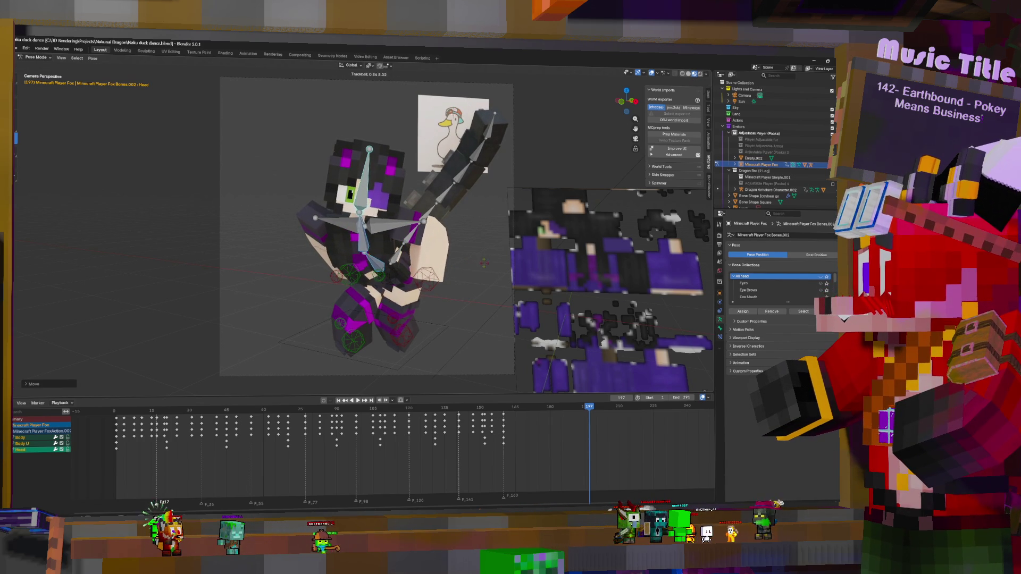
left_click(476, 267)
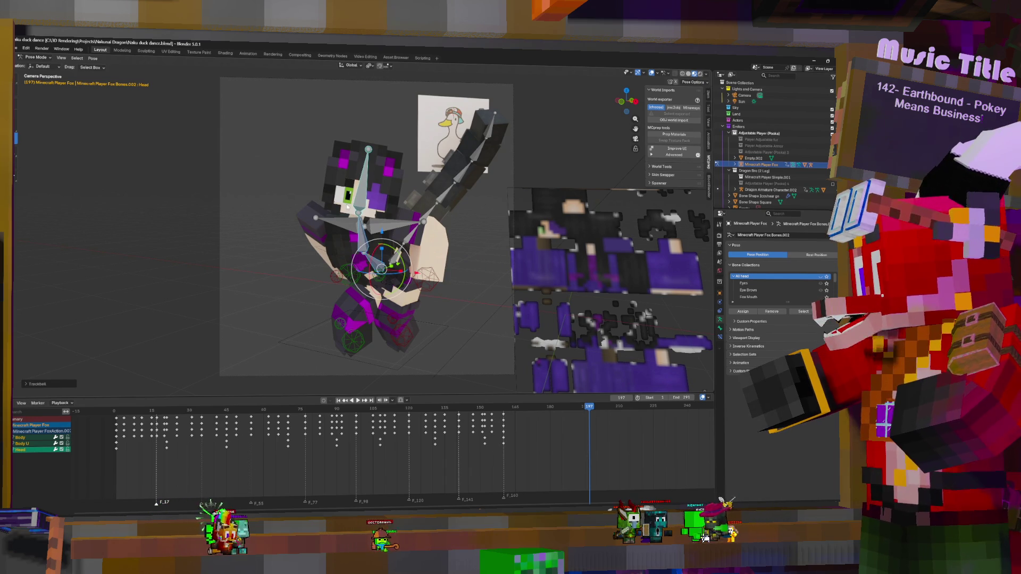
left_click(360, 197)
key("r")
key("r")
left_click(383, 212)
key("i")
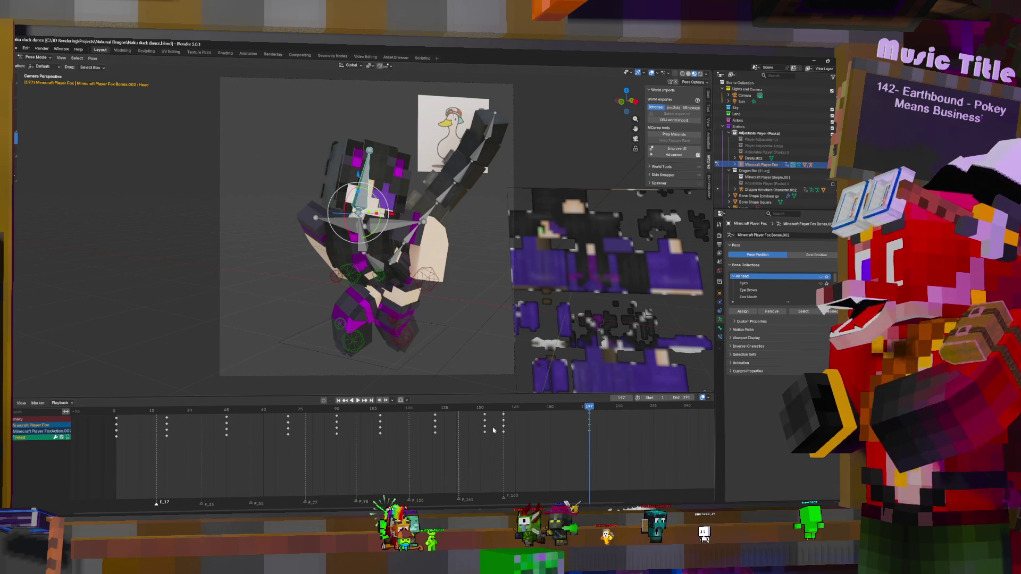
- Replay from frames 160 and 156, then select all bones and pan the dope sheet to later frames
key("space")
left_click(503, 423)
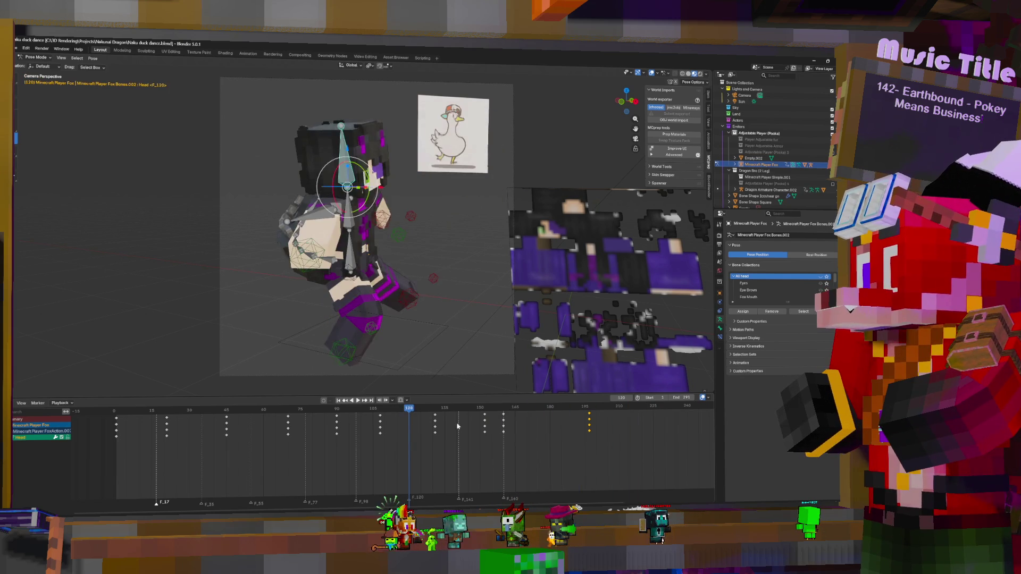
key("space")
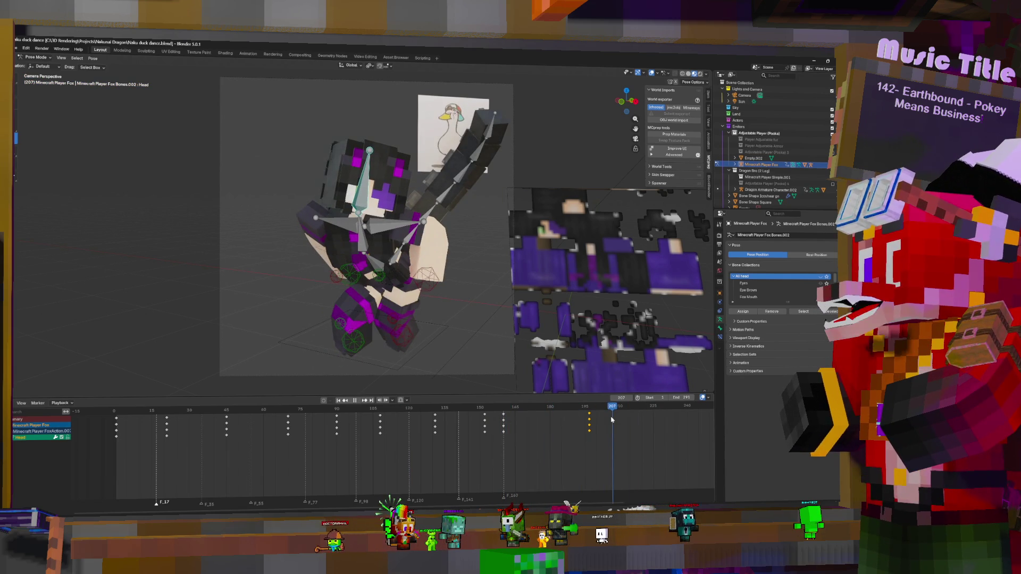
left_click(494, 423)
key("Escape")
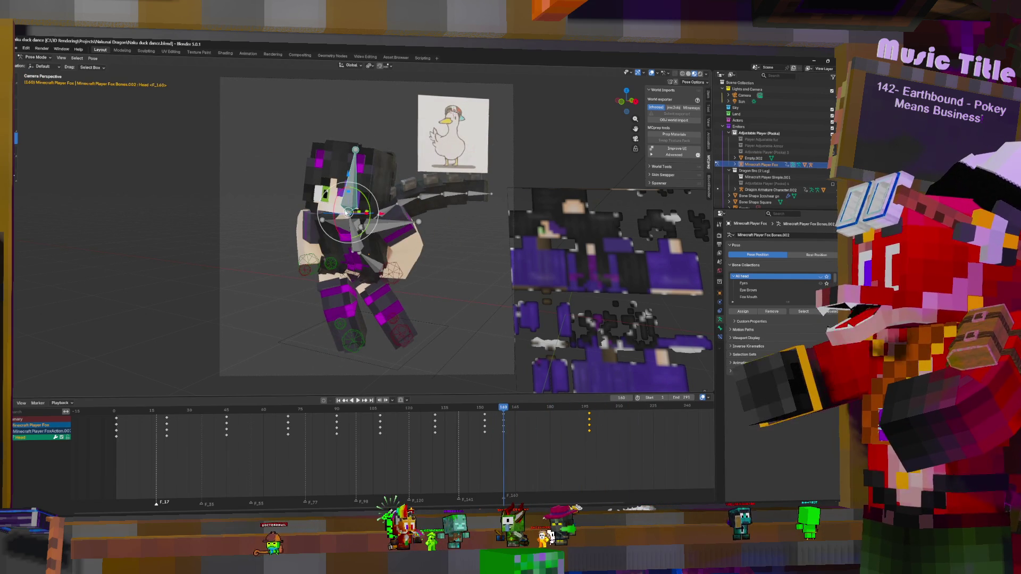
key("a")
middle_click_drag(514, 420, 402, 426)
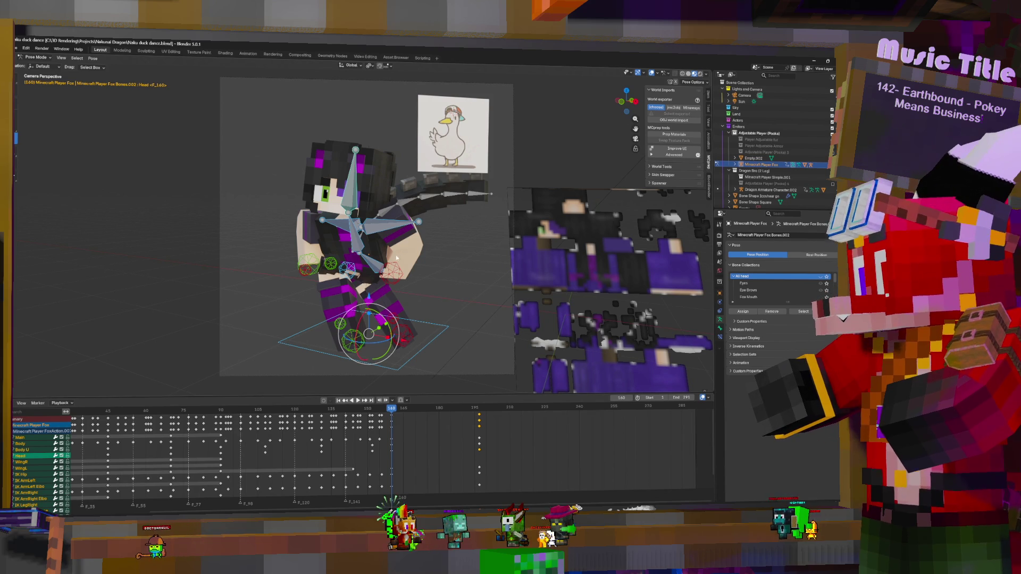
- Key frame 160, then copy its keys and the frame-195 keys further along, near frame 281
key("i")
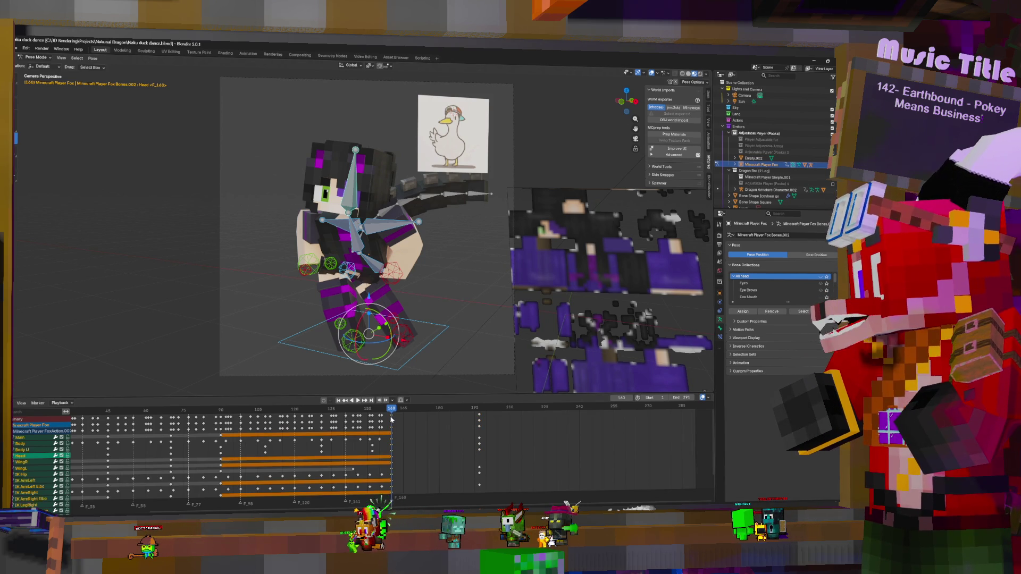
key("shift+d")
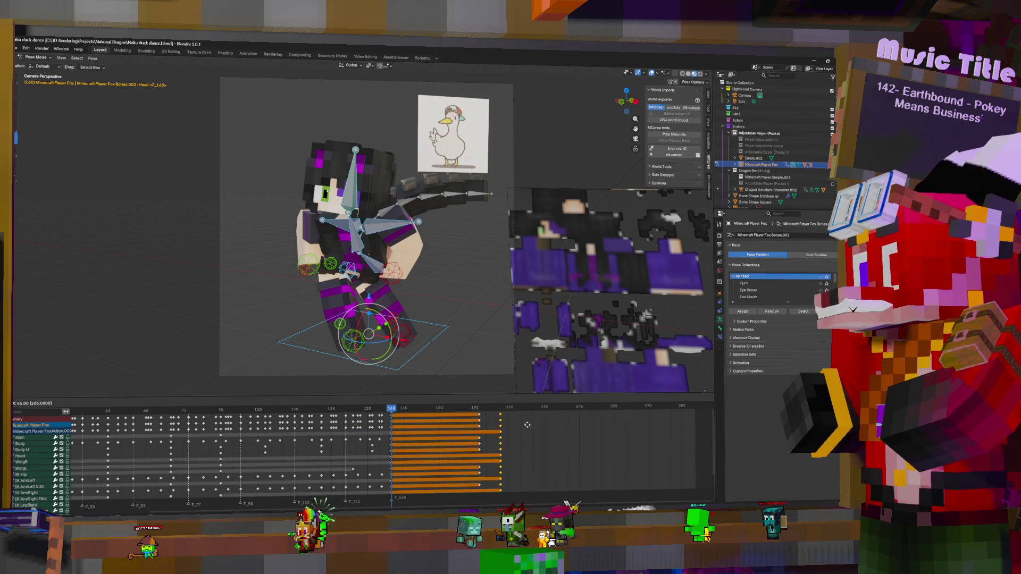
left_click(570, 426)
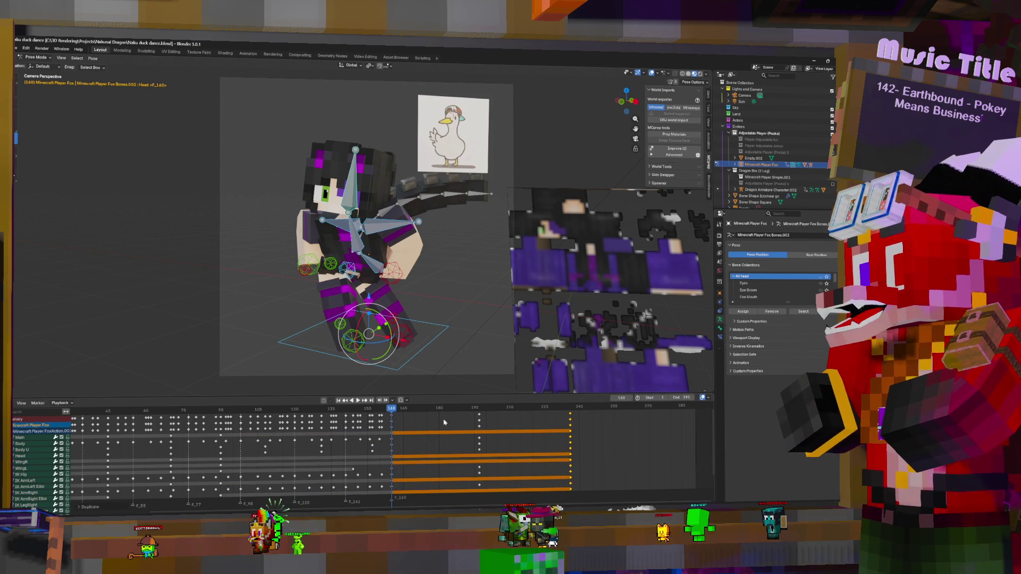
left_click(478, 419)
key("g")
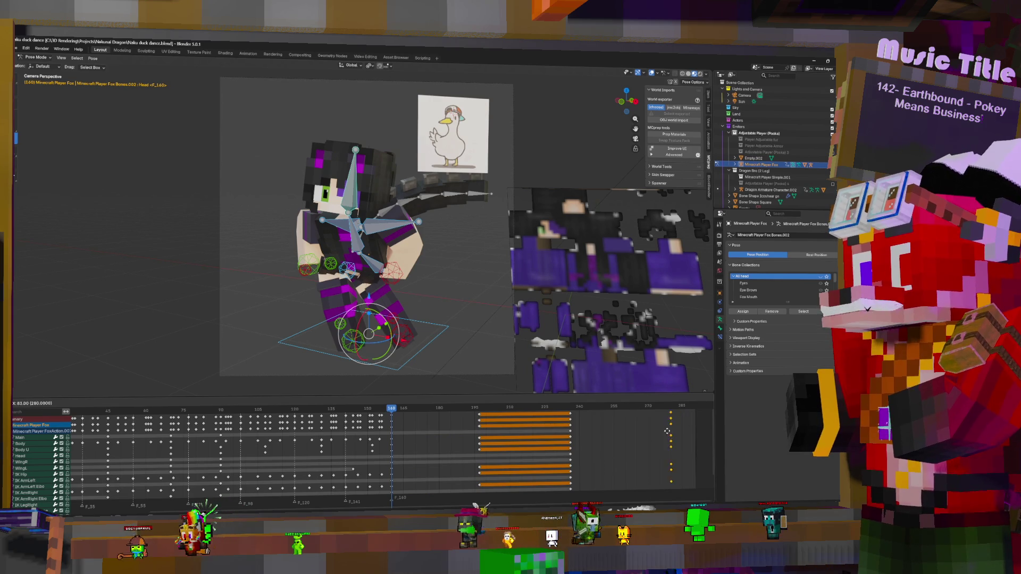
left_click(675, 429)
- Move the duplicated keyframe column onto frame 233 and replay from there to check timing
key("space")
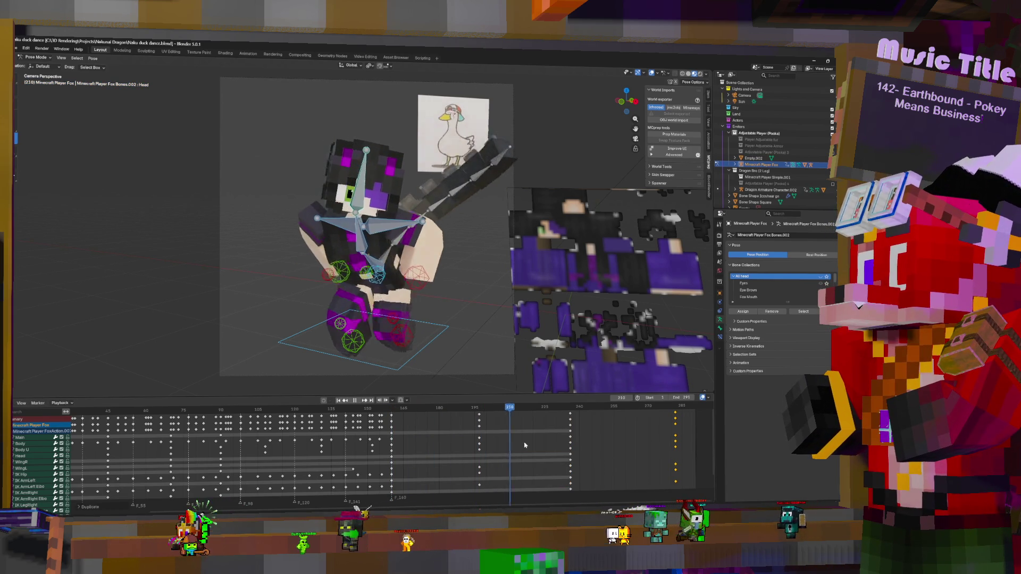
key("space")
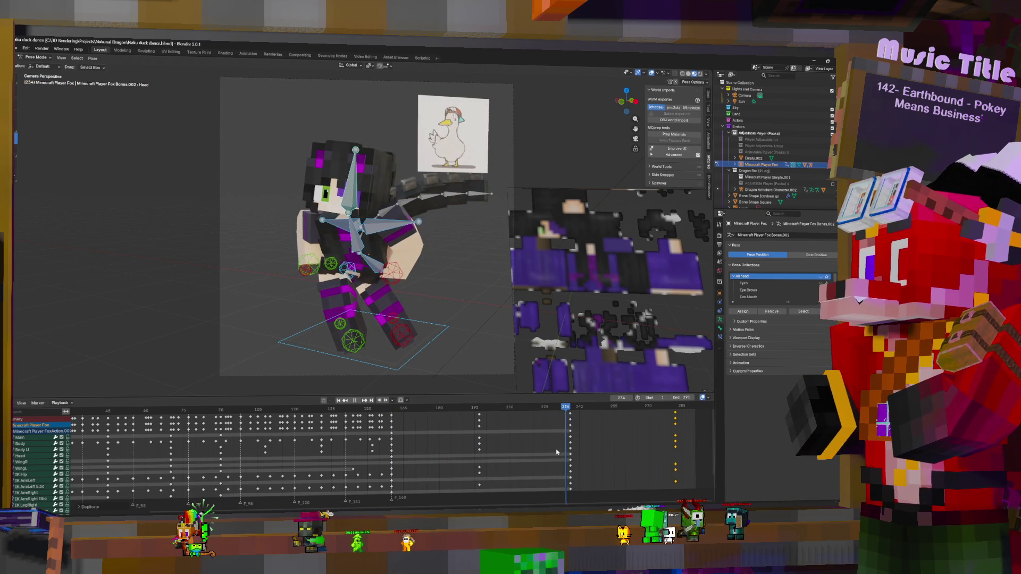
left_click(517, 450)
left_click_drag(517, 451, 539, 449)
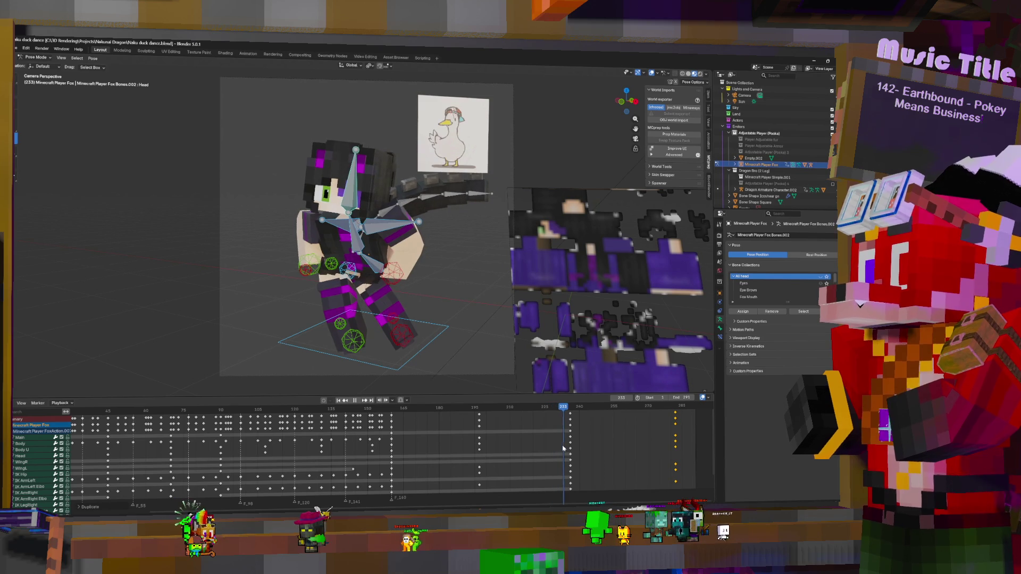
key("space")
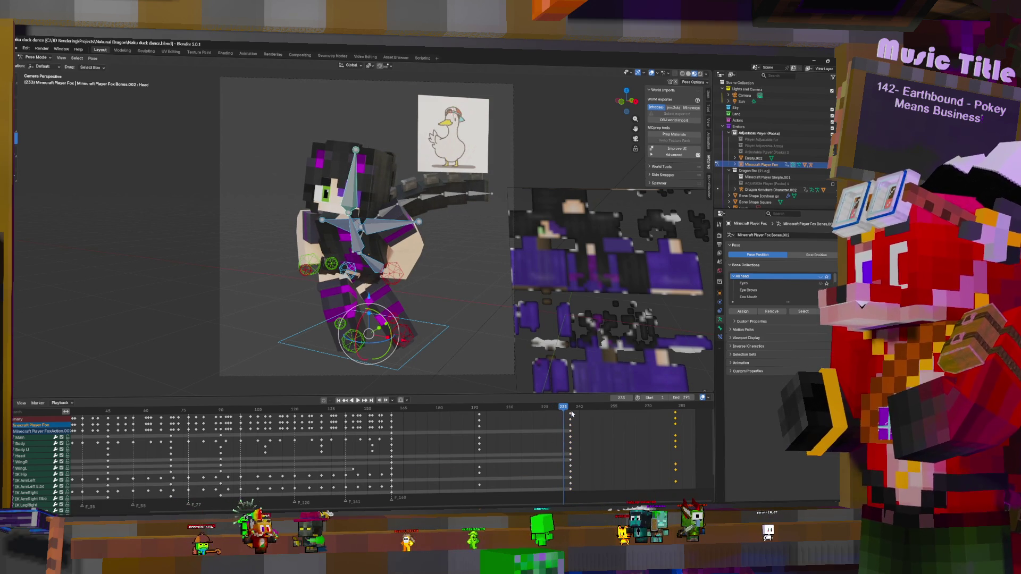
left_click_drag(570, 417, 563, 417)
key("space")
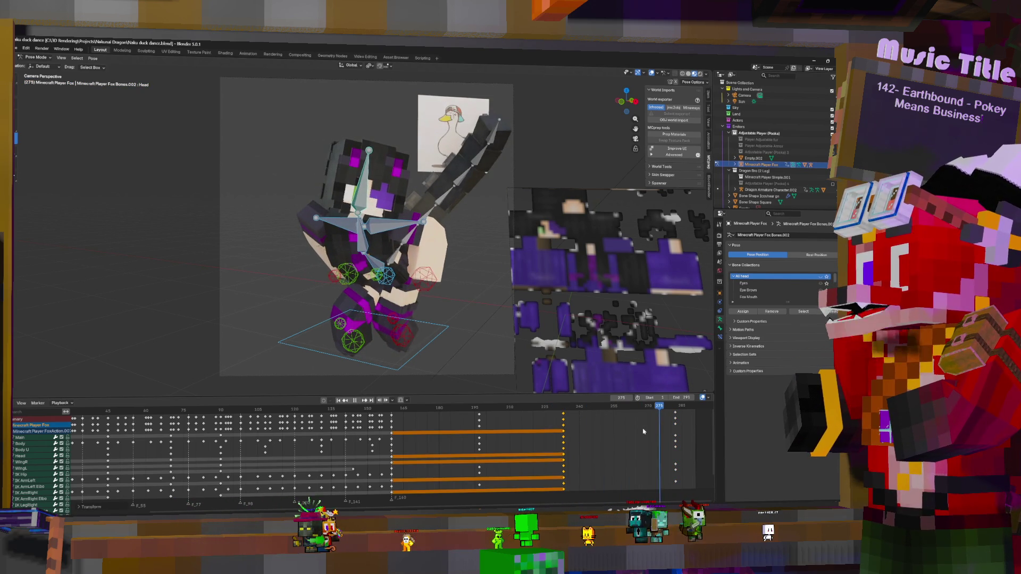
key("Escape")
- Retime the frame-282 keys earlier onto frame 266 and play to review
left_click_drag(565, 440, 640, 438)
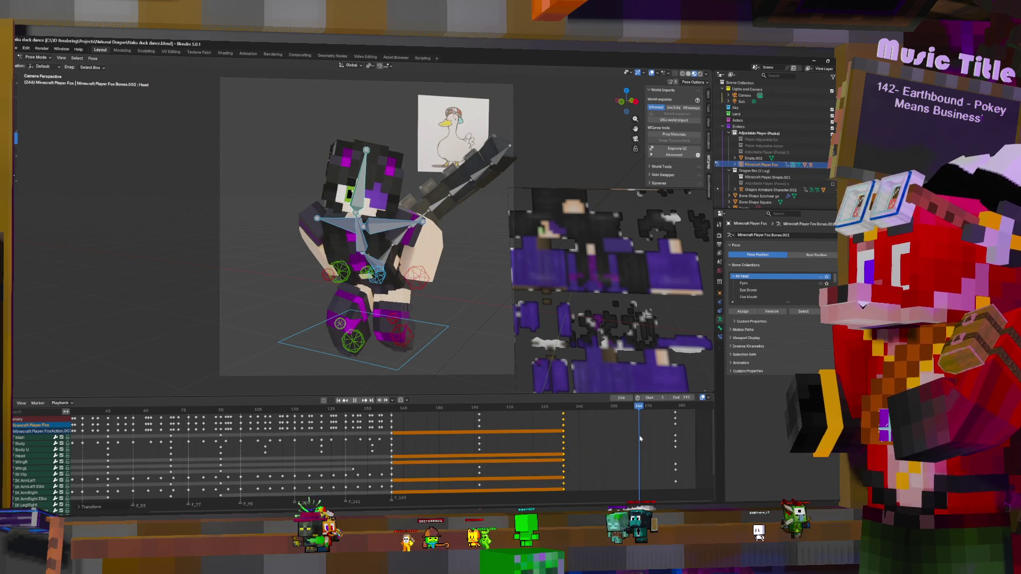
left_click(675, 413)
key("g")
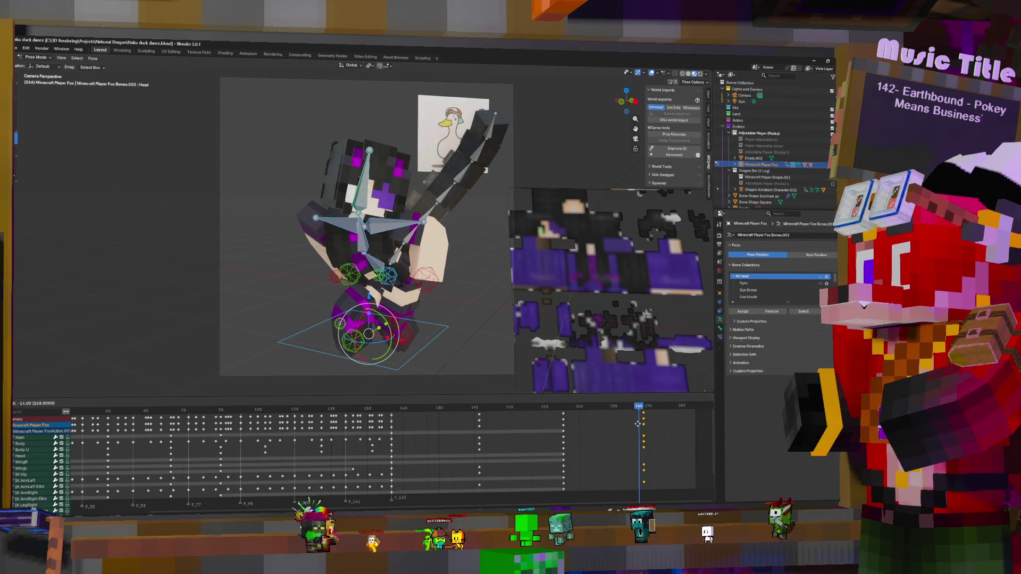
left_click(635, 427)
key("space")
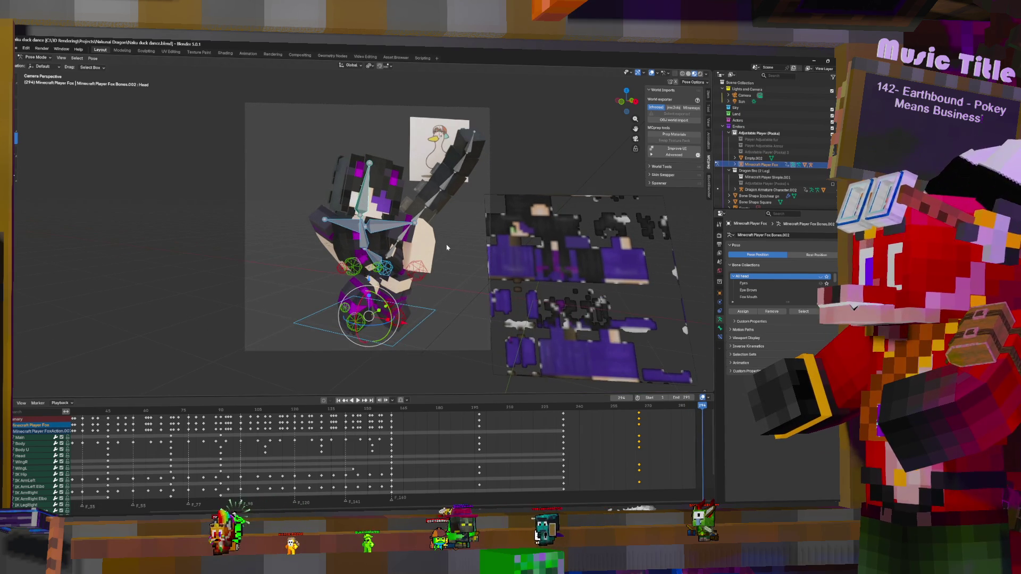
- Key the pose at frame 266 and insert keys on all channels at frame 197
key("space")
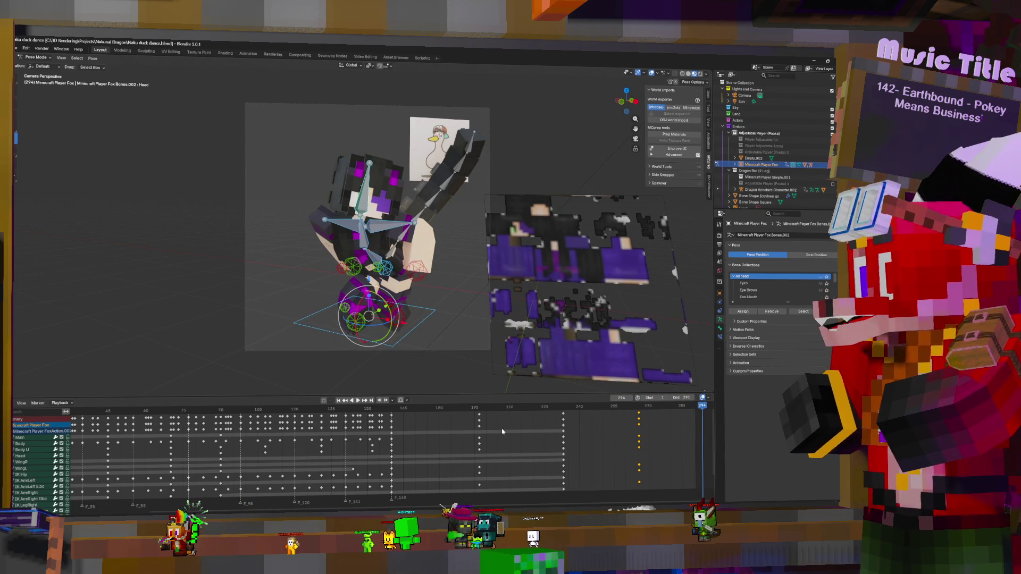
scroll(327, 433, "down", 3)
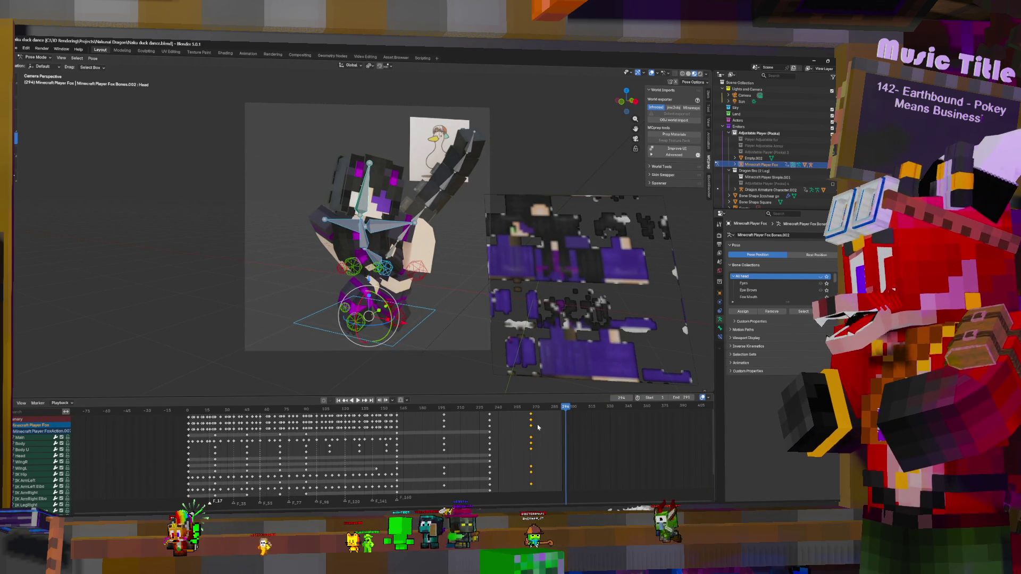
left_click(531, 406)
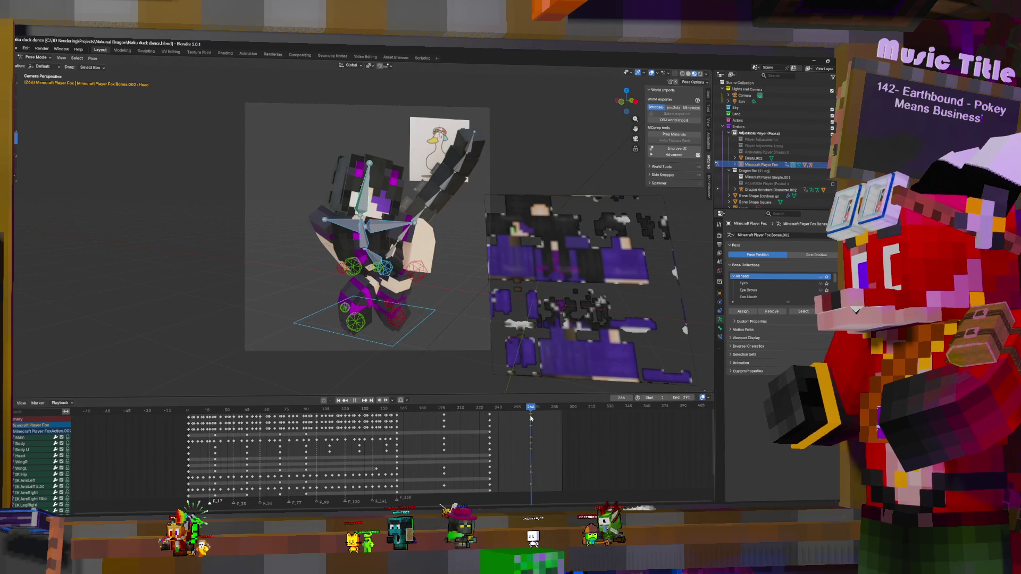
key("i")
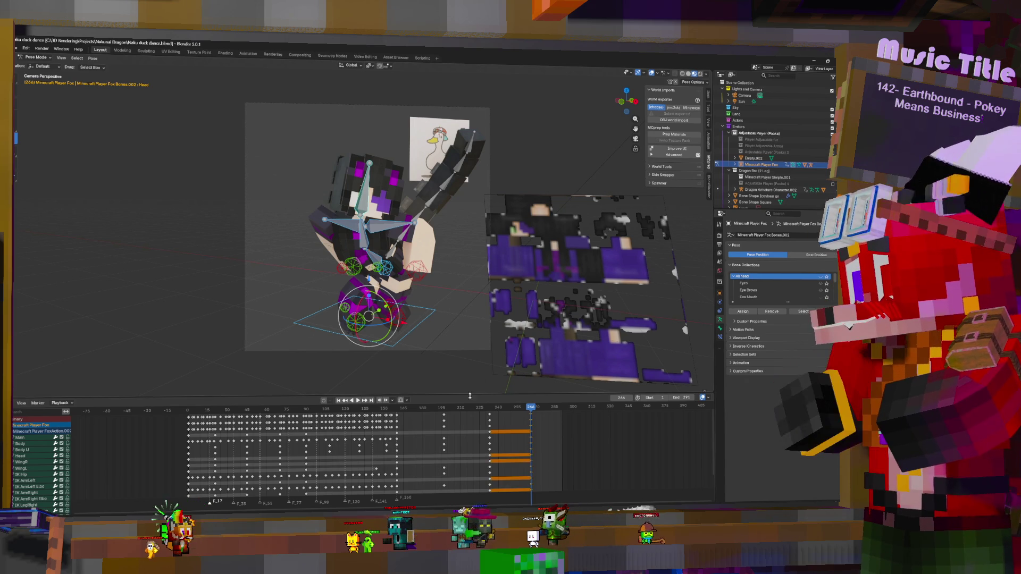
left_click(444, 408)
key("i")
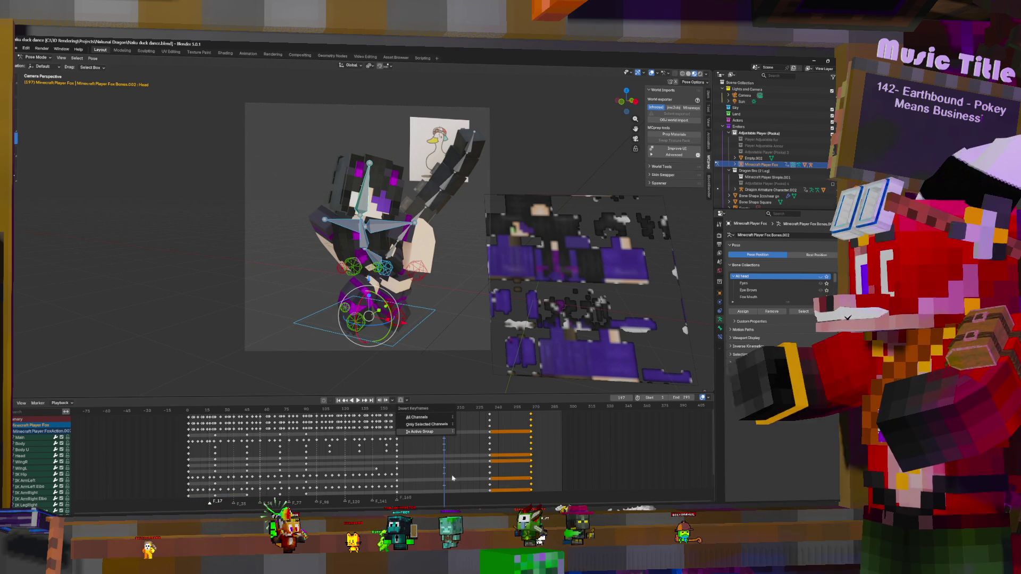
key("i")
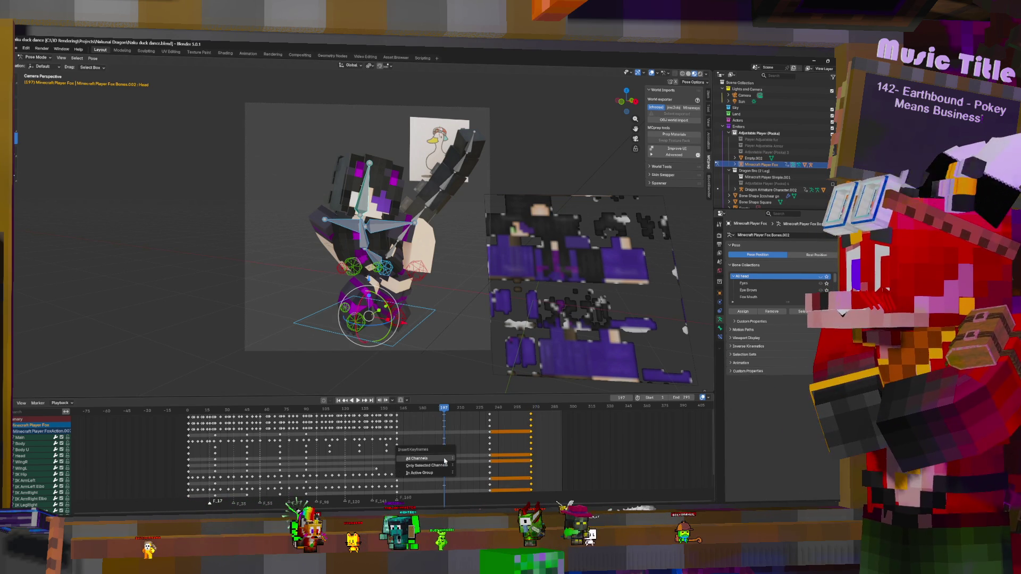
key("Return")
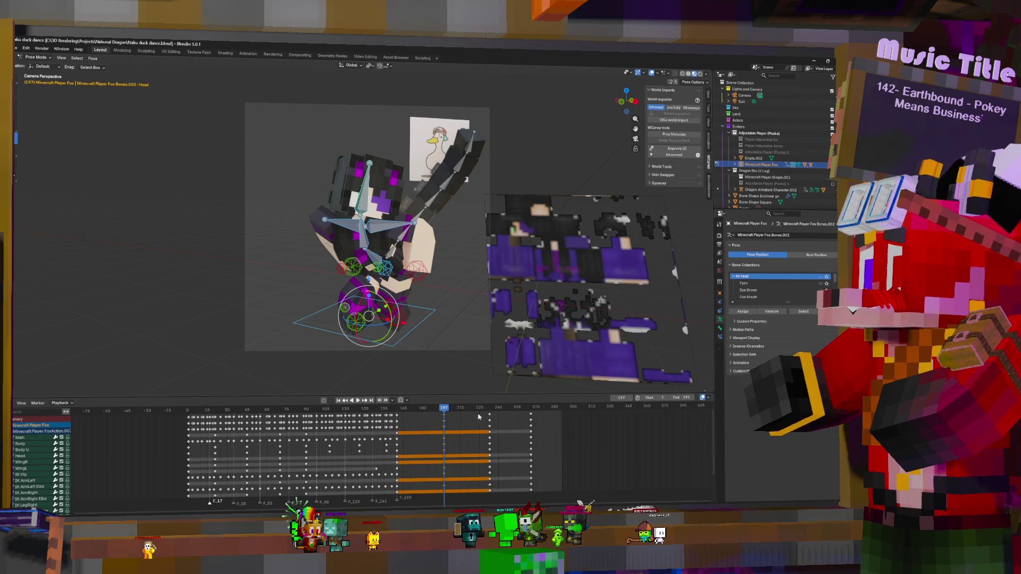
- Play back and move the copied keys about 12 frames later to frame 278
key("space")
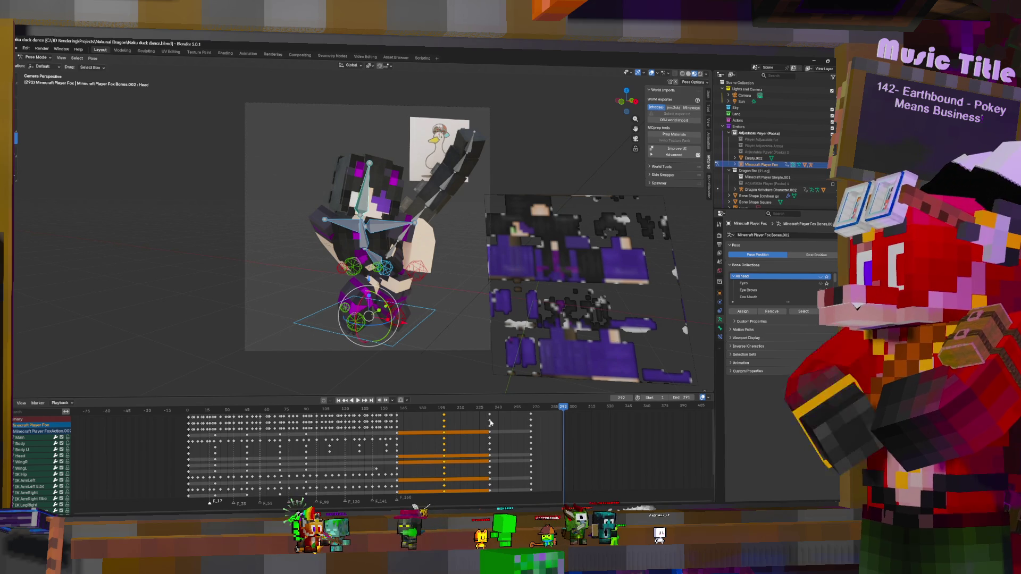
left_click_drag(529, 418, 550, 422)
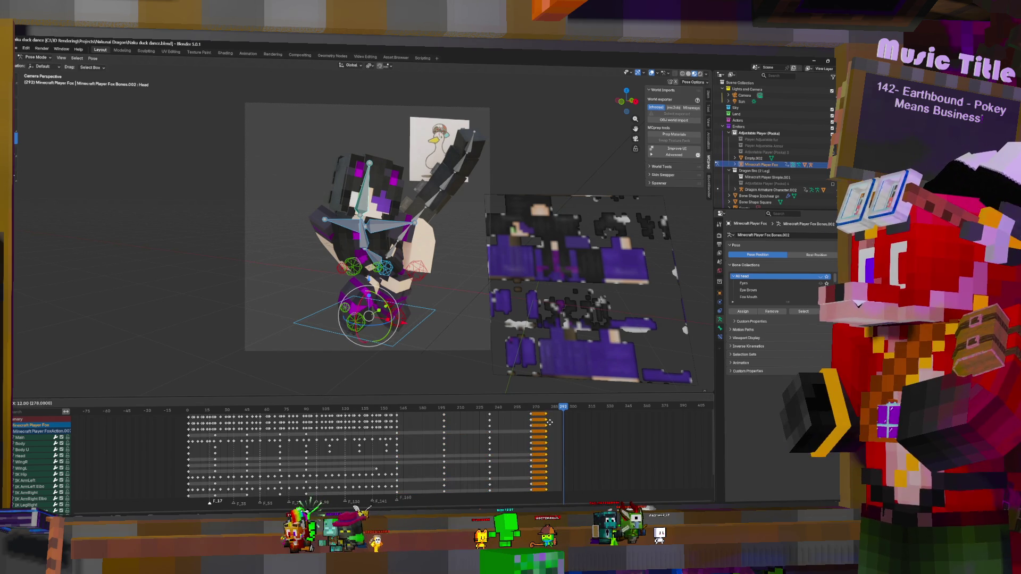
left_click(557, 423)
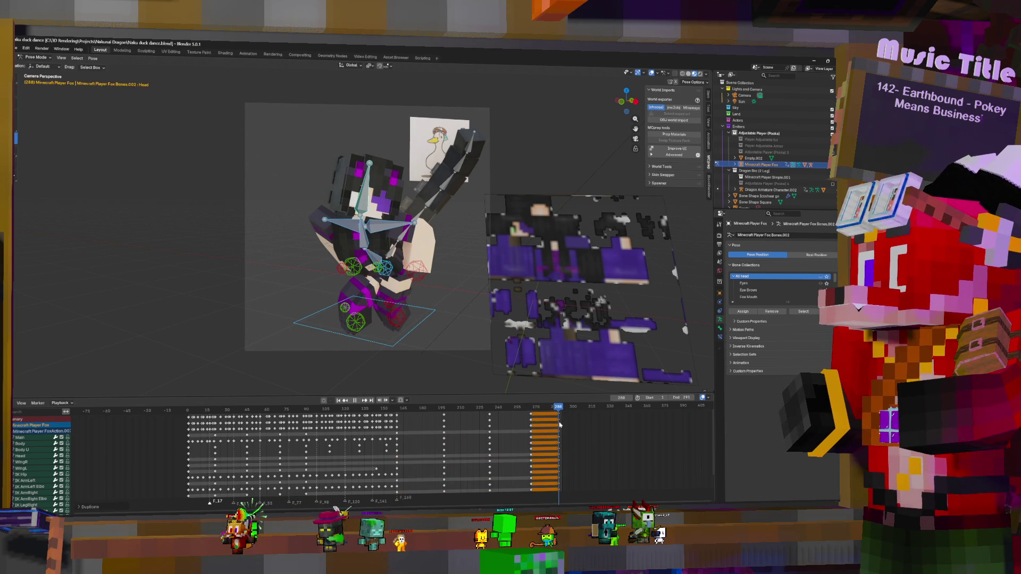
key("space")
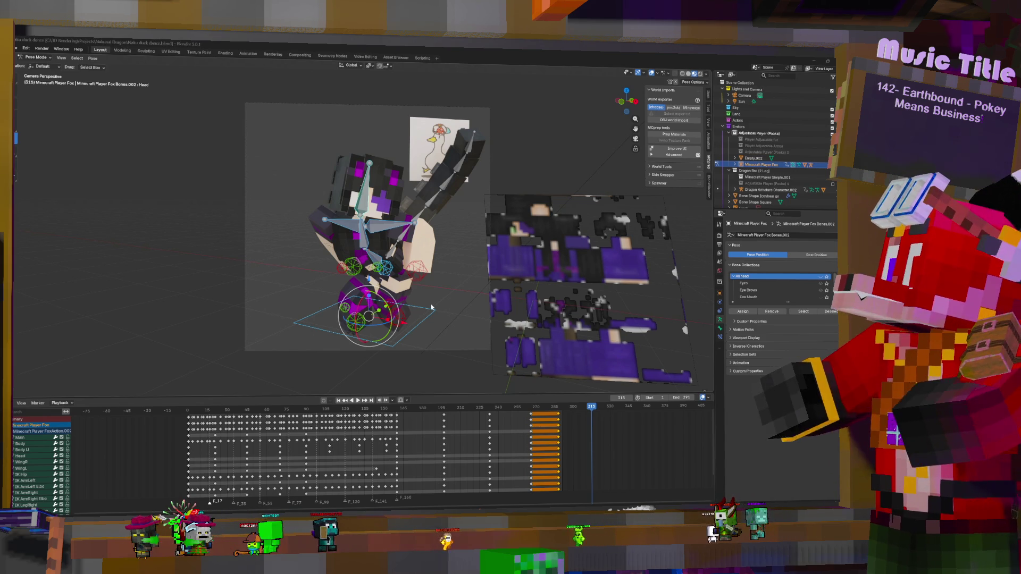
- Play the dance in reverse, stopping at frames 179 and then 160, to find the section start
key("ctrl+shift+space")
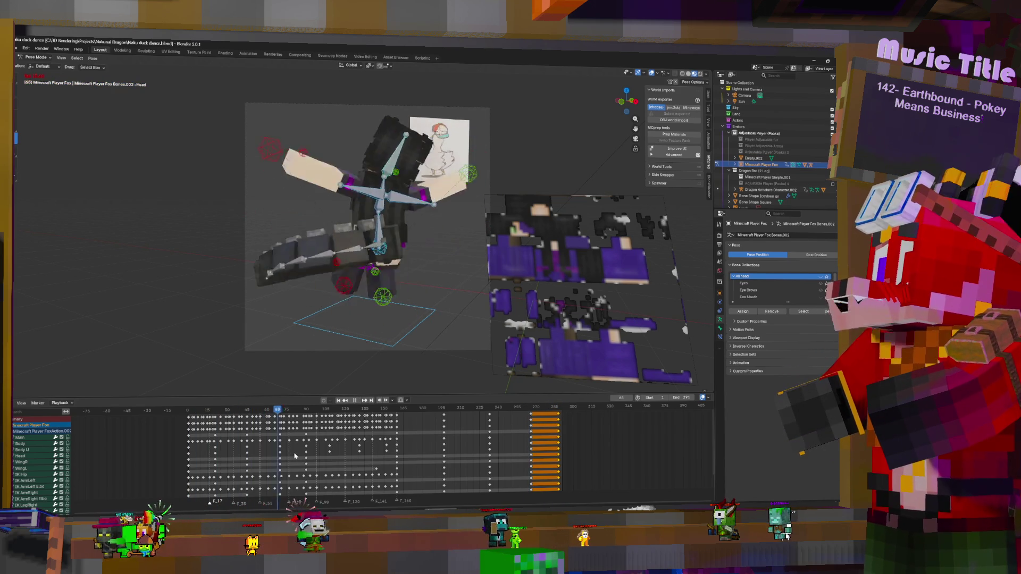
key("space")
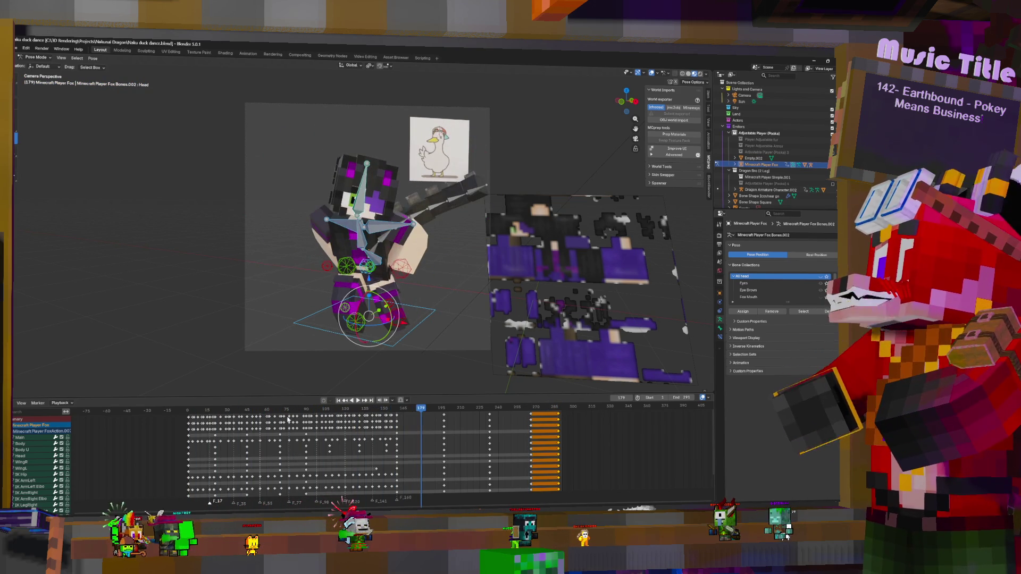
key("shift+ctrl+space")
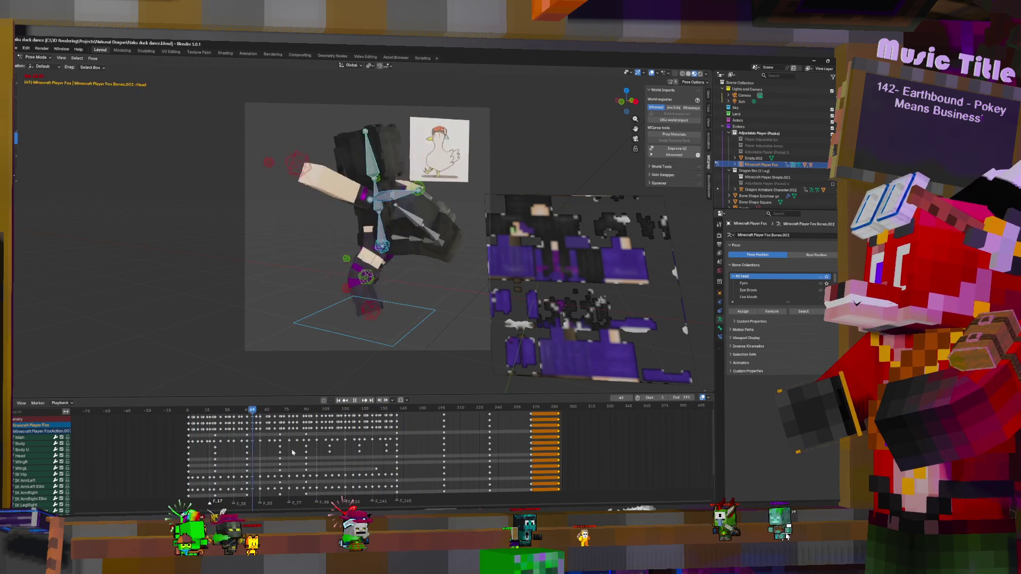
key("space")
key("shift+ctrl+space")
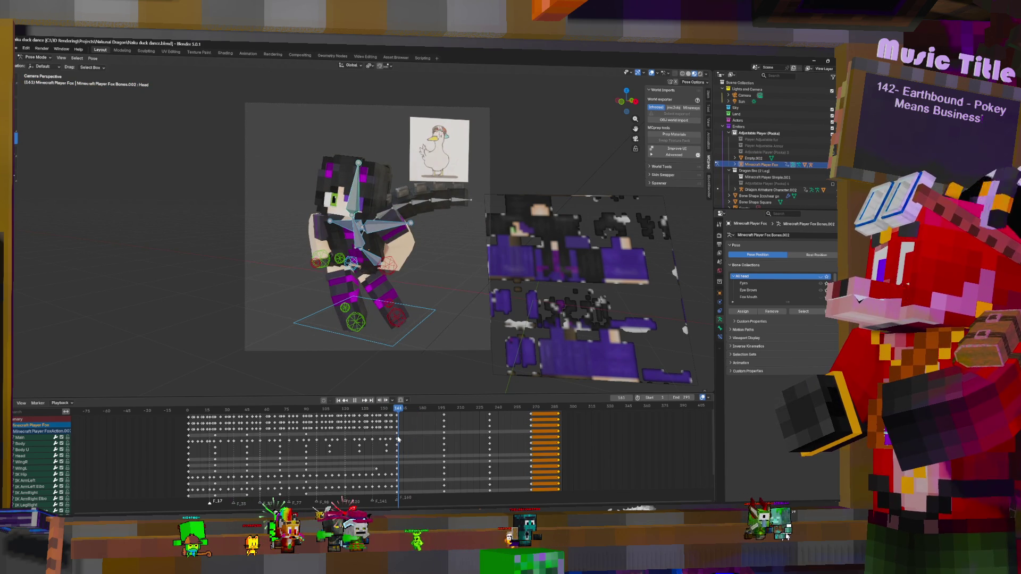
key("space")
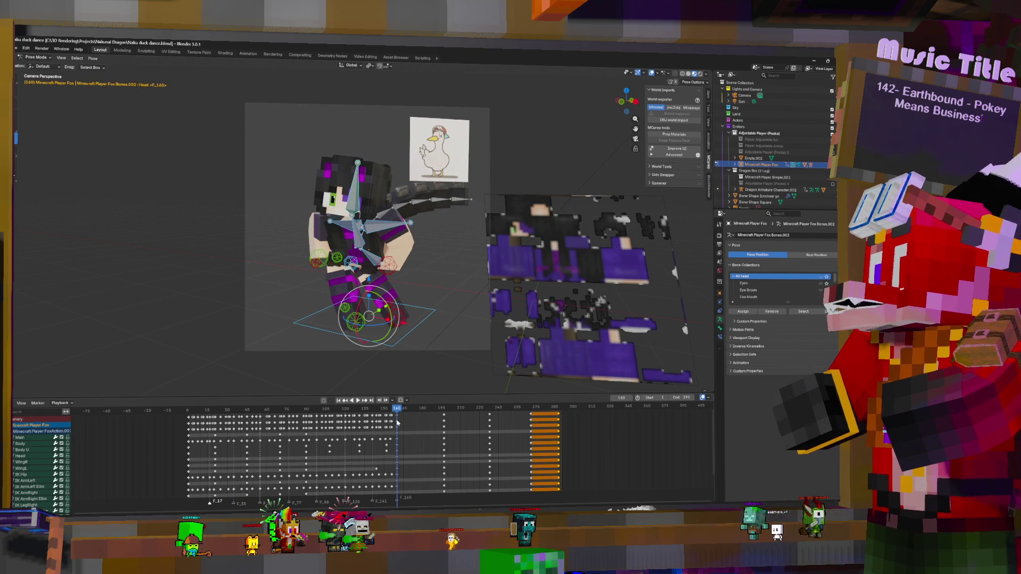
- Select the dance keys from frame 160 onward and duplicate them
left_click(397, 420)
key("bracketright")
key("g")
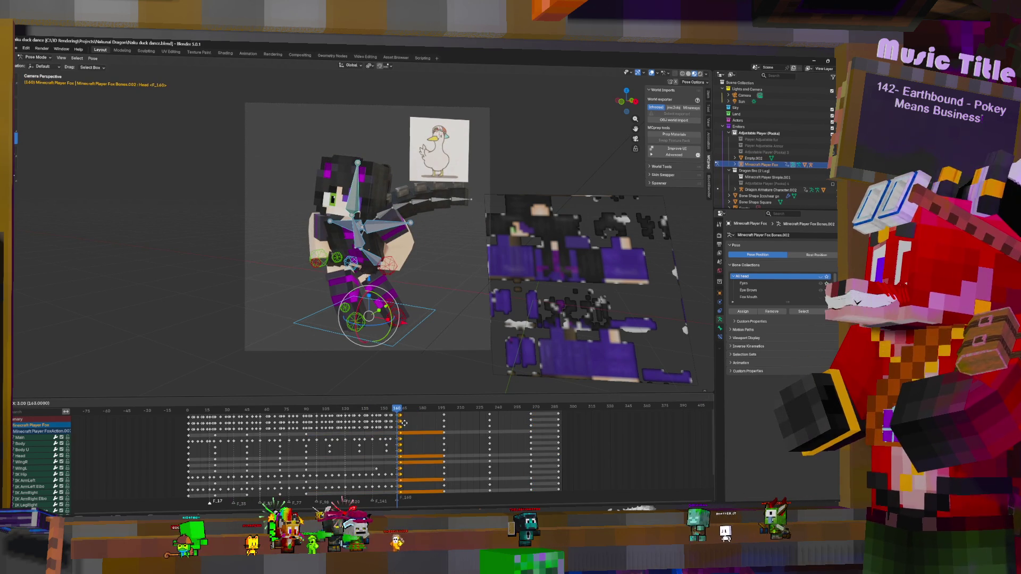
key("Escape")
- Replay the section between frames 162 and 198 to check its timing
key("space")
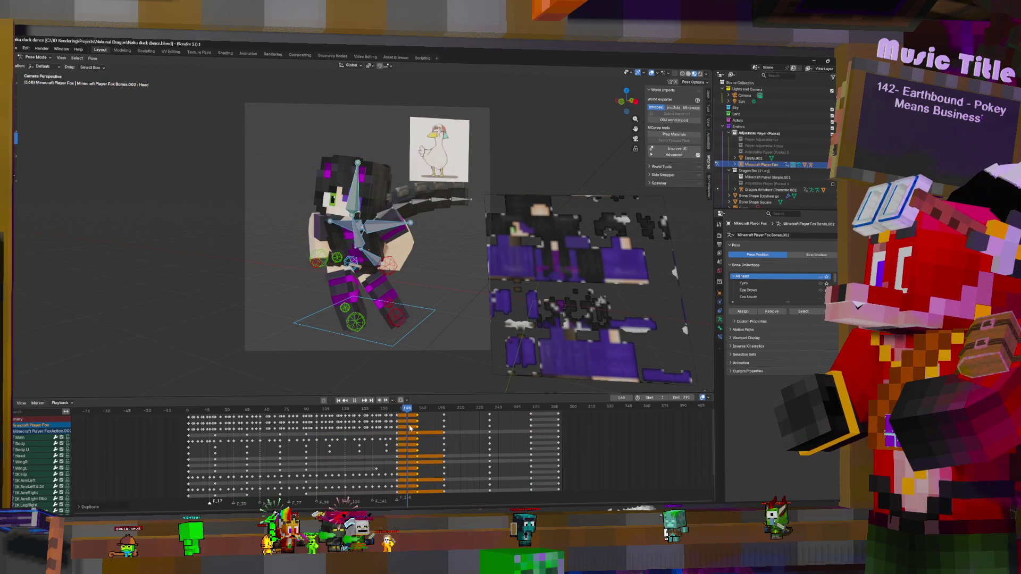
left_click_drag(423, 433, 417, 435)
key("space")
key("shift+ctrl+space")
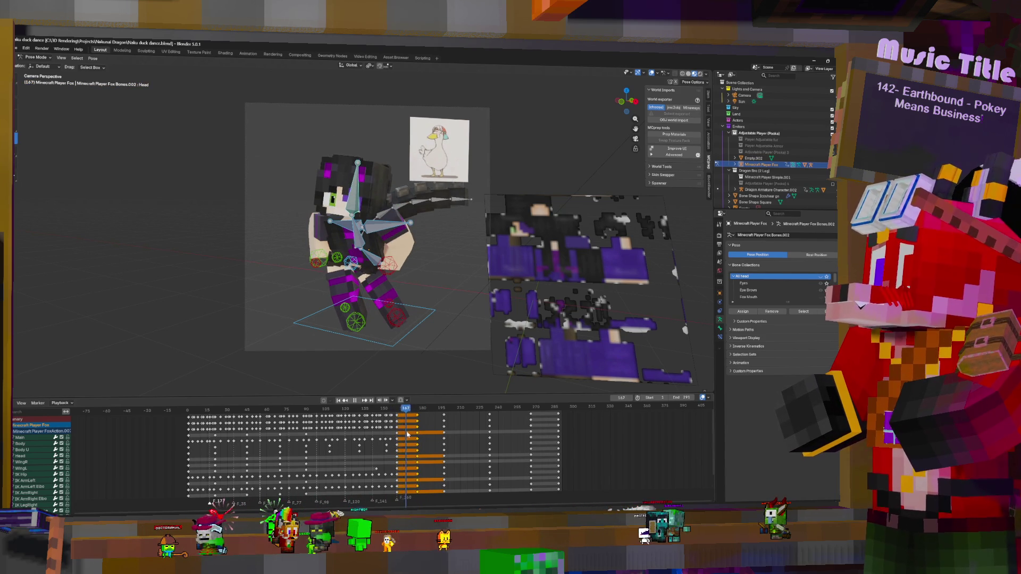
key("Escape")
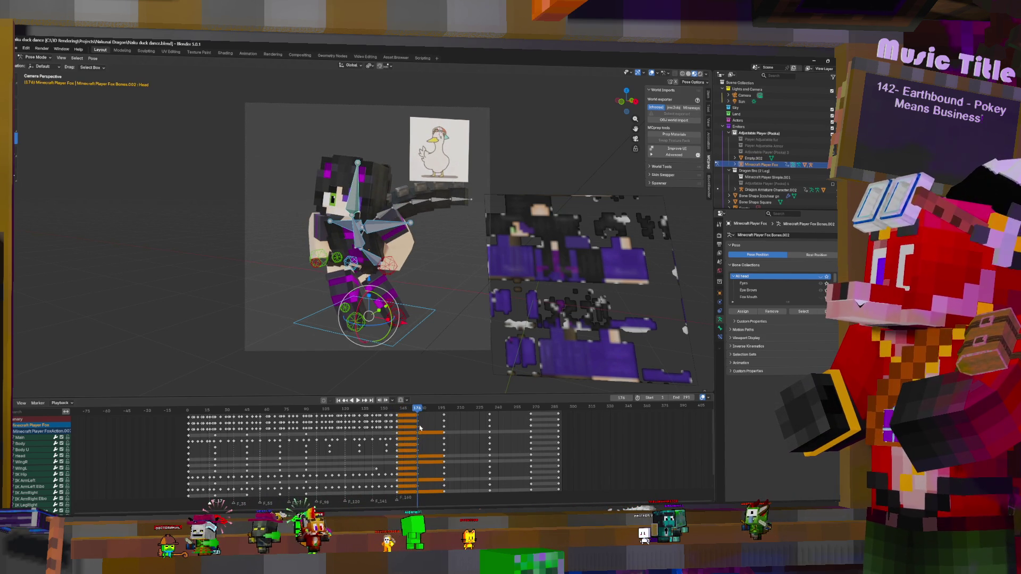
key("space")
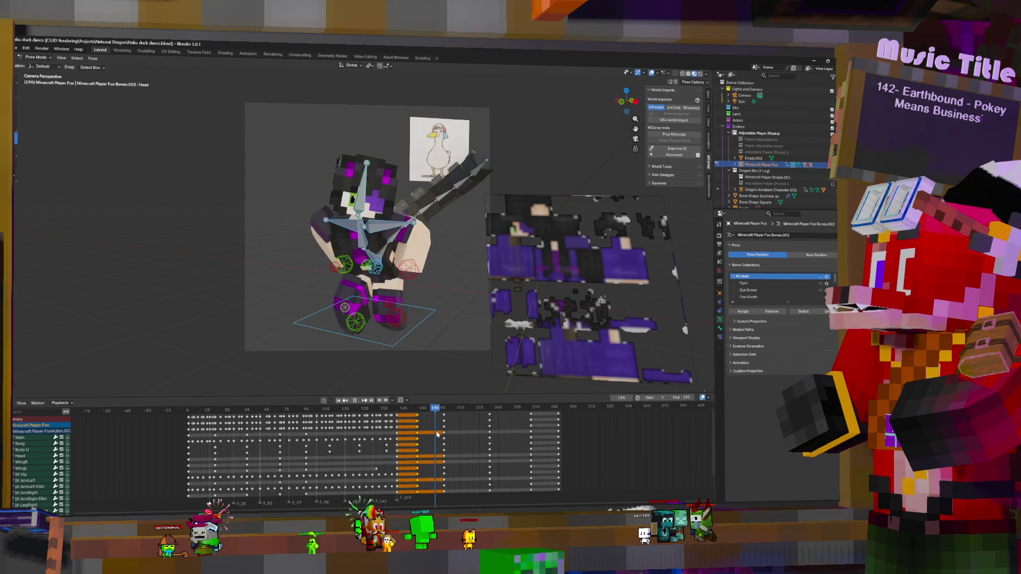
key("space")
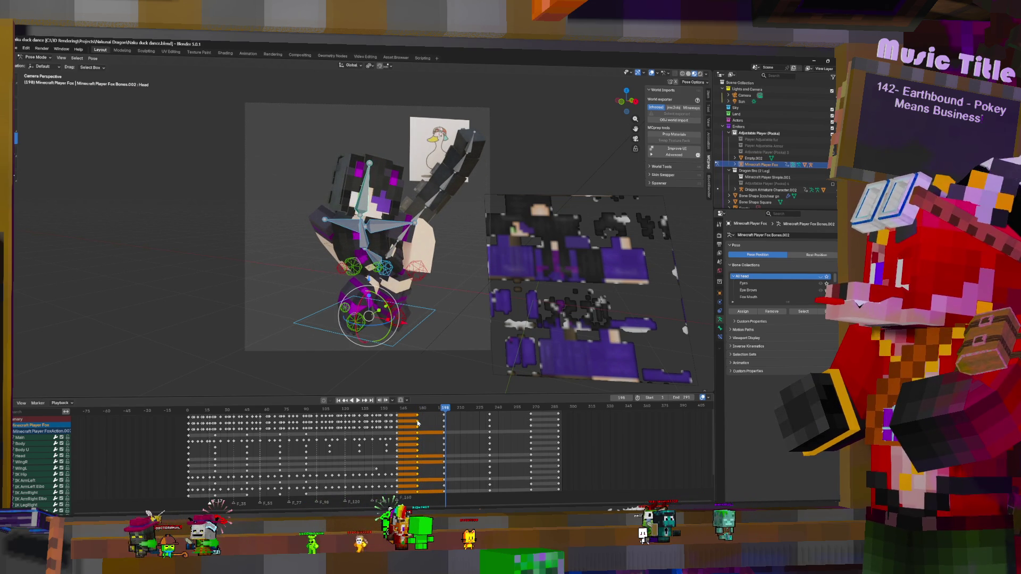
key("shift+ctrl+space")
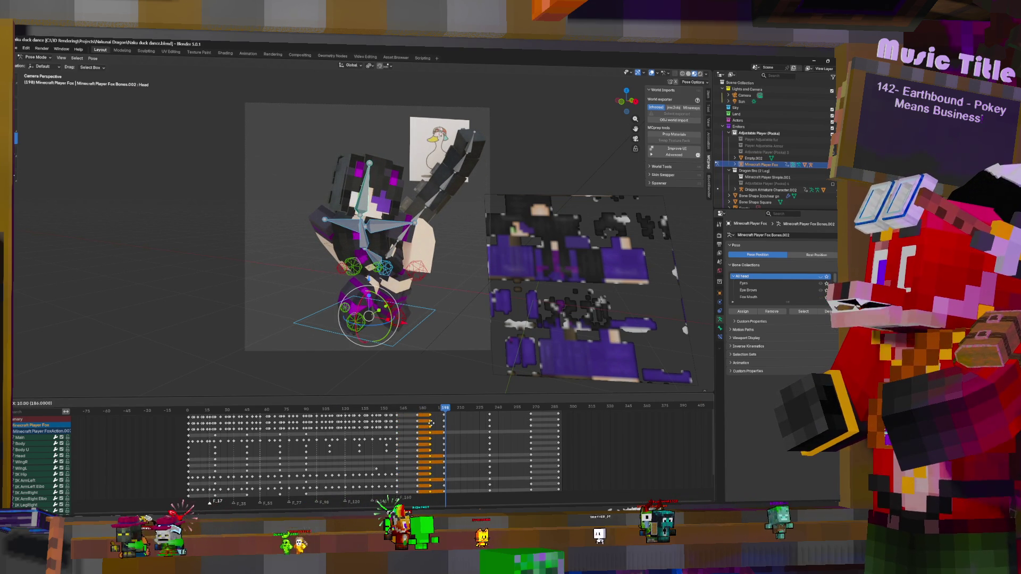
key("space")
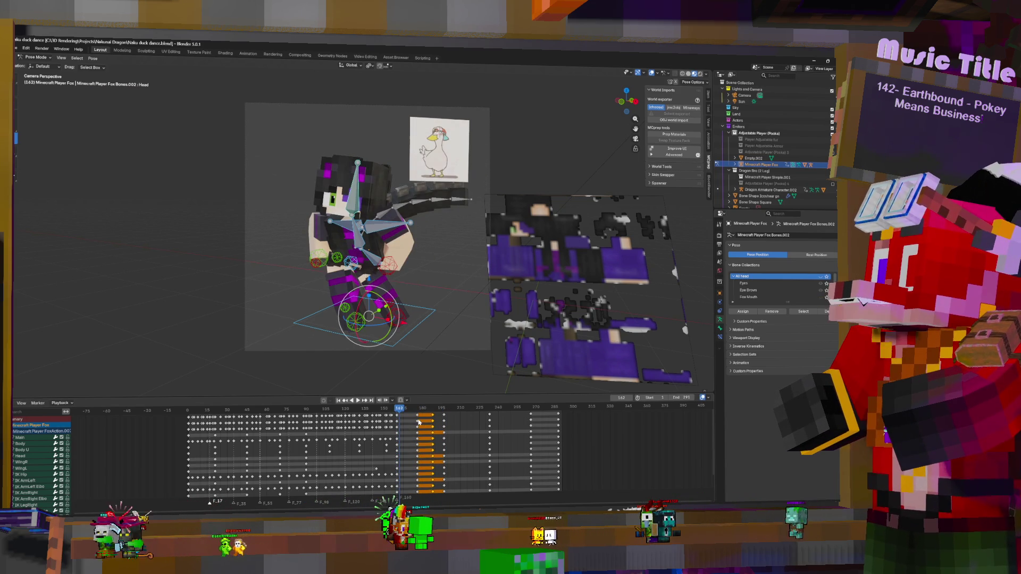
- Shift the selected keys three frames earlier and scrub to around frame 189
key("g")
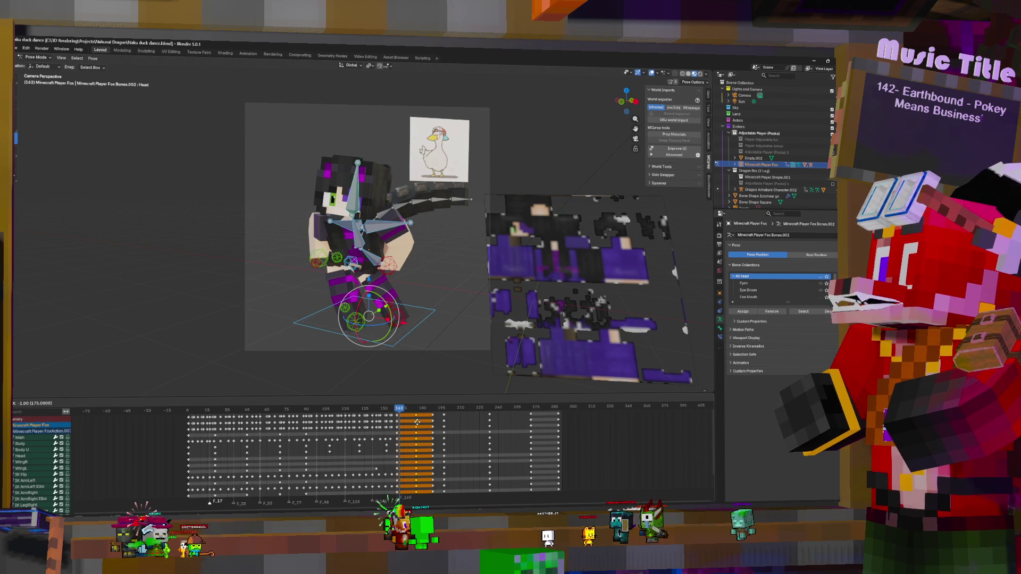
left_click(402, 425)
left_click(421, 428)
left_click_drag(422, 428, 425, 429)
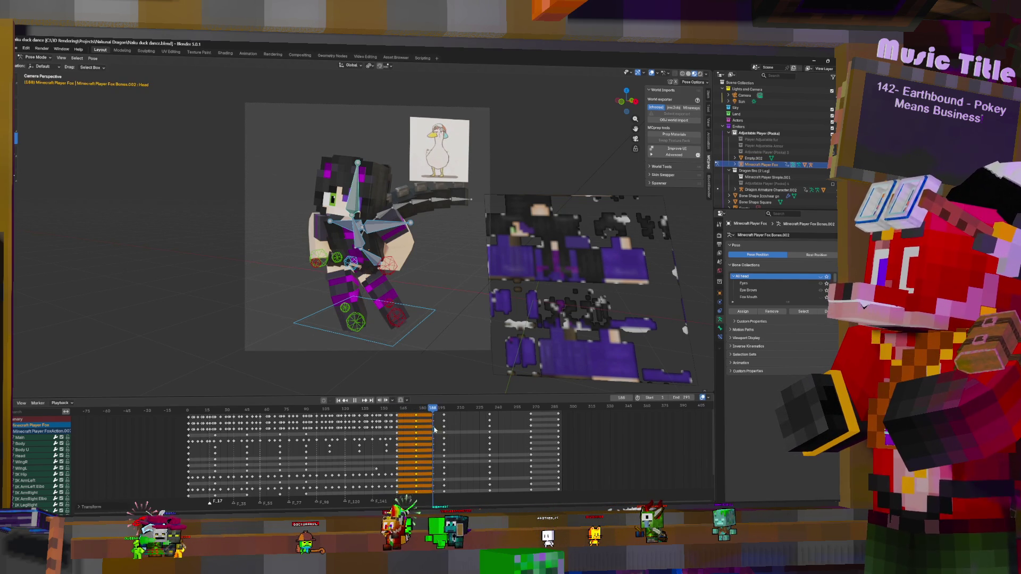
mouse_move(434, 430)
left_mouse_down()
mouse_move(443, 429)
mouse_move(404, 434)
left_mouse_up()
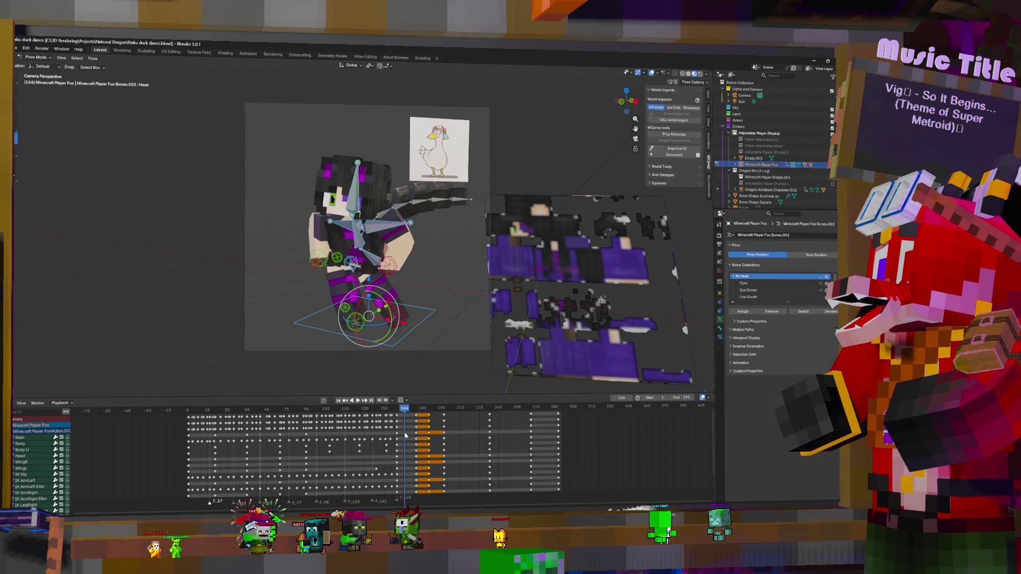
- Move the Body and Head bones together and rotate them on X to match the goose
left_click(375, 261)
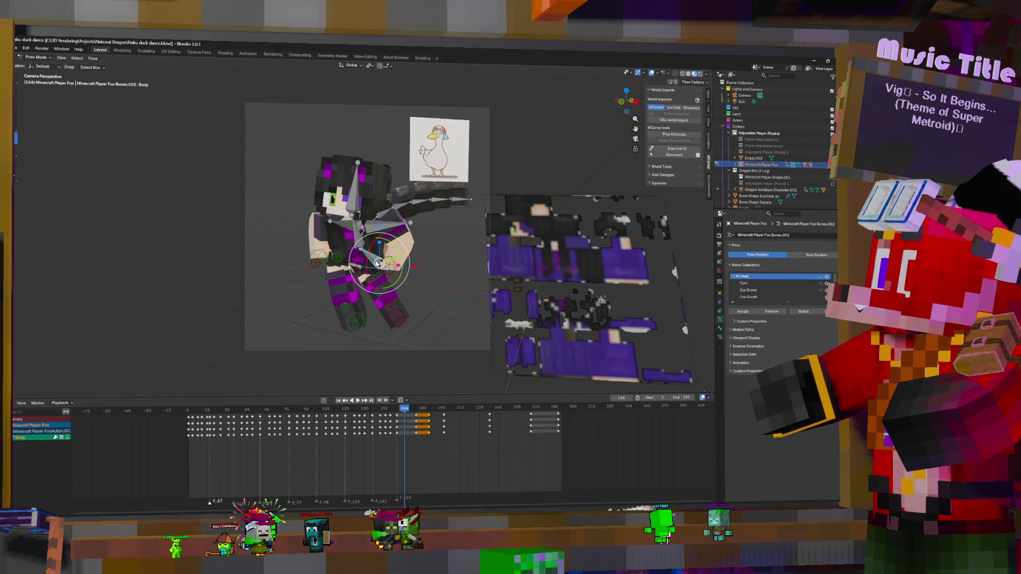
left_click(354, 198, "shift")
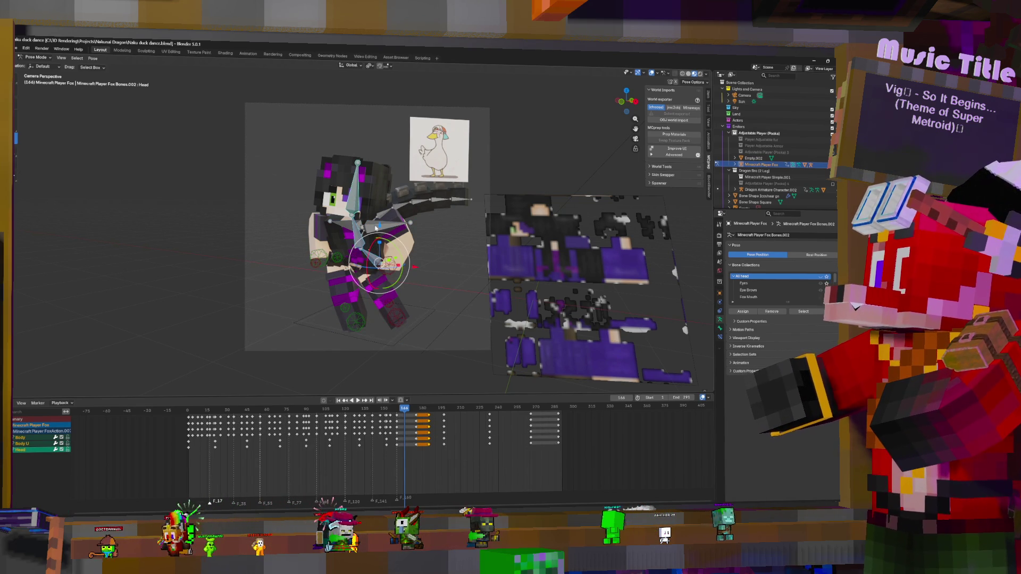
key("g")
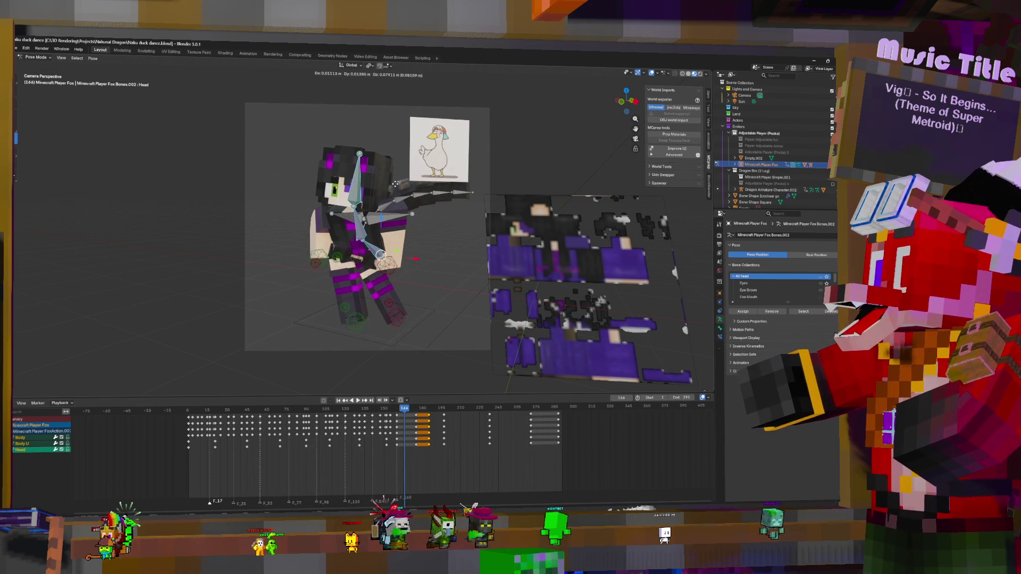
left_click(405, 210)
key("r")
key("x")
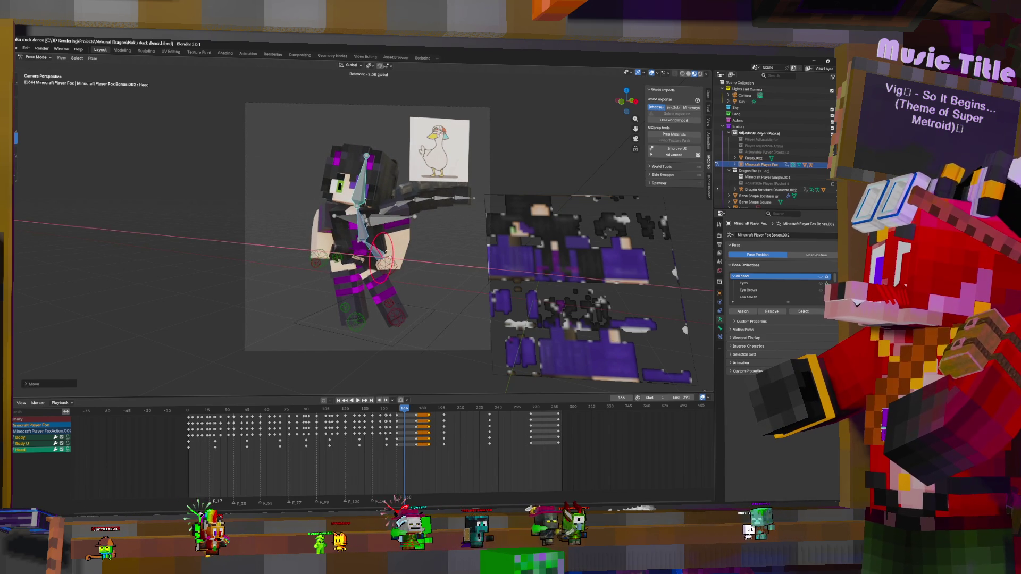
left_click(388, 257)
- Move the IK ArmRight control to a new position, then reselect the Head bone
left_click(326, 255)
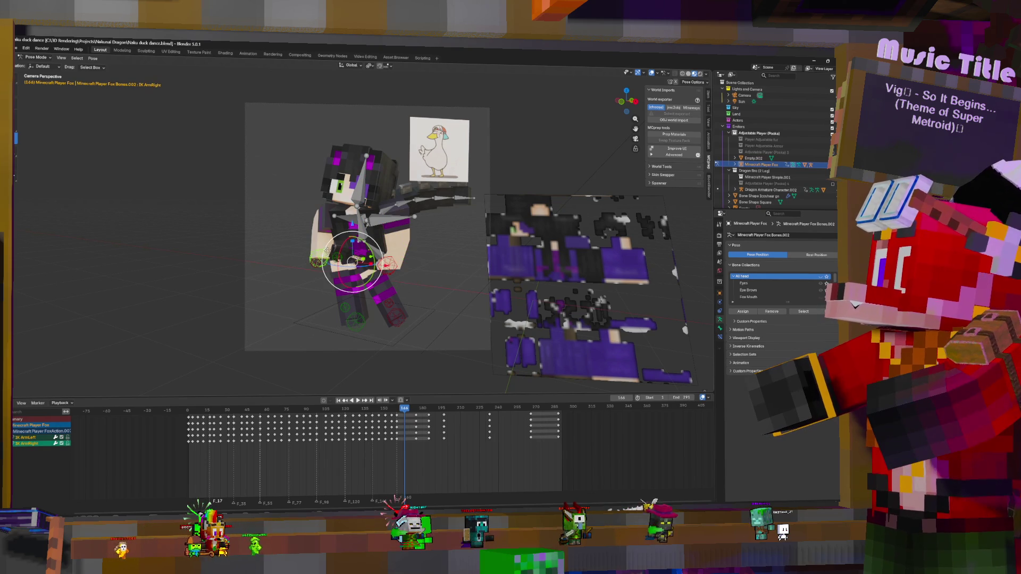
key("g")
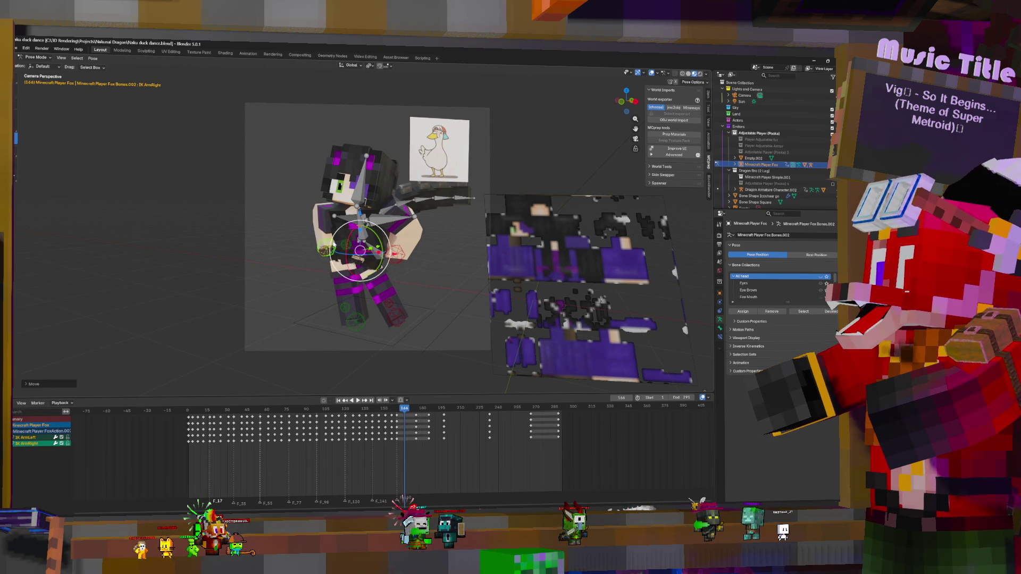
left_click(371, 249)
left_click(367, 229)
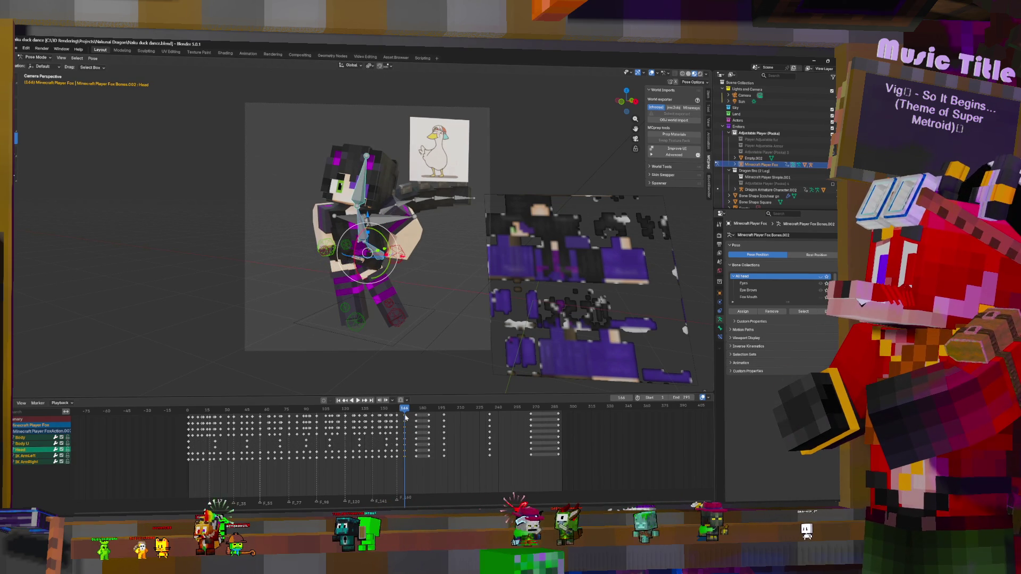
- Review the new pose, then slide the selected keys from frame 161 eighteen frames later
key("shift+ctrl+space")
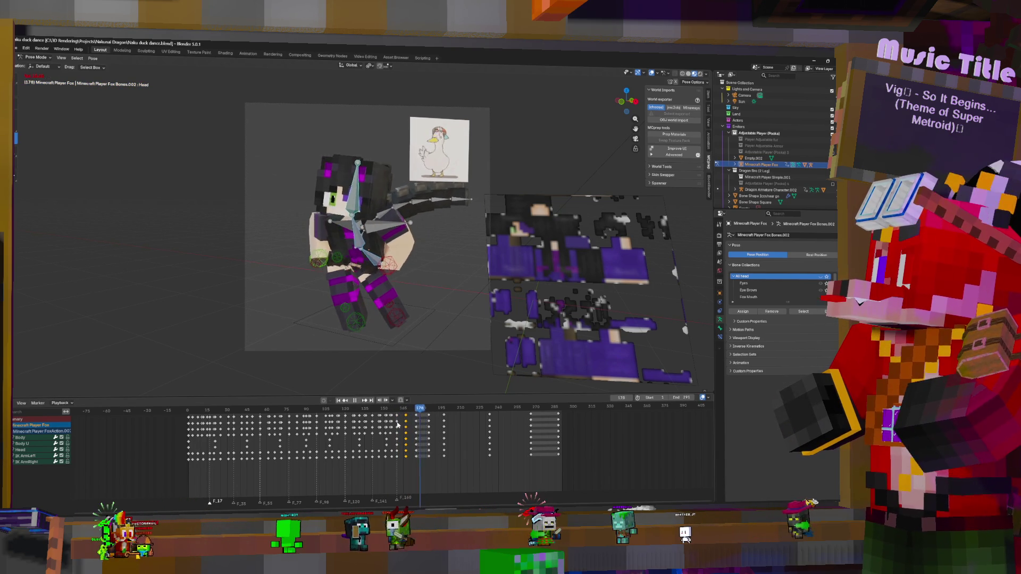
left_click(398, 425)
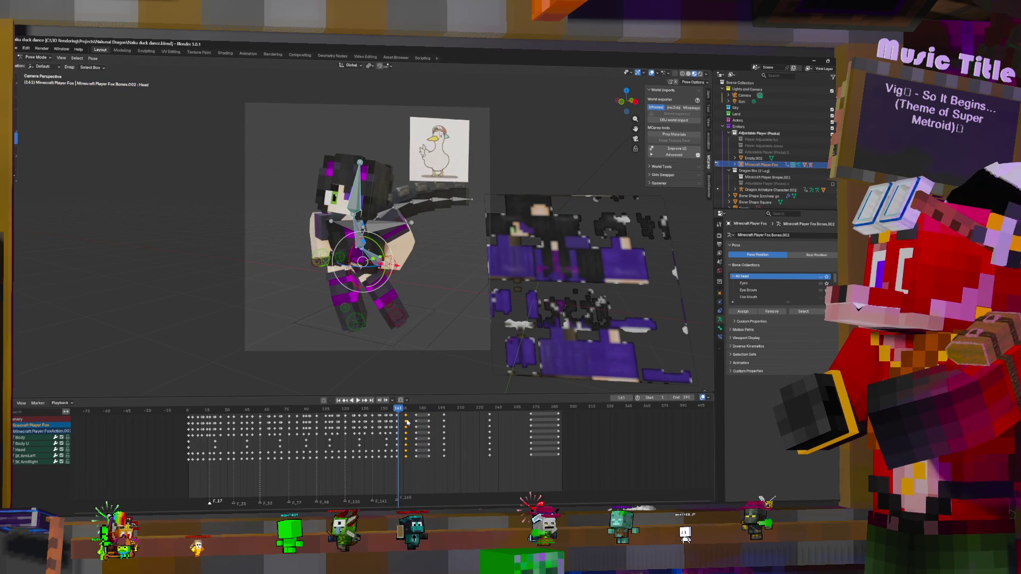
key("g")
left_click(430, 423)
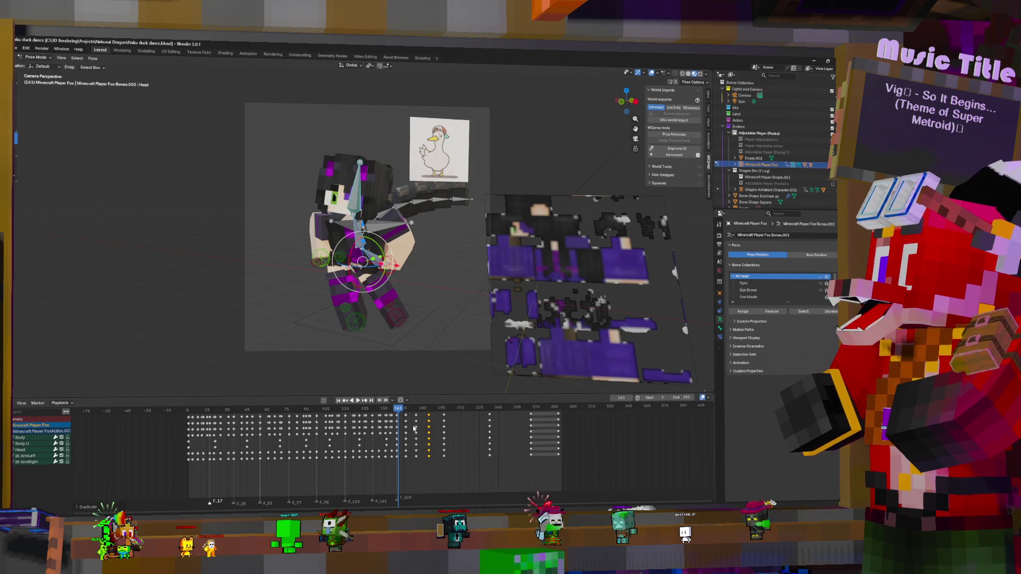
- Replay the section from frame 167 through 205, then scrub back to frame 160
key("space")
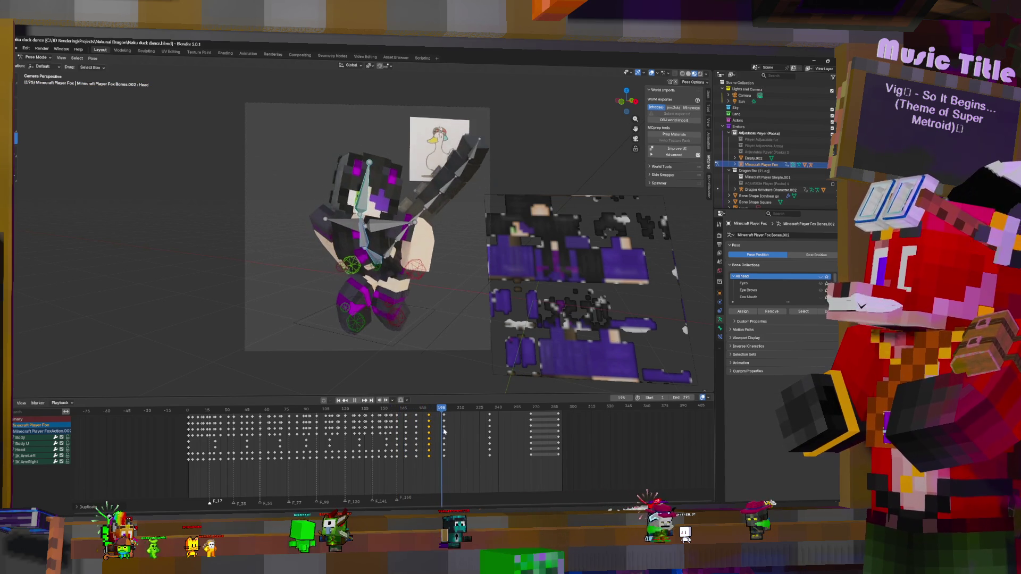
key("space")
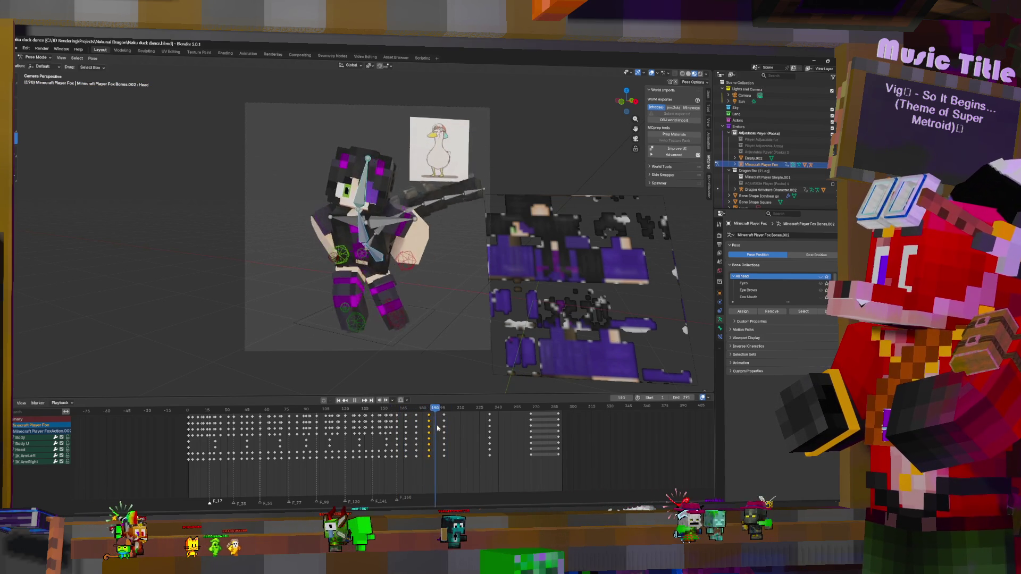
key("space")
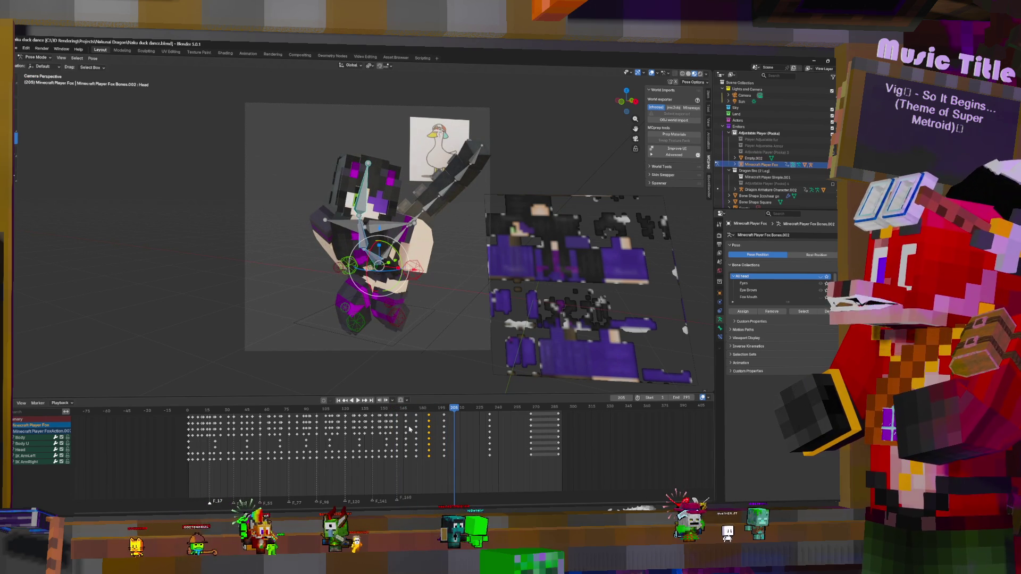
left_click(391, 430)
key("space")
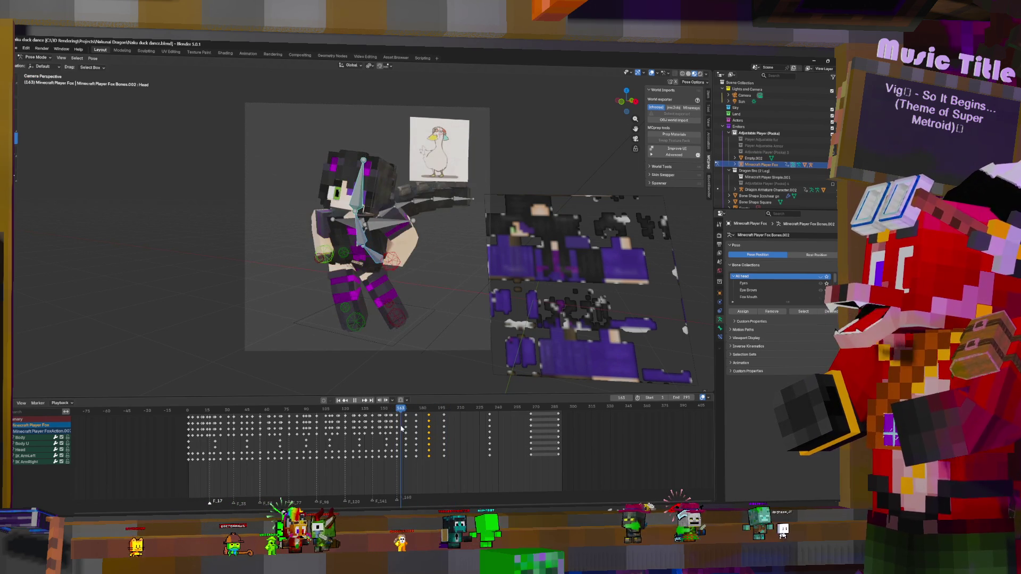
key("Escape")
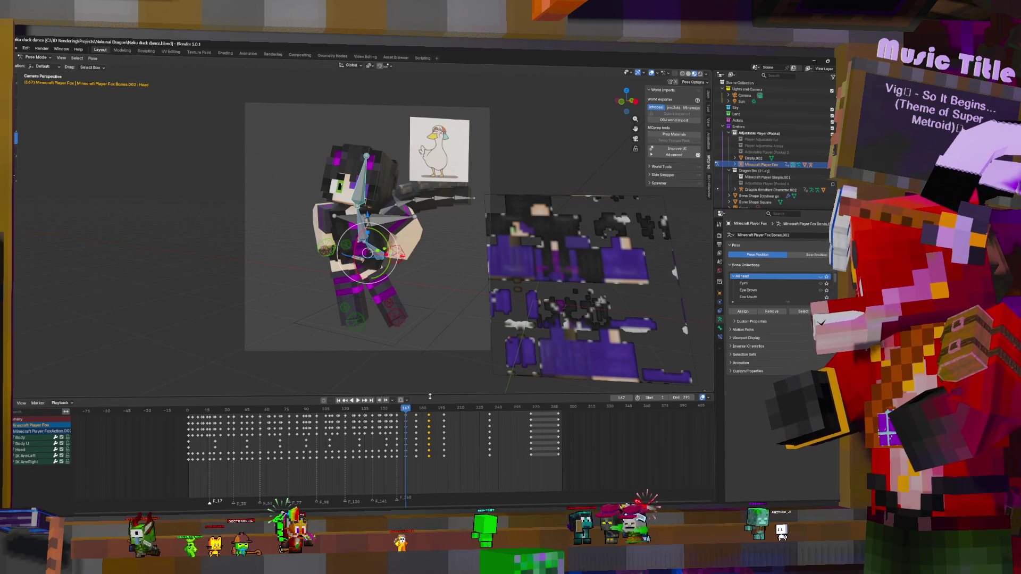
key("shift+ctrl+space")
key("space")
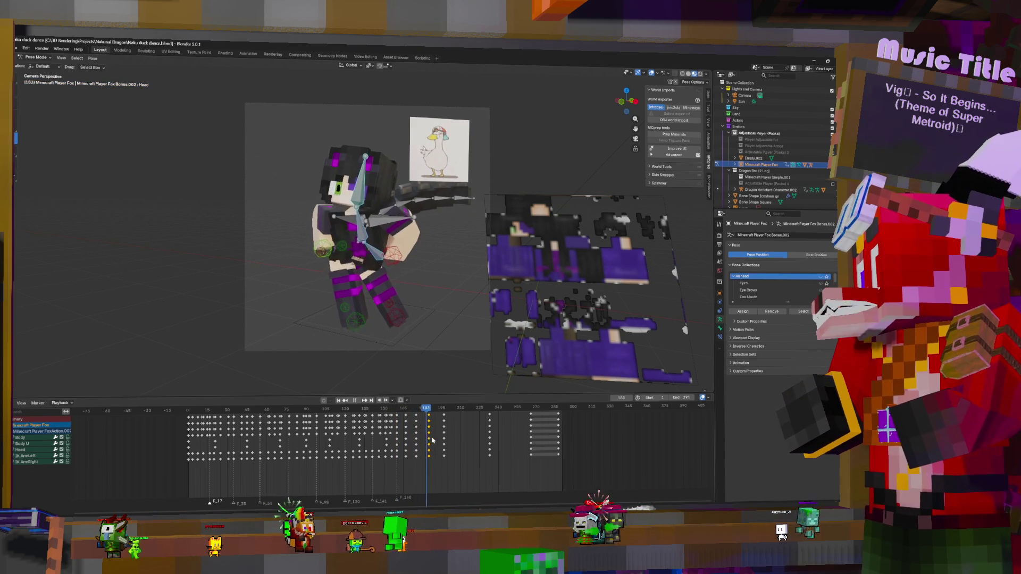
left_click(396, 436)
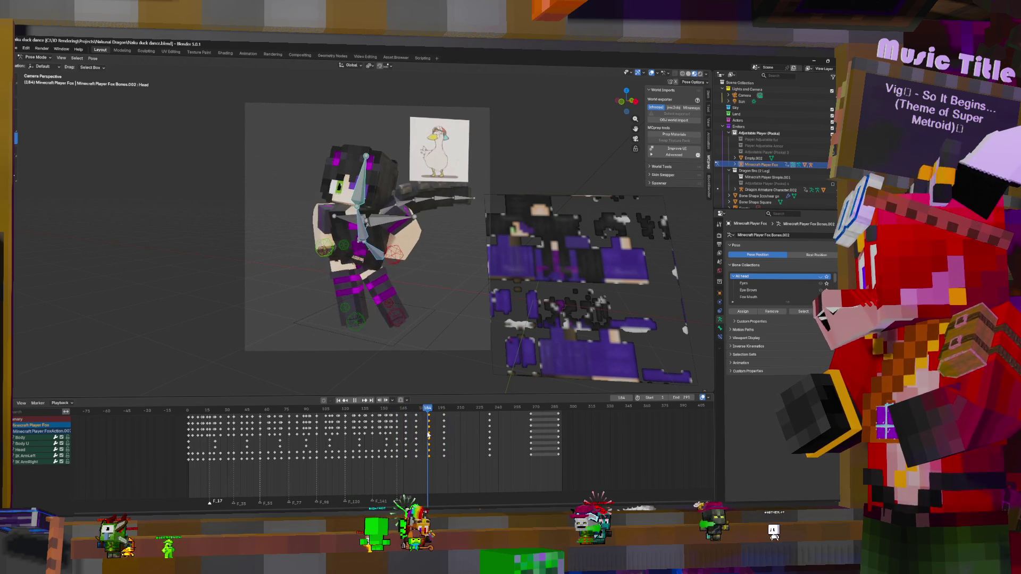
mouse_move(428, 435)
left_mouse_down()
mouse_move(392, 436)
mouse_move(406, 437)
left_mouse_up()
key("r")
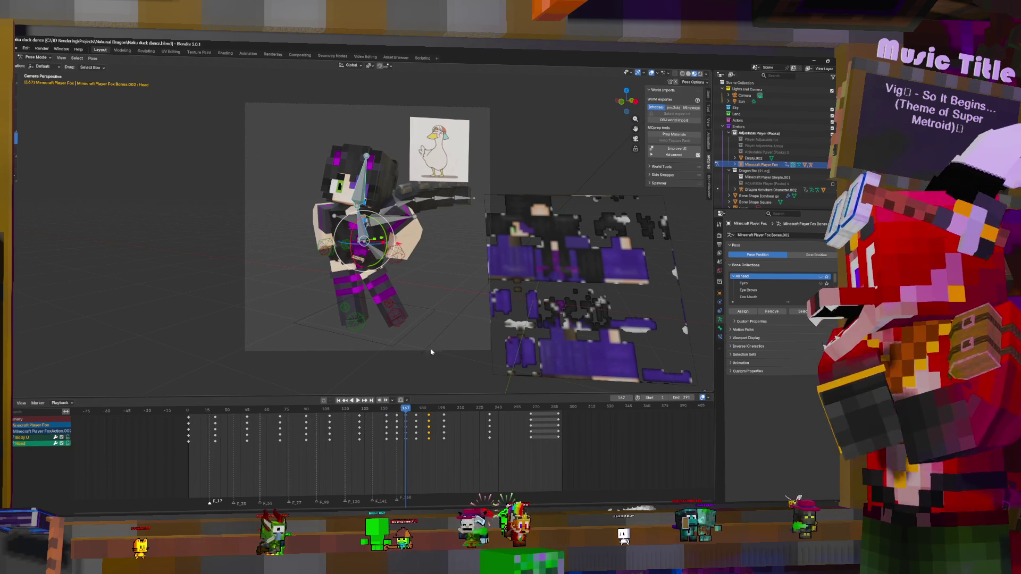
- Select the Head keys near frame 170 and move them two frames later
left_click(423, 453)
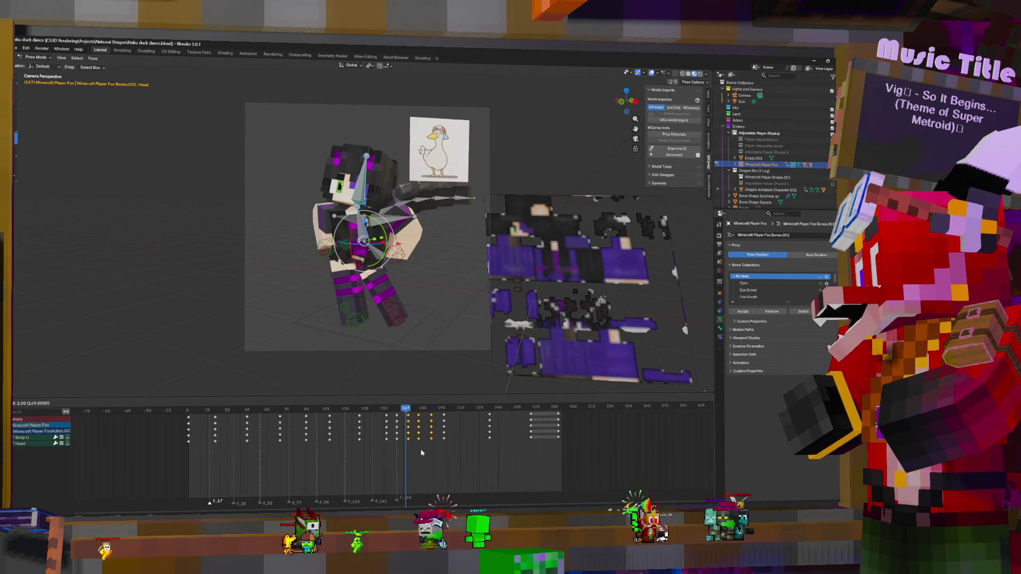
left_click(419, 426)
left_click(431, 440)
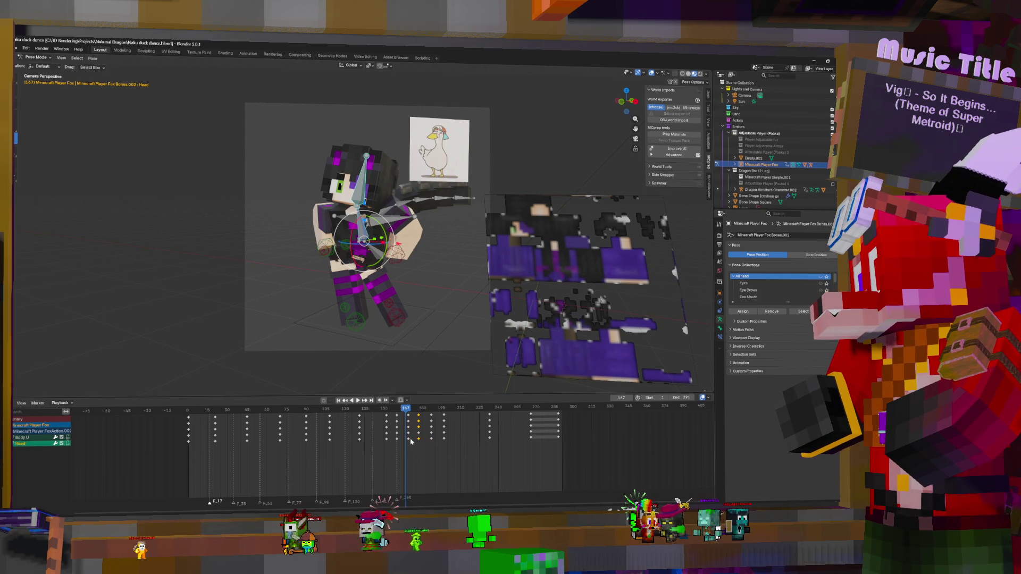
key("g")
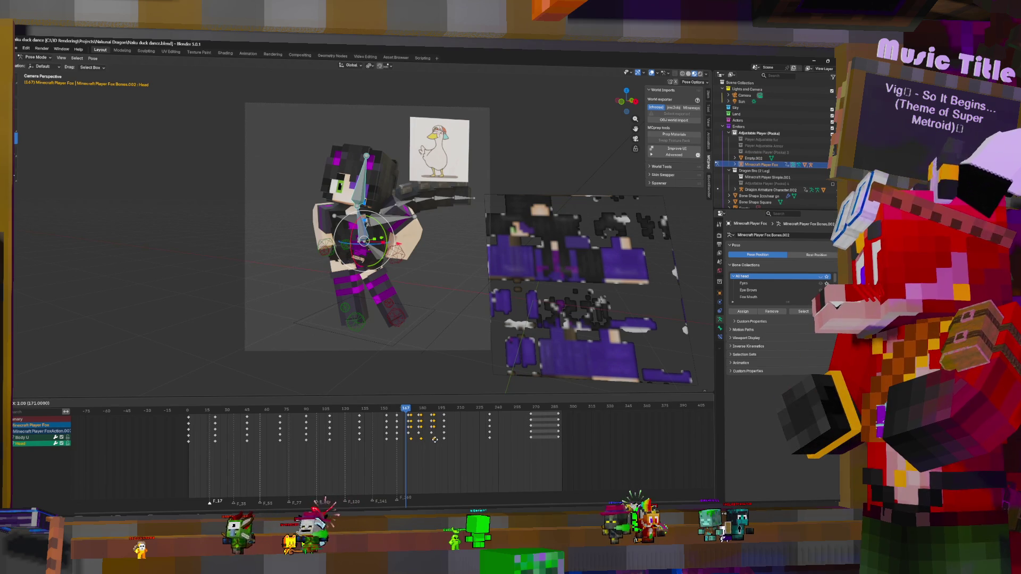
- Replay the dance from frame 155, scrub frames 180-195, select the hip control and return to frame 161
key("space")
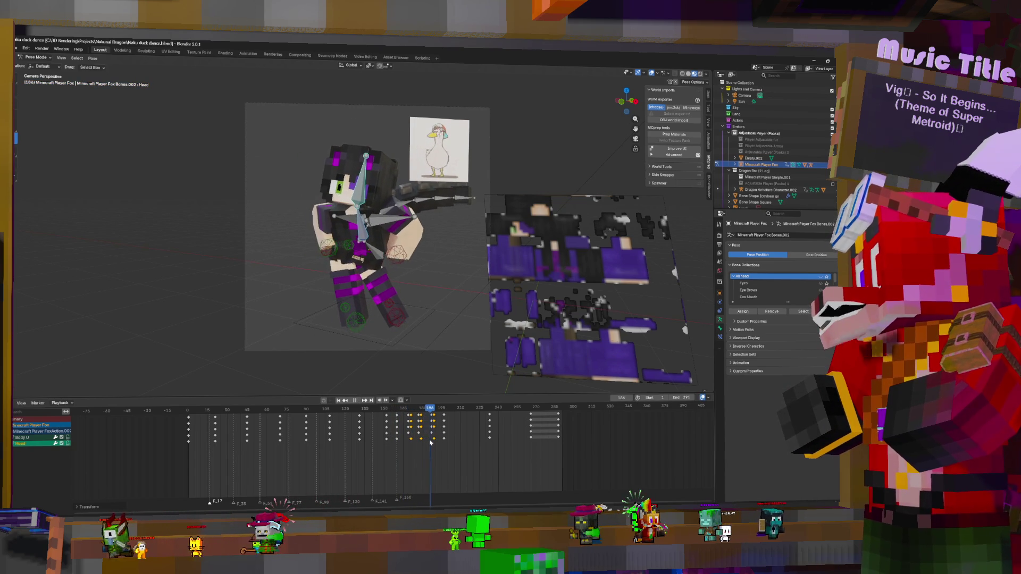
key("space")
key("shift+ctrl+space")
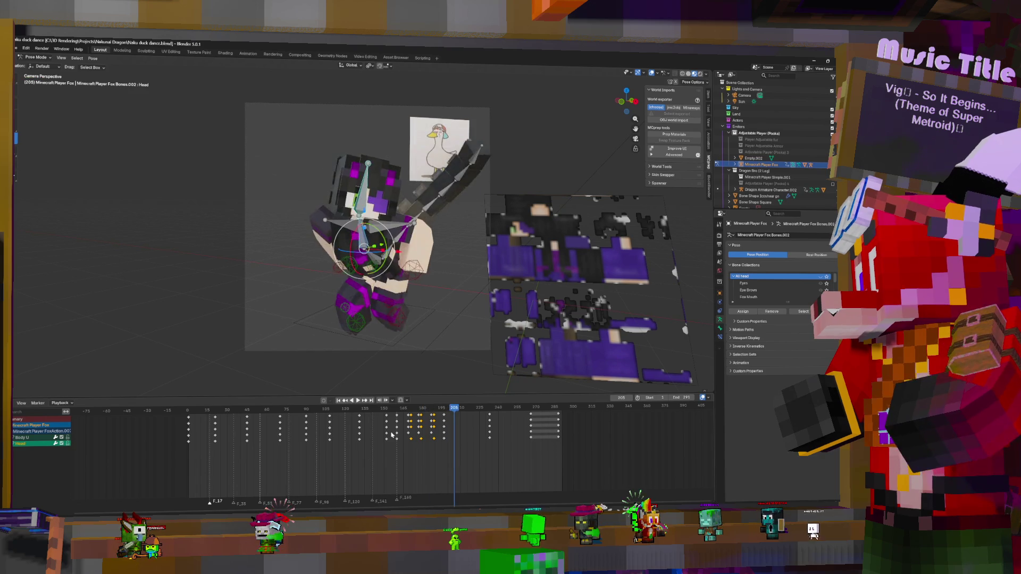
key("space")
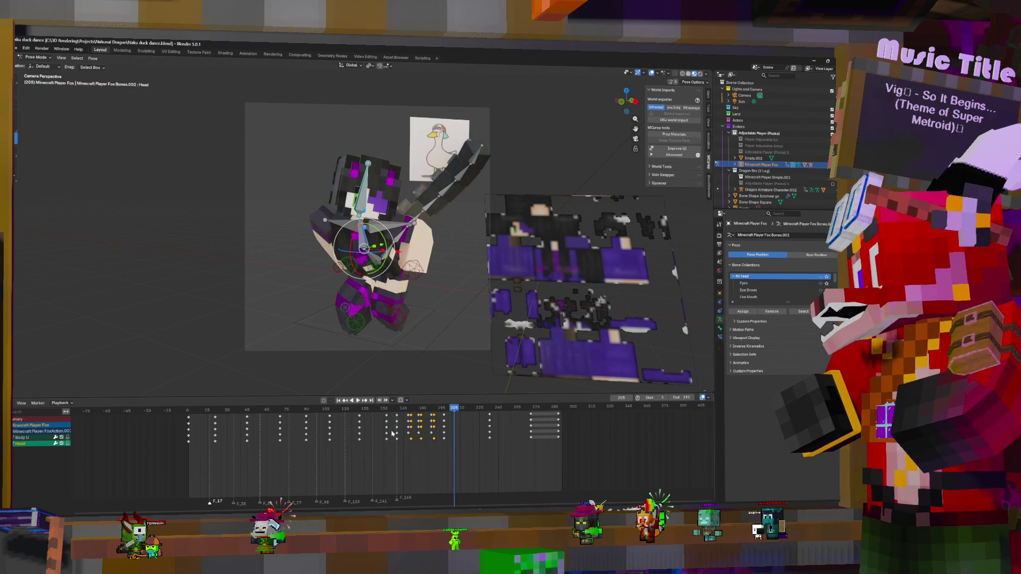
key("shift+ctrl+space")
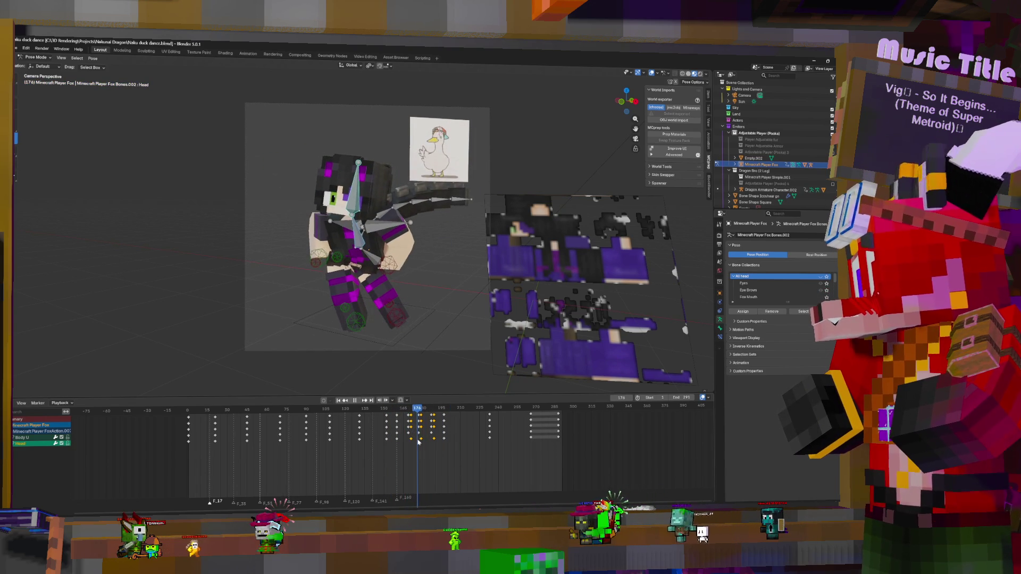
mouse_move(422, 441)
left_mouse_down()
mouse_move(435, 442)
mouse_move(413, 447)
left_mouse_up()
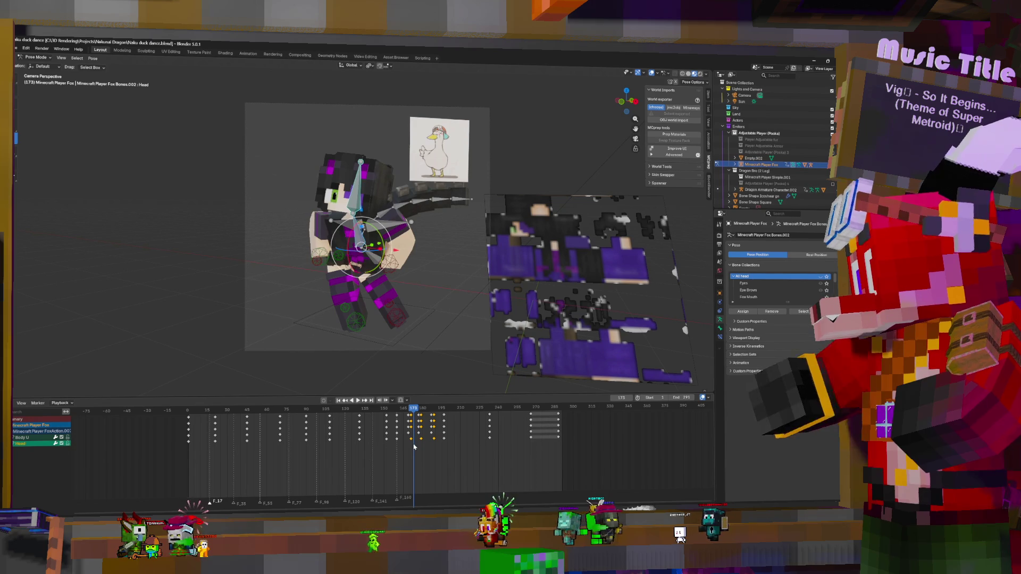
left_click(356, 271)
left_click_drag(419, 444, 407, 432)
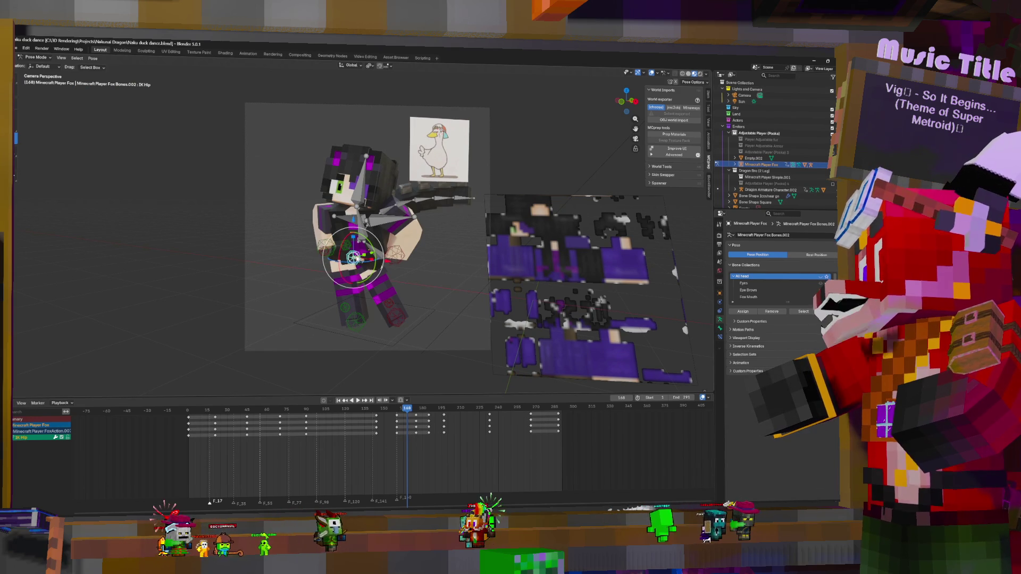
- Move IK Hip, keyframe it at frame 168, and duplicate the hip keys to frame 184
key("g")
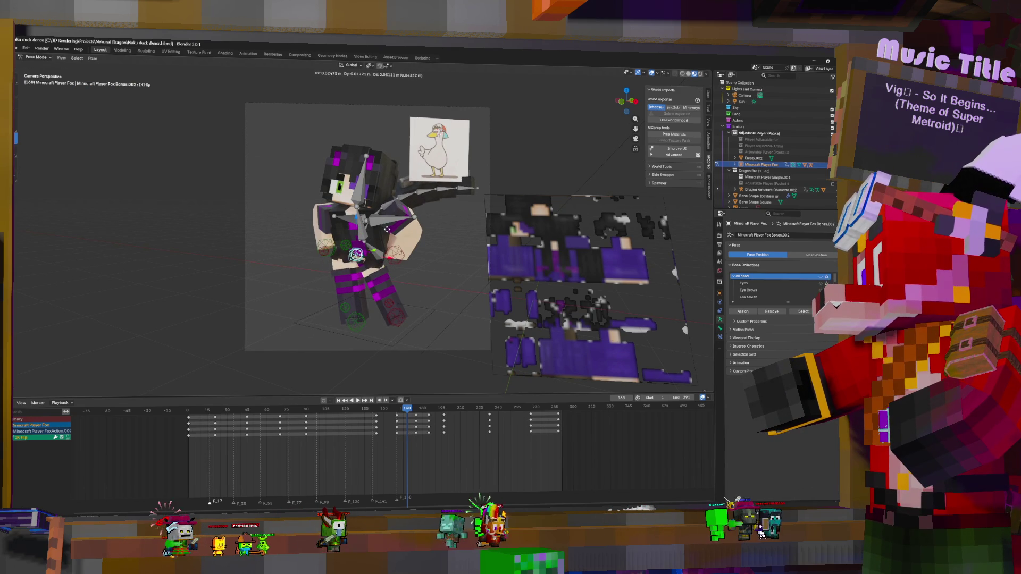
left_click(388, 233)
key("i")
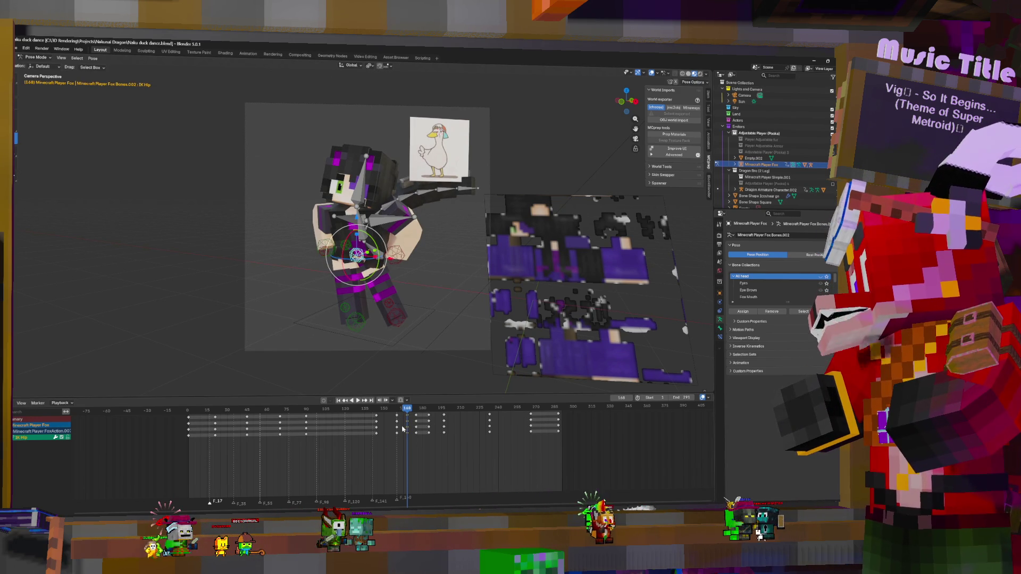
key("space")
key("space")
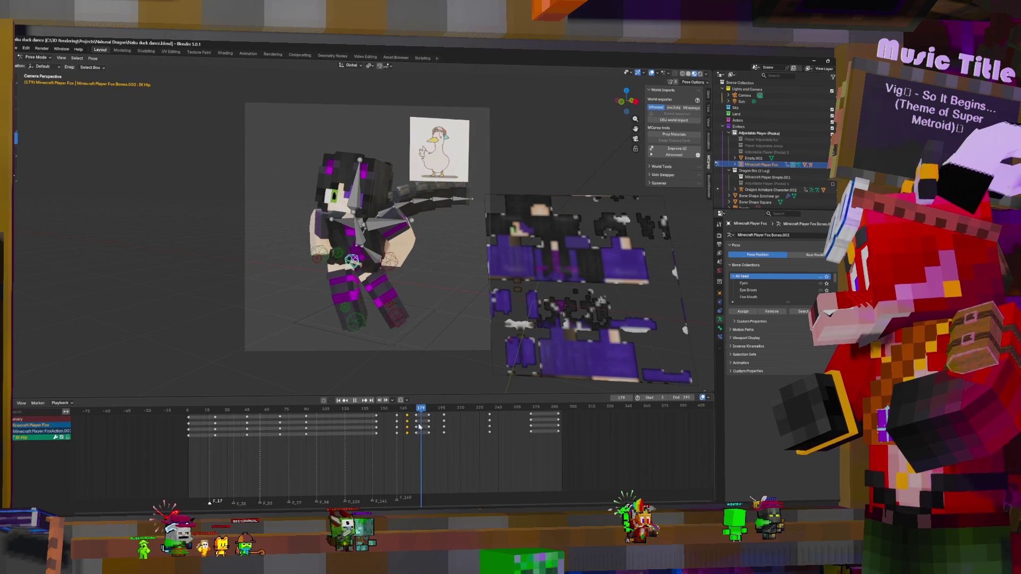
key("shift+d")
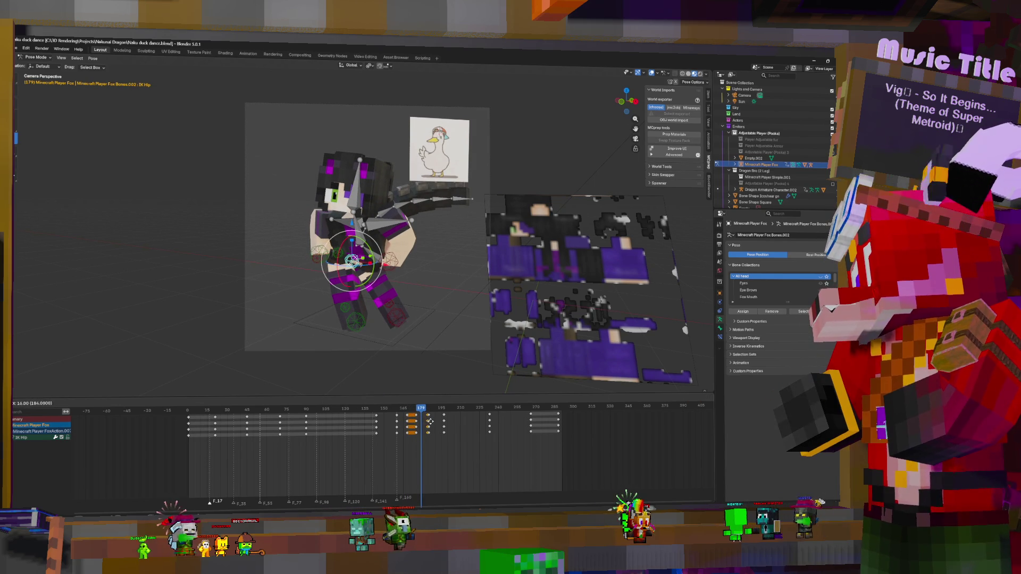
left_click(430, 427)
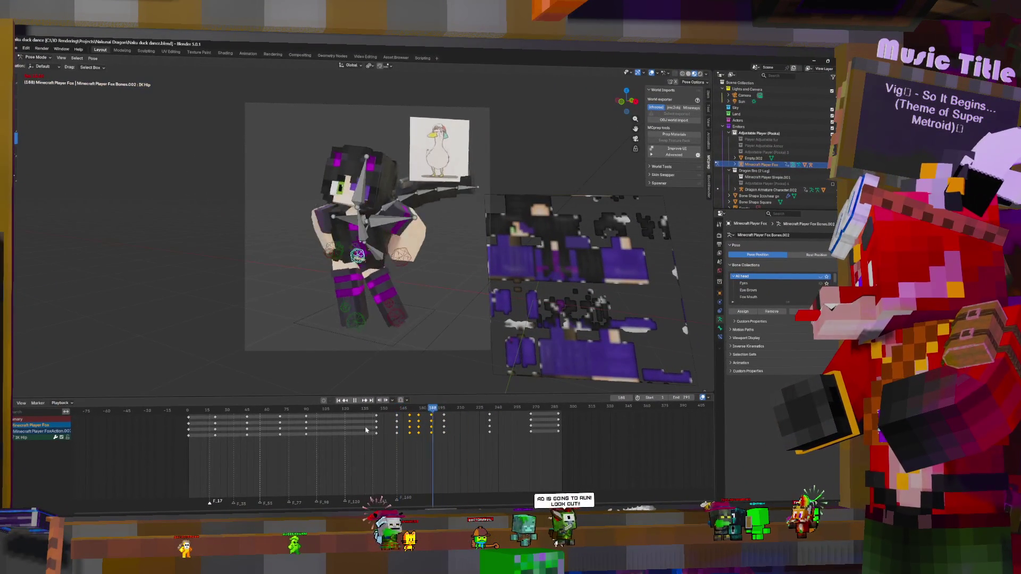
- Replay the dance from frames 148 and 160 to check the new hip motion
key("space")
left_click_drag(373, 428, 381, 436)
key("space")
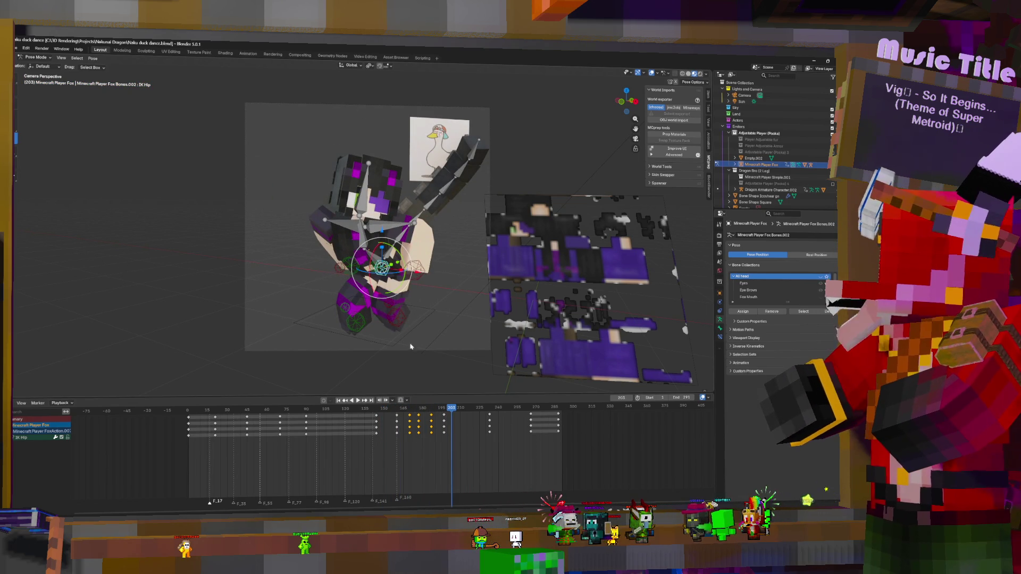
left_click(397, 448)
key("space")
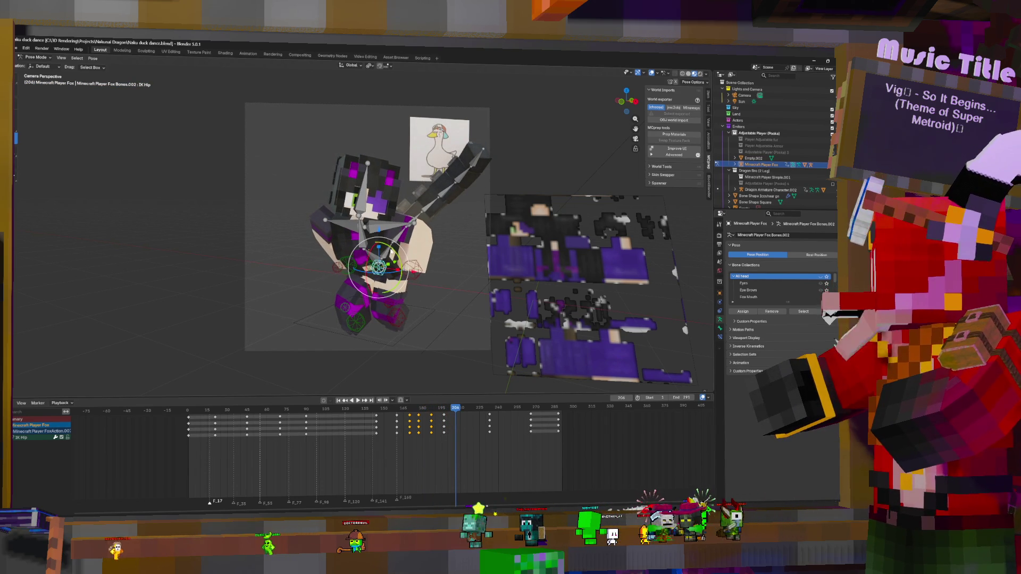
- Select Body, IK Hip, Head, IK ArmLeft and IK ArmRight bones together
left_click(366, 241)
left_click(372, 253, "shift")
left_click(378, 260, "shift")
left_click(383, 270, "shift")
left_click(411, 270, "shift")
left_click(350, 264, "shift")
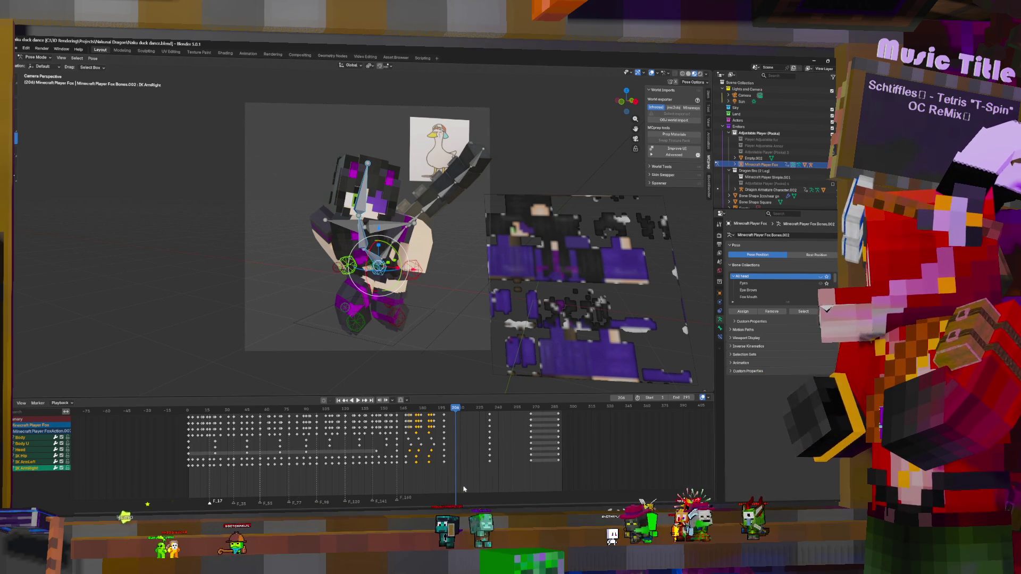
- Duplicate the last pose's key column to near frame 212, then review it from frame 220
left_click(454, 420, "alt")
key("shift+d")
left_click(471, 423)
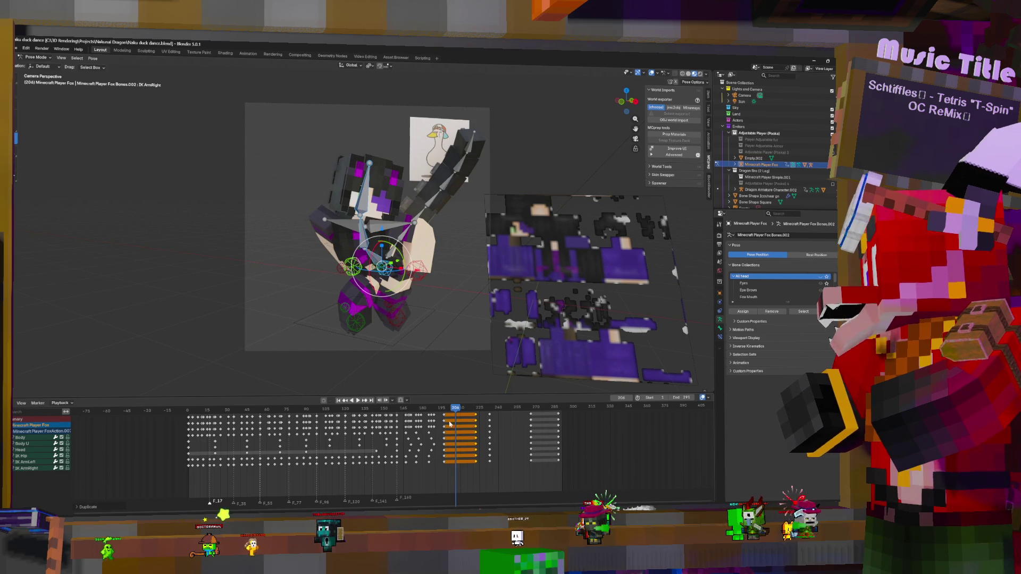
key("g")
left_click(453, 425)
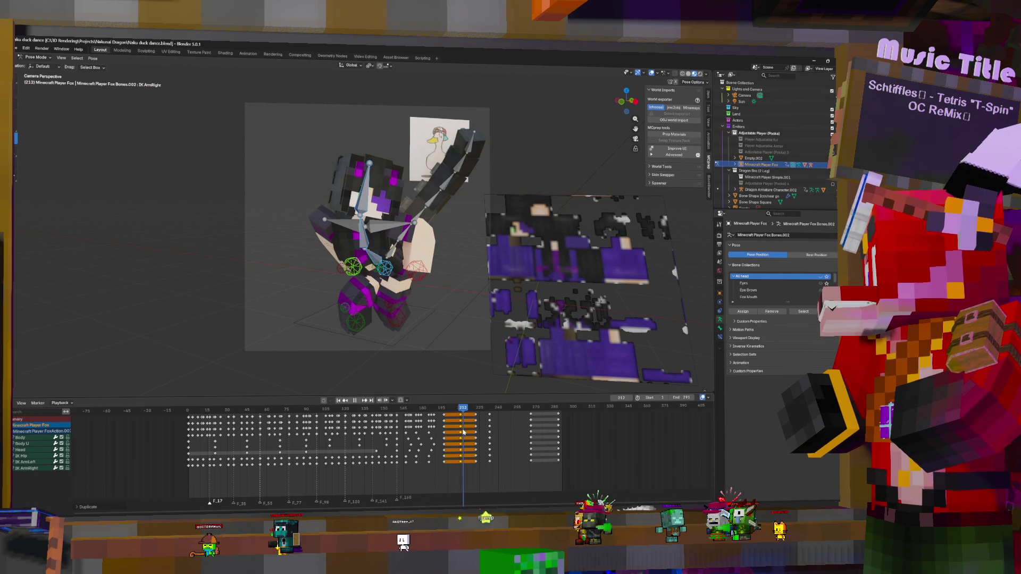
key("shift+ctrl+space")
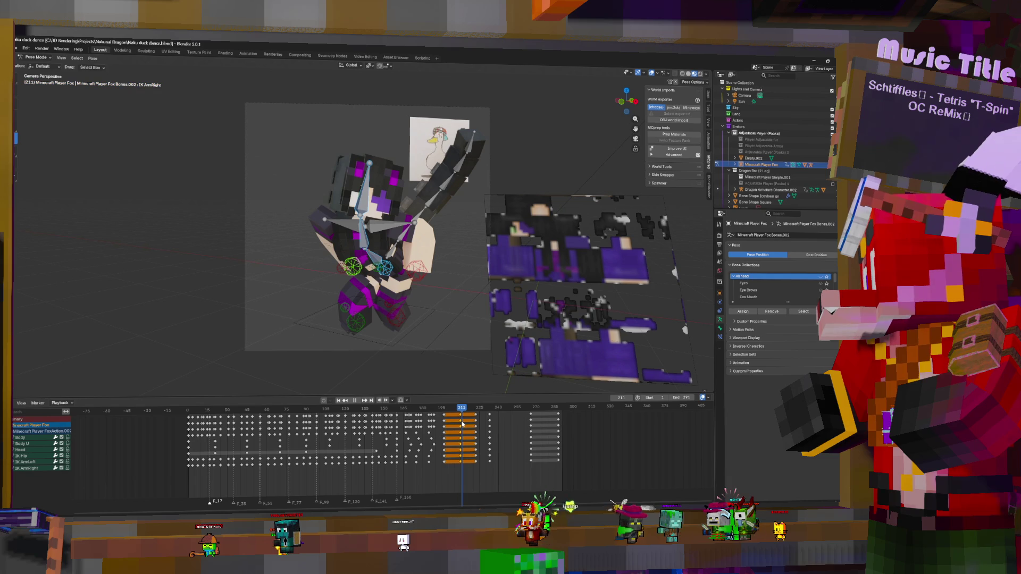
key("space")
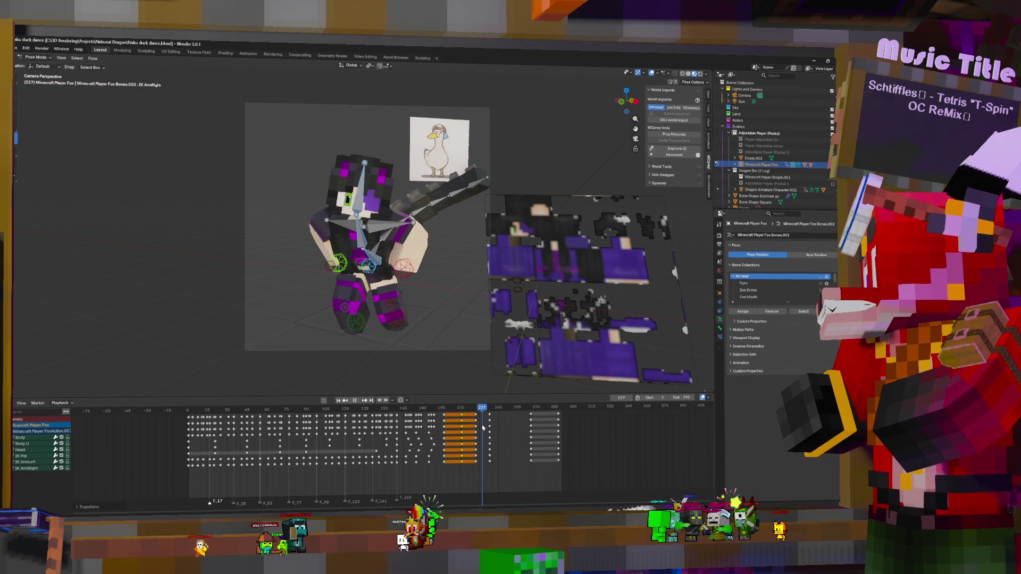
mouse_move(483, 427)
left_mouse_down()
mouse_move(472, 427)
mouse_move(488, 429)
left_mouse_up()
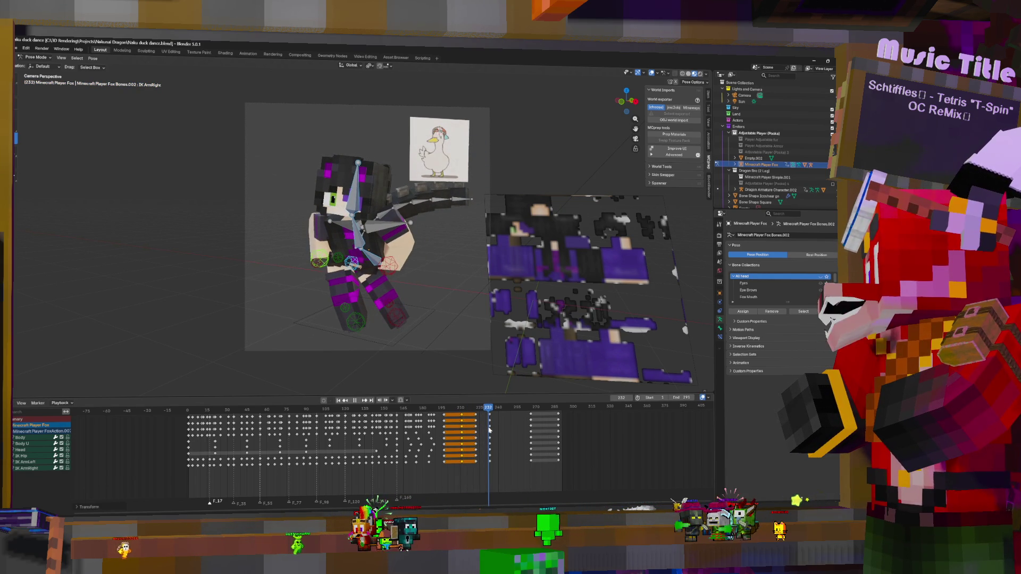
- Duplicate the keys again, place them at frame 247, and play back the new section
key("shift+d")
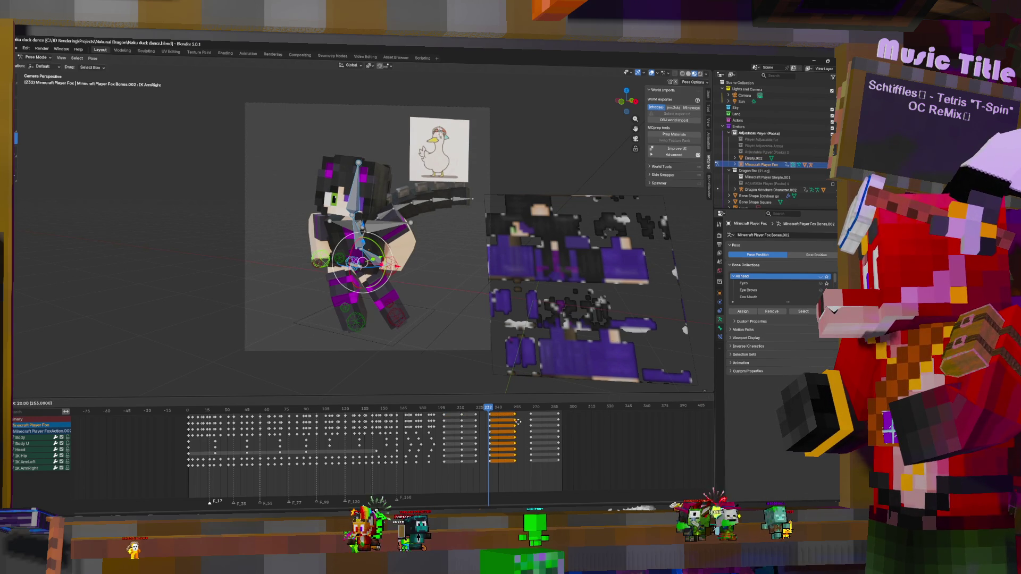
left_click(493, 423)
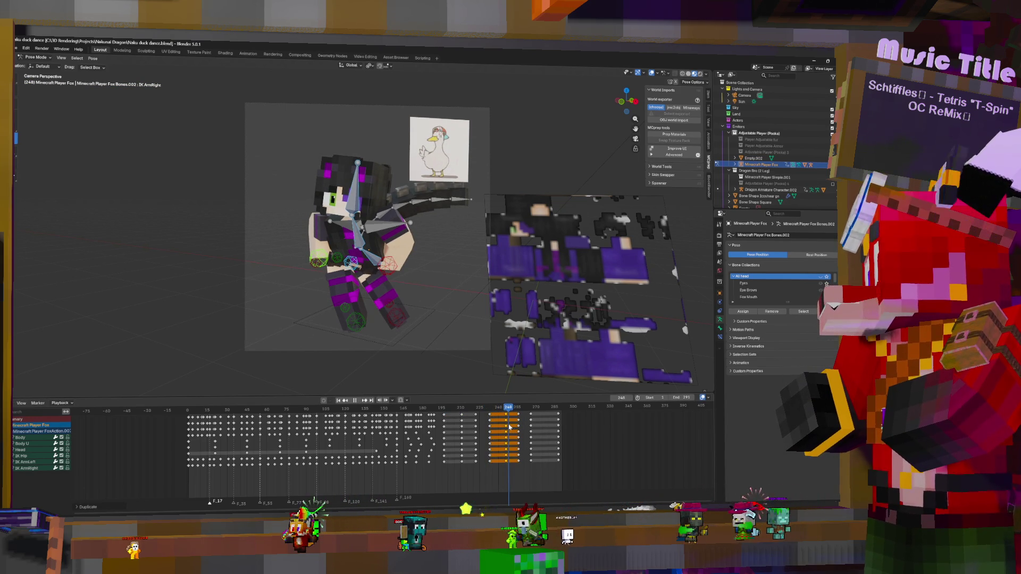
left_click_drag(507, 418, 508, 420)
key("space")
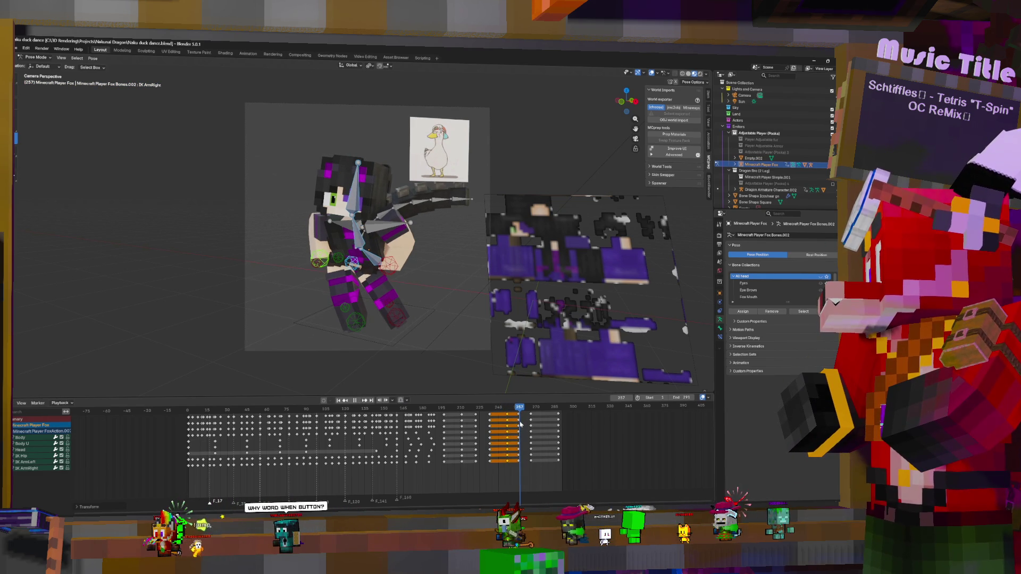
key("Escape")
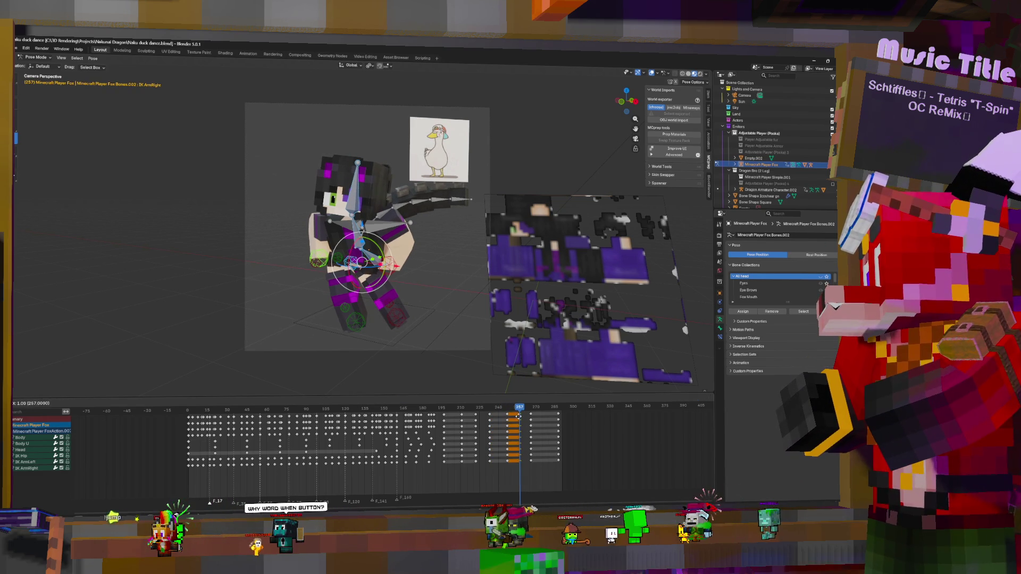
key("space")
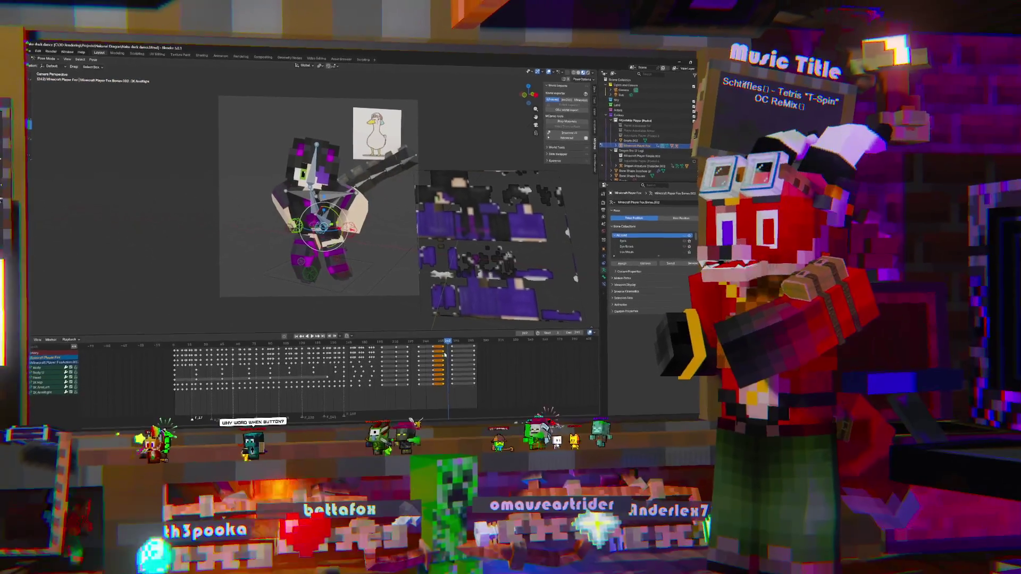
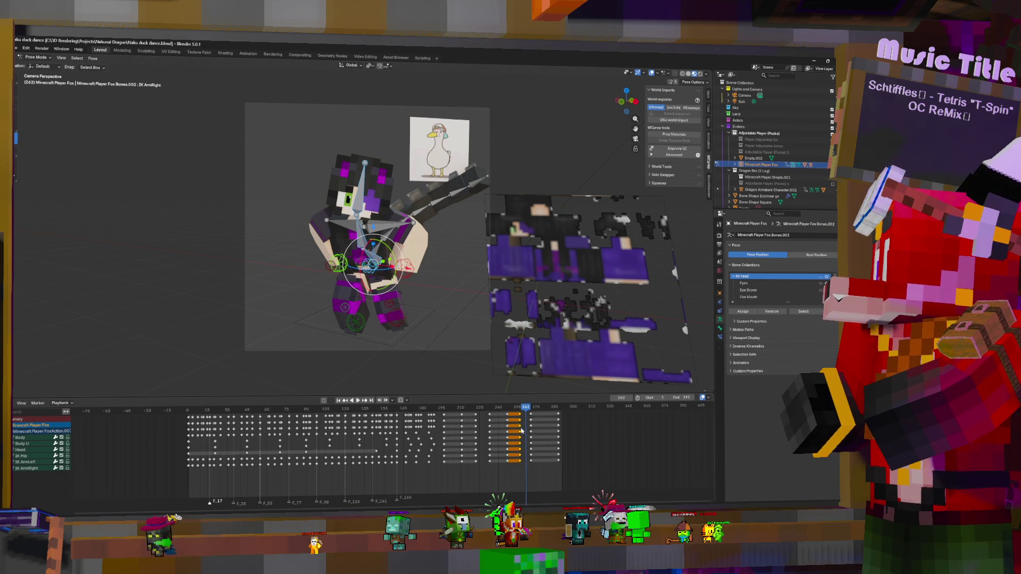
- Play the dance, then scrub back to around frame 172 to inspect the pose
key("space")
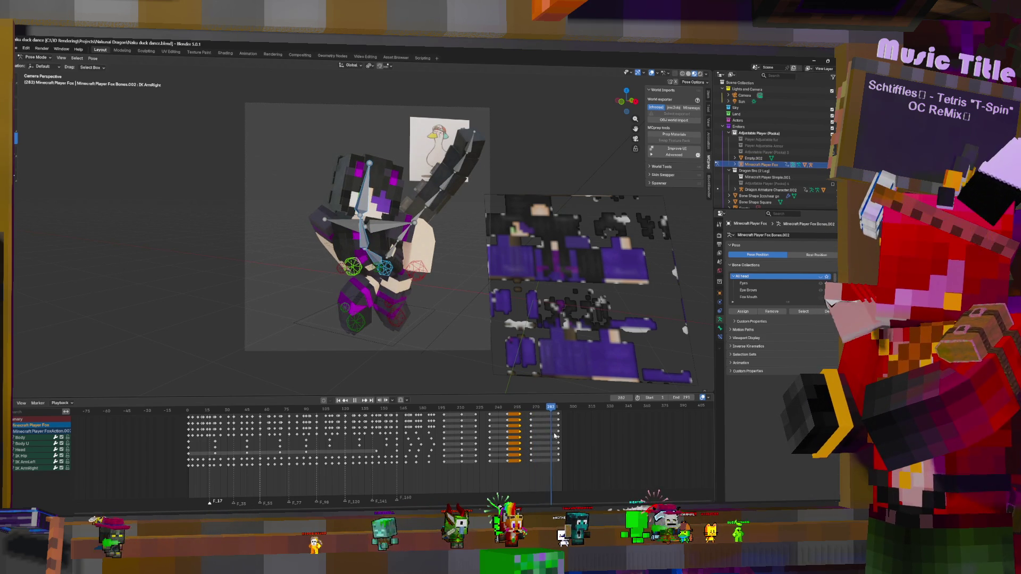
key("space")
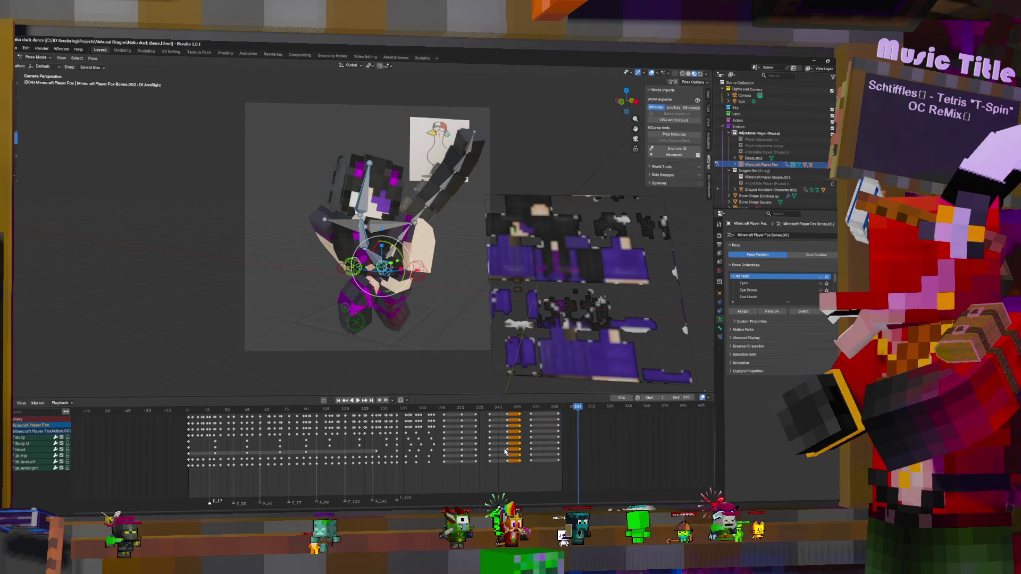
left_click(444, 434)
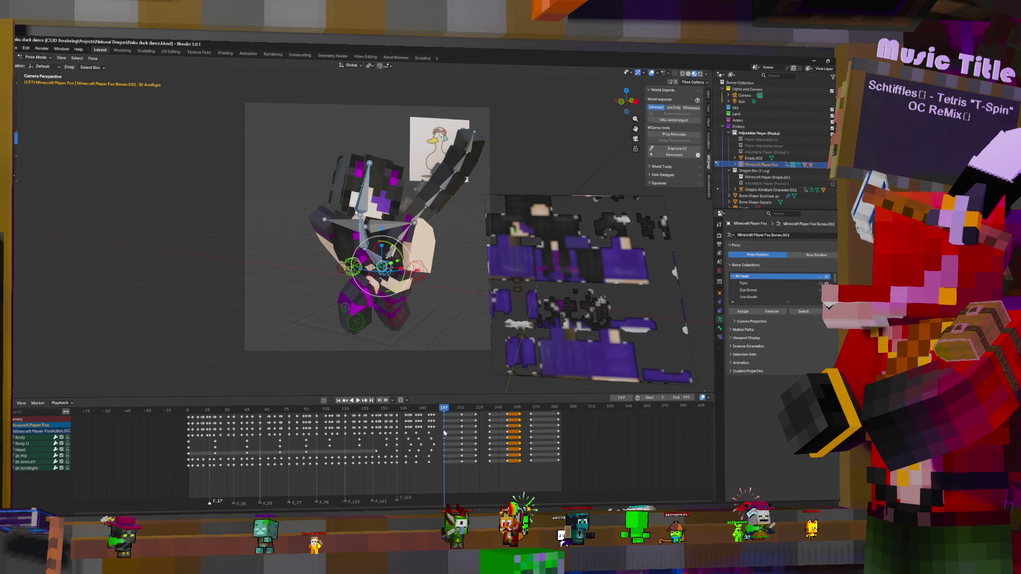
left_click_drag(391, 448, 413, 451)
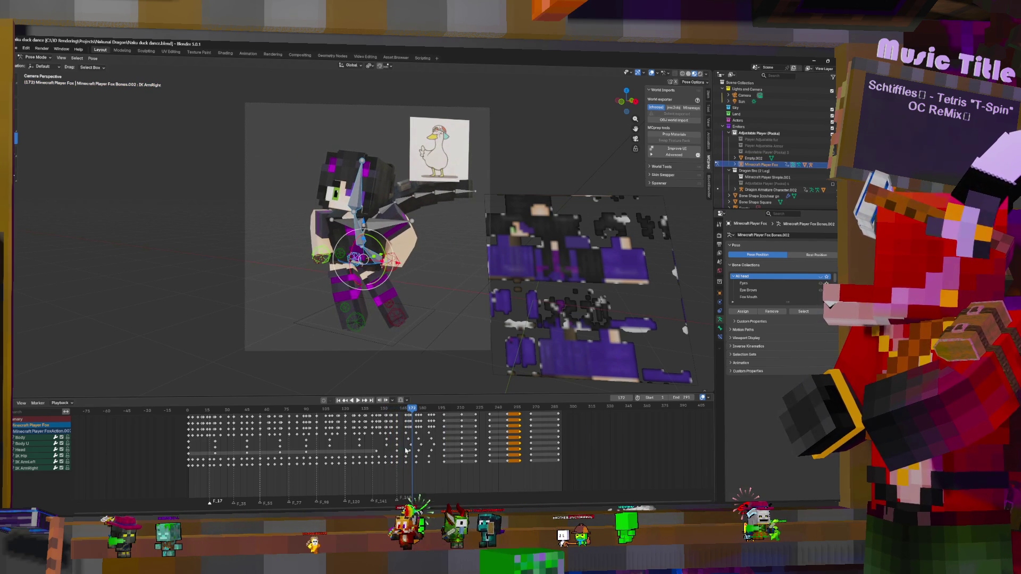
key("Left")
key("Left")
key("Left")
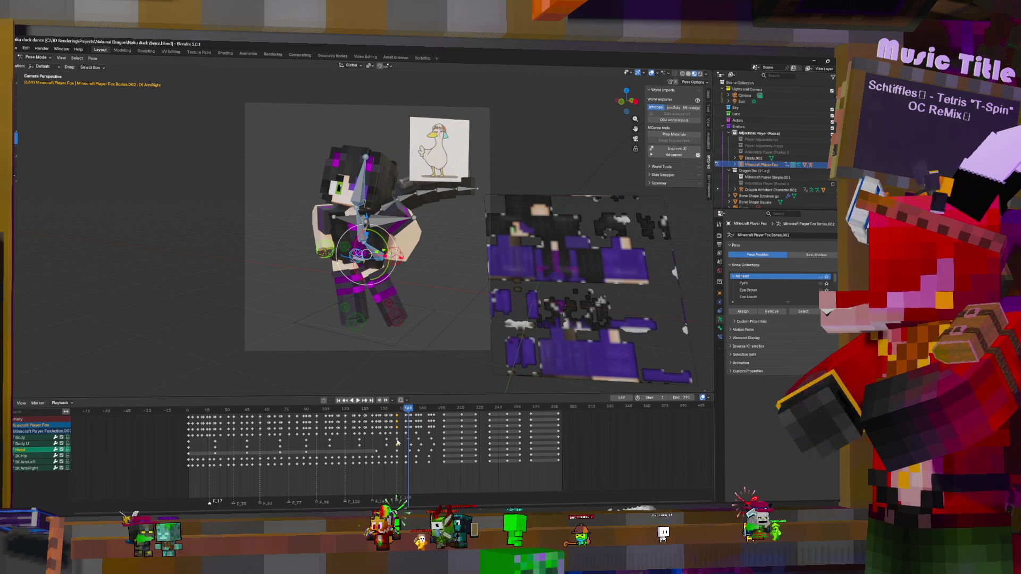
- Shift the selected keyframes two frames later, replay, and begin raising the arm straight up at frame 210
left_click_drag(396, 451, 404, 445)
key("space")
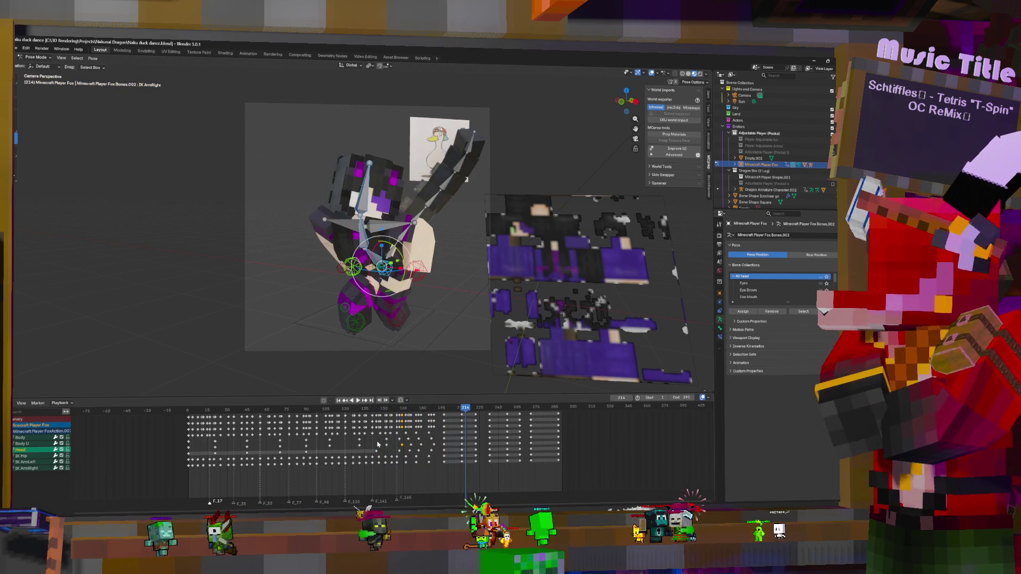
left_click_drag(456, 432, 461, 434)
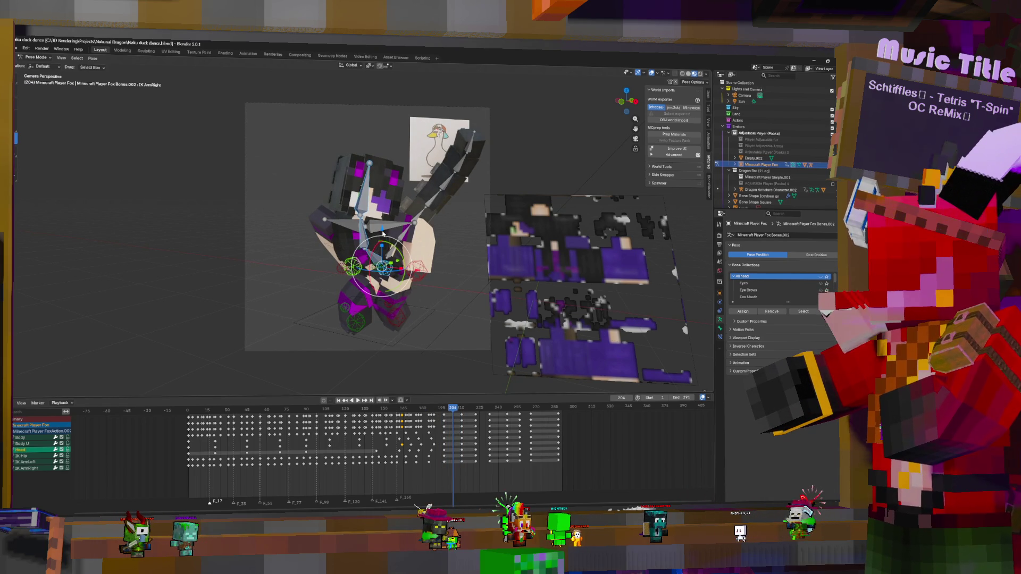
key("g")
key("z")
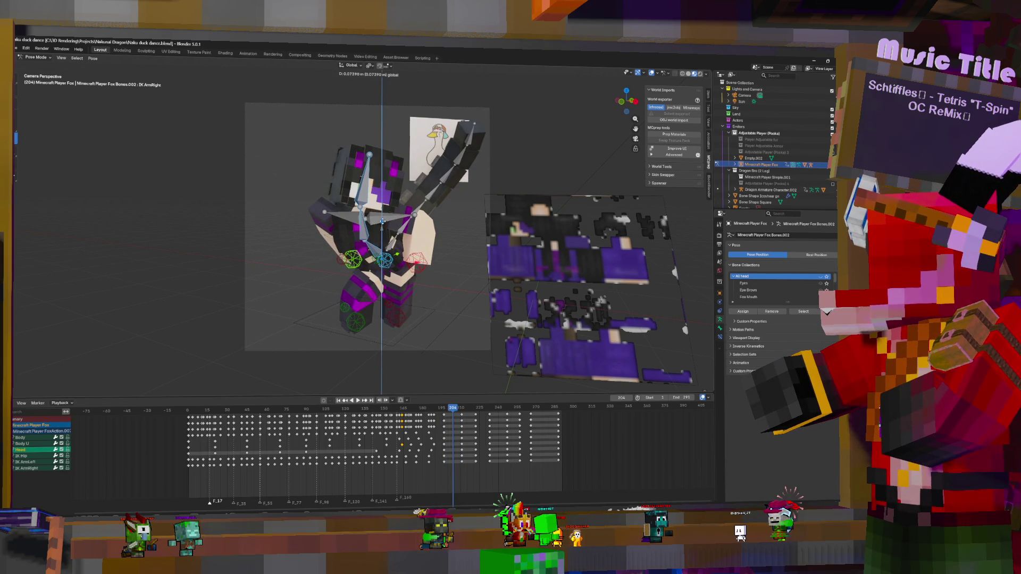
- Confirm the raised arm and tilt the head and body around the X axis
left_click(383, 222)
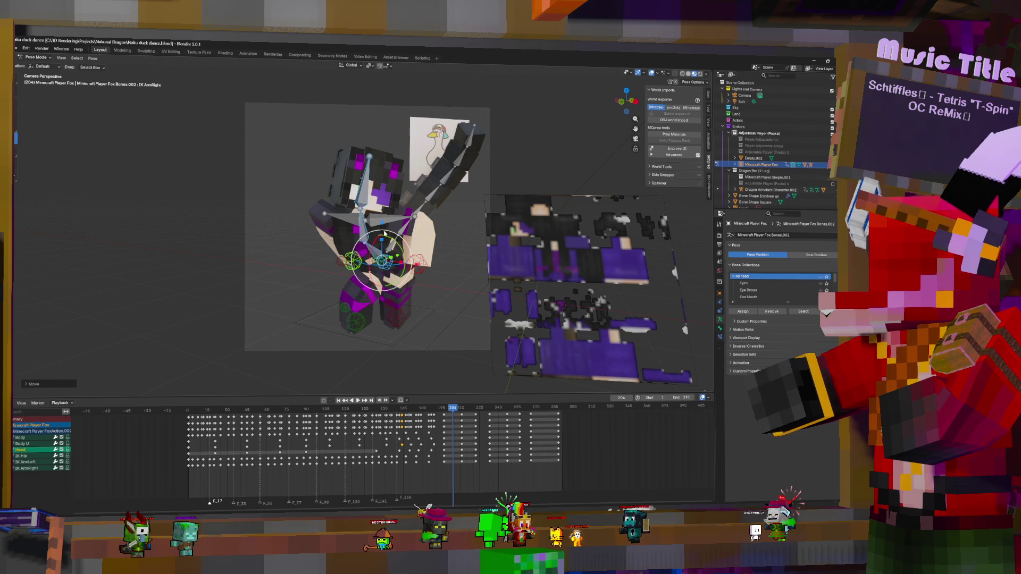
left_click(364, 233)
left_click(376, 249, "shift")
left_click(372, 223, "shift")
key("r")
key("x")
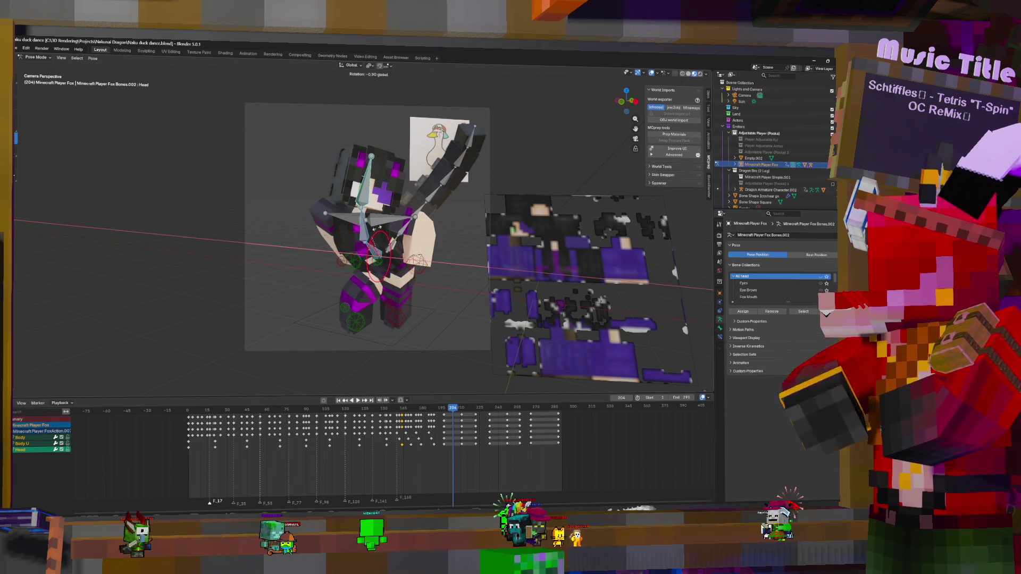
left_click(402, 264)
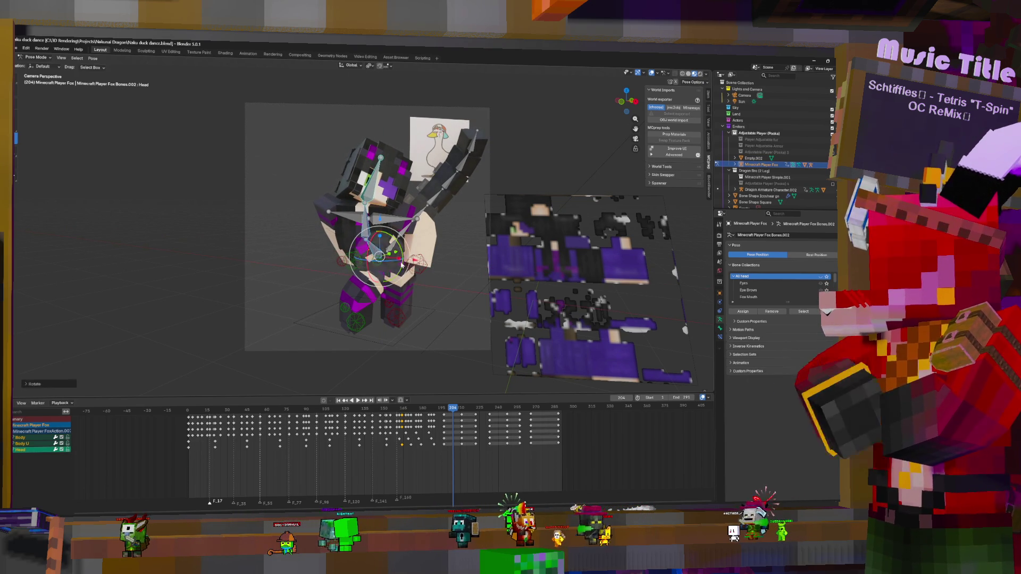
- Shift the IK Hip and nudge both IK arm bones into the pose
left_click(416, 264)
left_click(387, 259)
key("g")
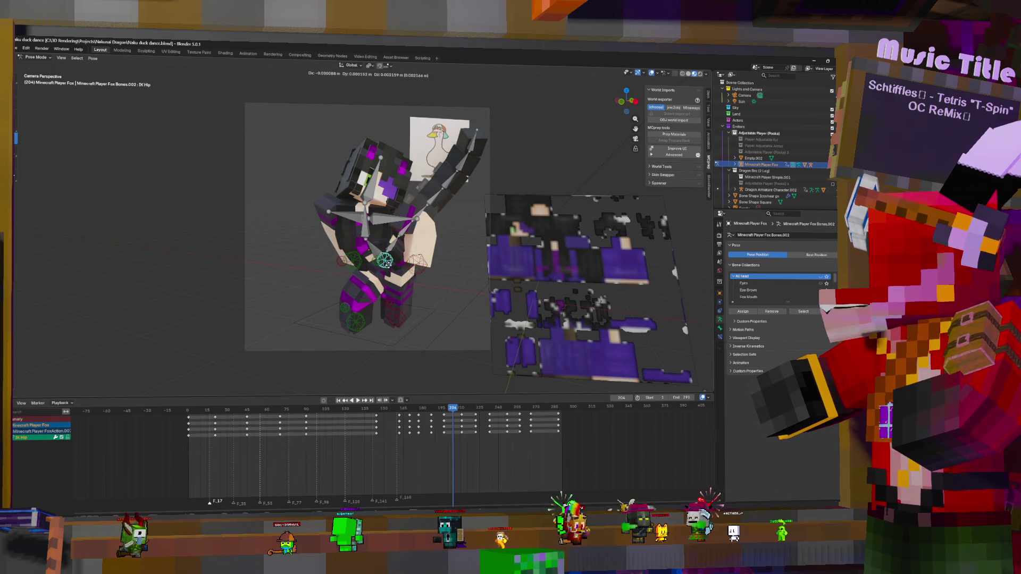
left_click(413, 262)
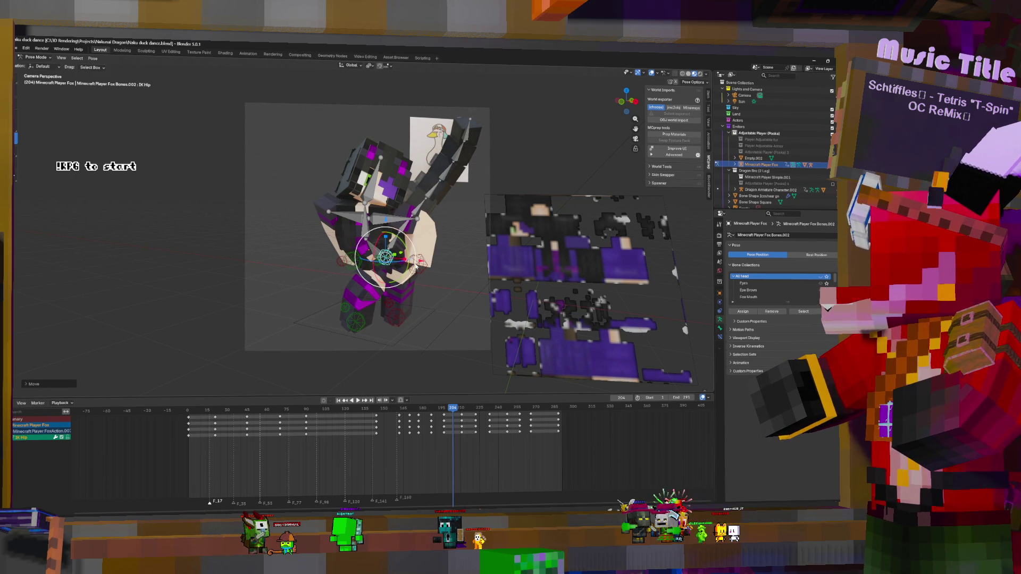
left_click(414, 262)
left_click(357, 261, "shift")
left_click_drag(387, 262, 375, 250)
- Keyframe the Body, Body U, IK Hip and Head bones at frame 204
left_click(381, 260, "shift")
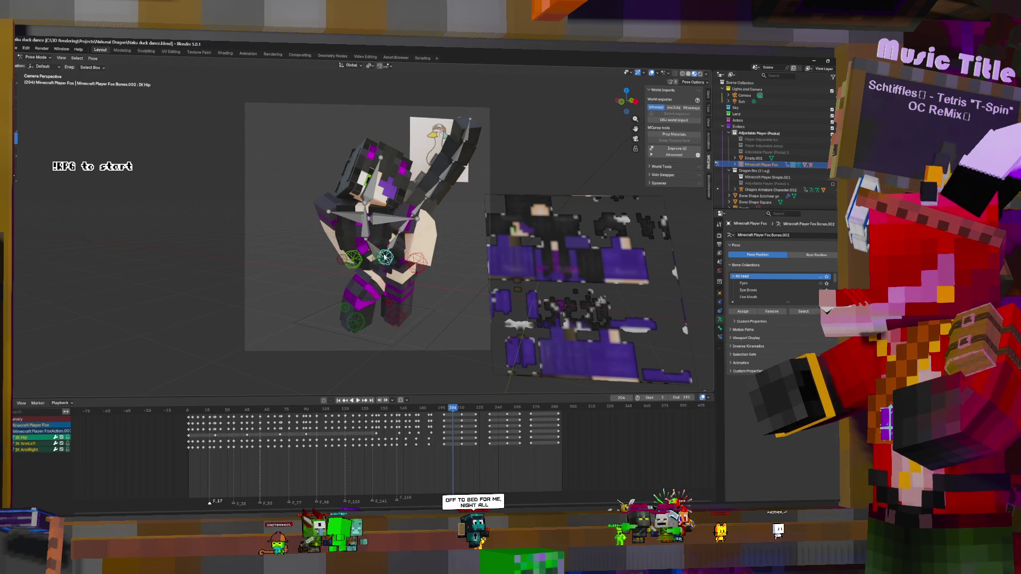
left_click(372, 234, "shift")
left_click(371, 221, "shift")
left_click(381, 210, "shift")
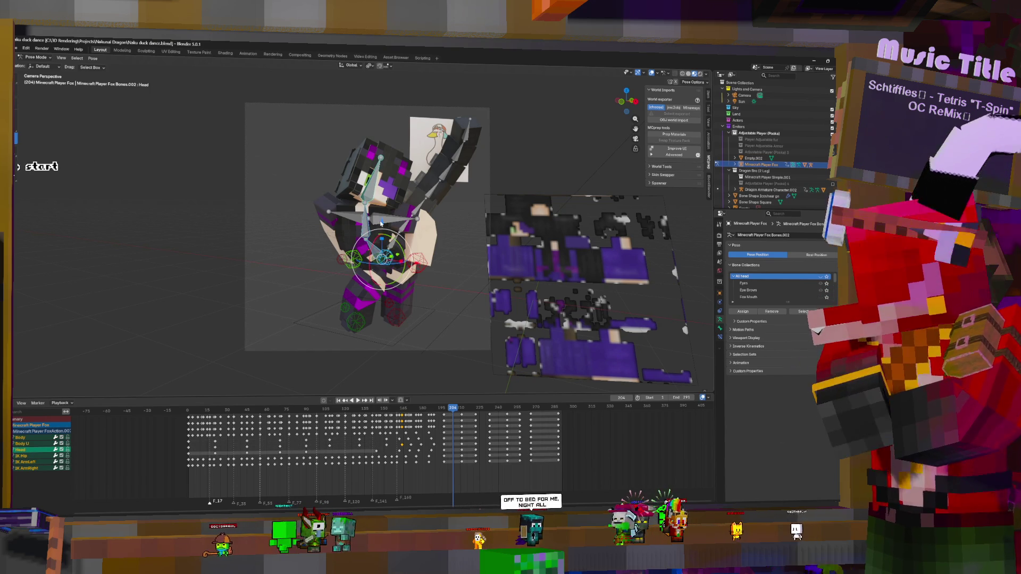
key("i")
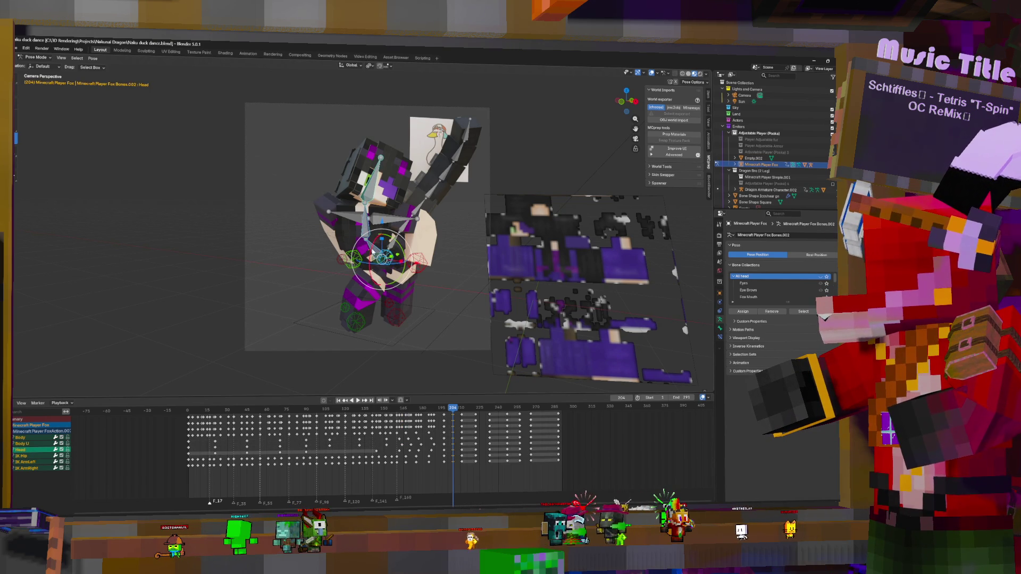
- Reselect the Body, Body U, Head and IK Hip bones, then select the whole rig
left_click(374, 250)
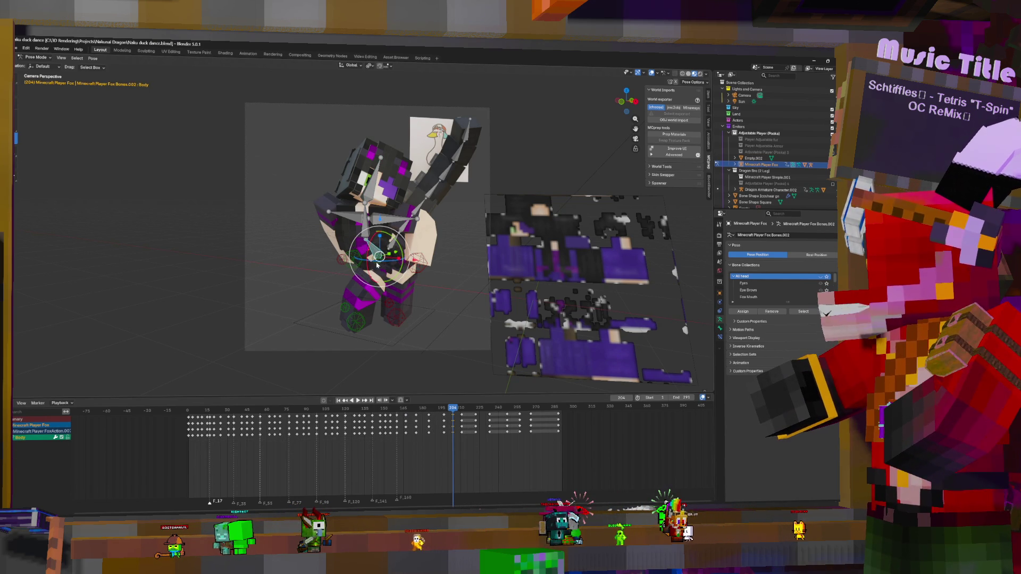
left_click(372, 191)
left_click(372, 190, "shift")
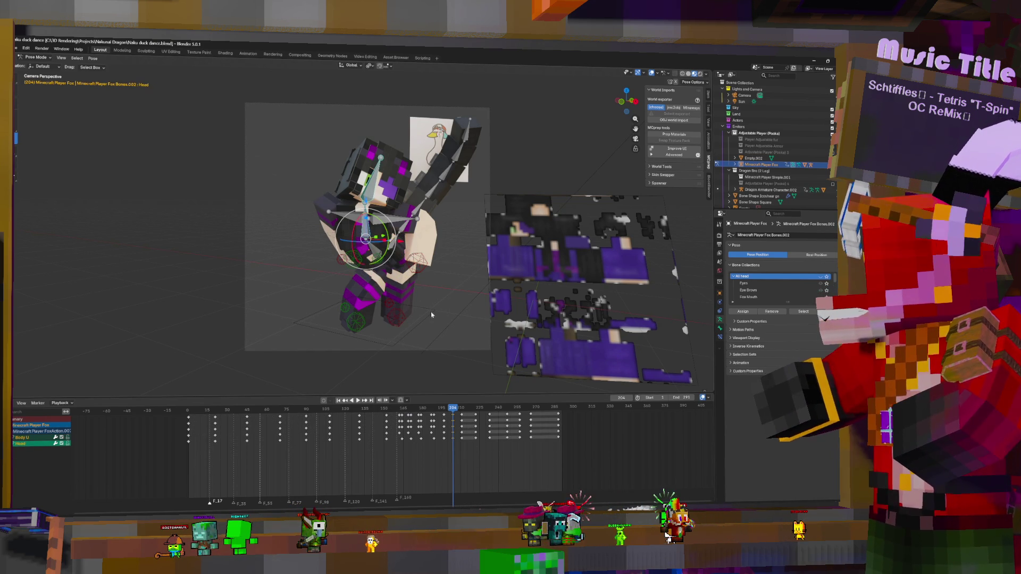
left_click(397, 270, "shift")
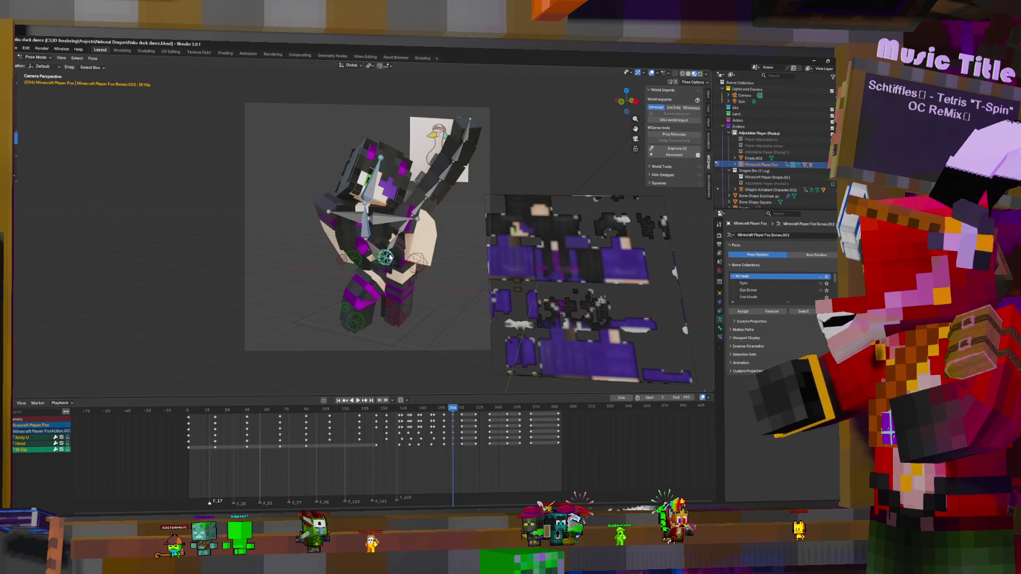
left_click(459, 449)
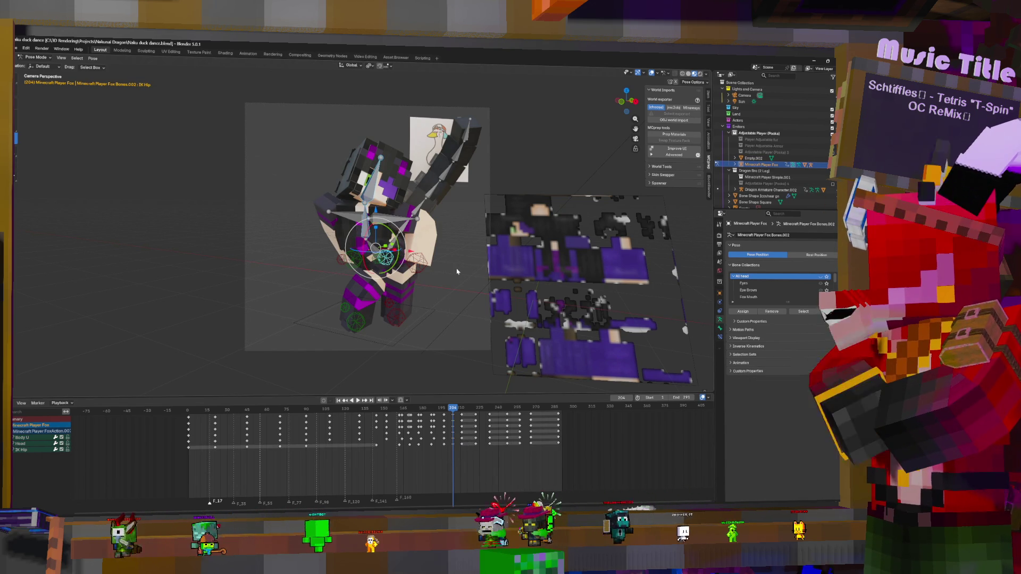
key("a")
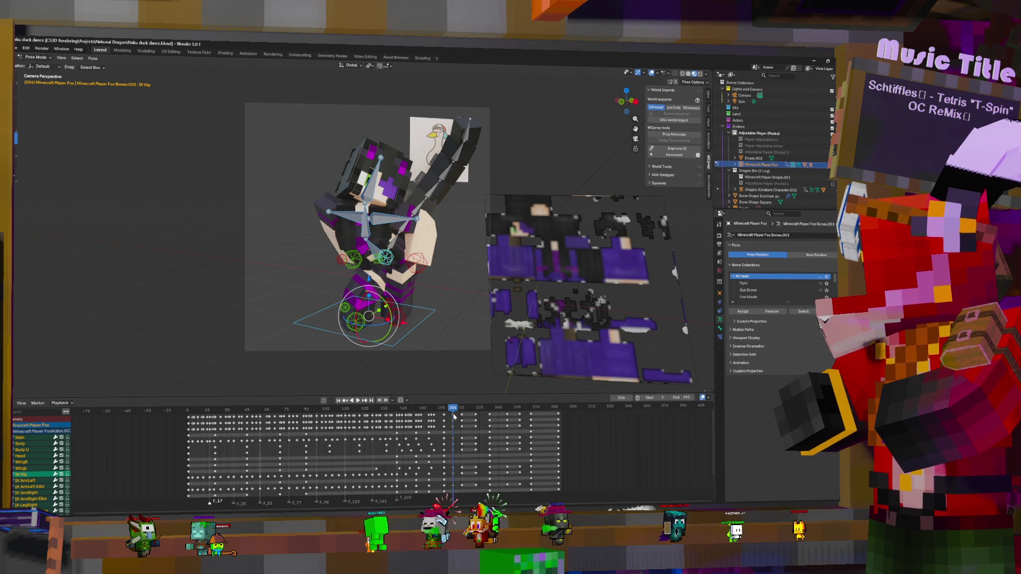
- Duplicate the frame 204 keys to frame 222 and play back to frame 218
left_click_drag(453, 419, 462, 418)
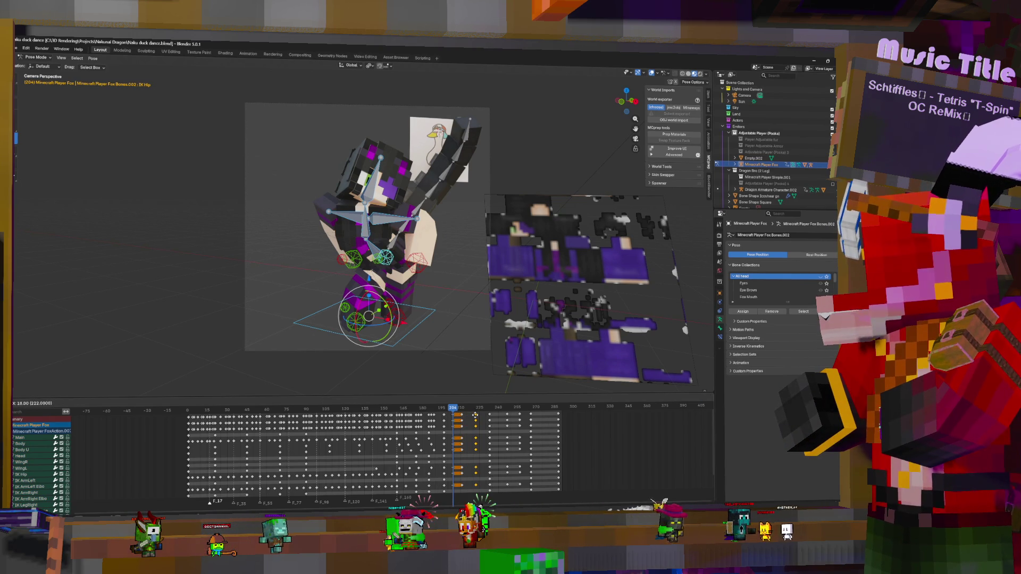
left_click(475, 417)
key("space")
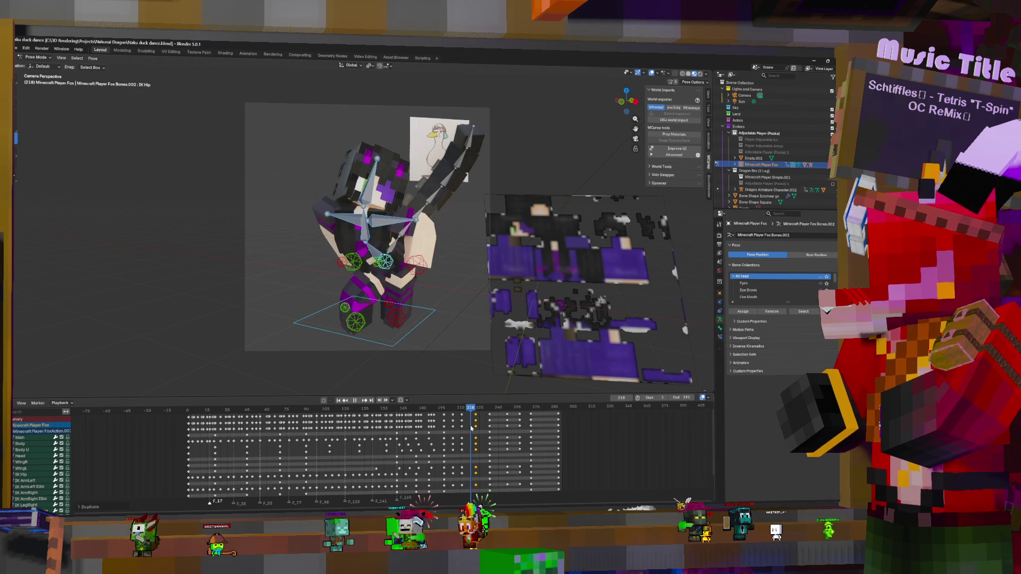
key("space")
- Move the Head and IK Hip keys near frame 210 two frames later
left_click(375, 256)
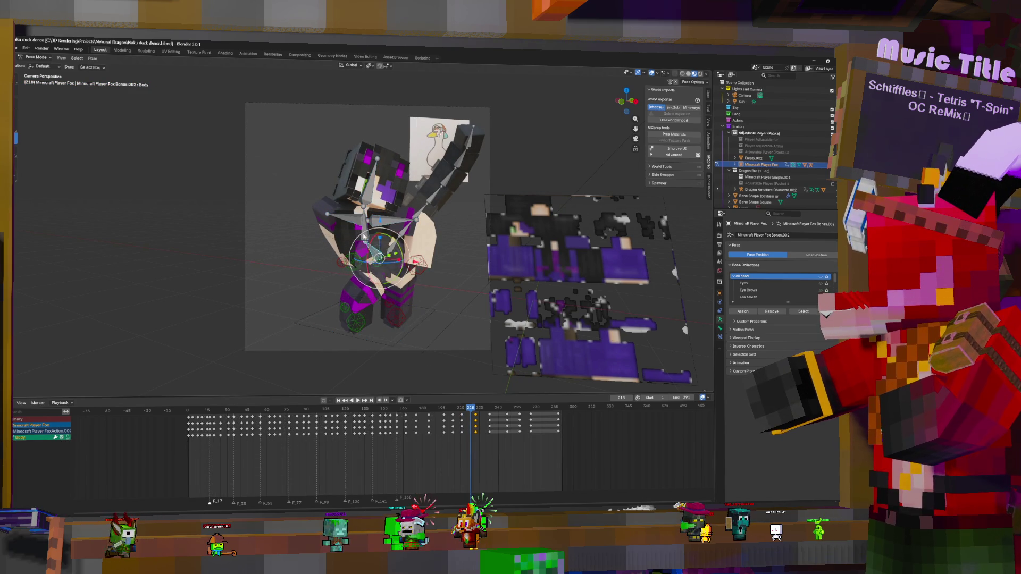
left_click(399, 266, "shift")
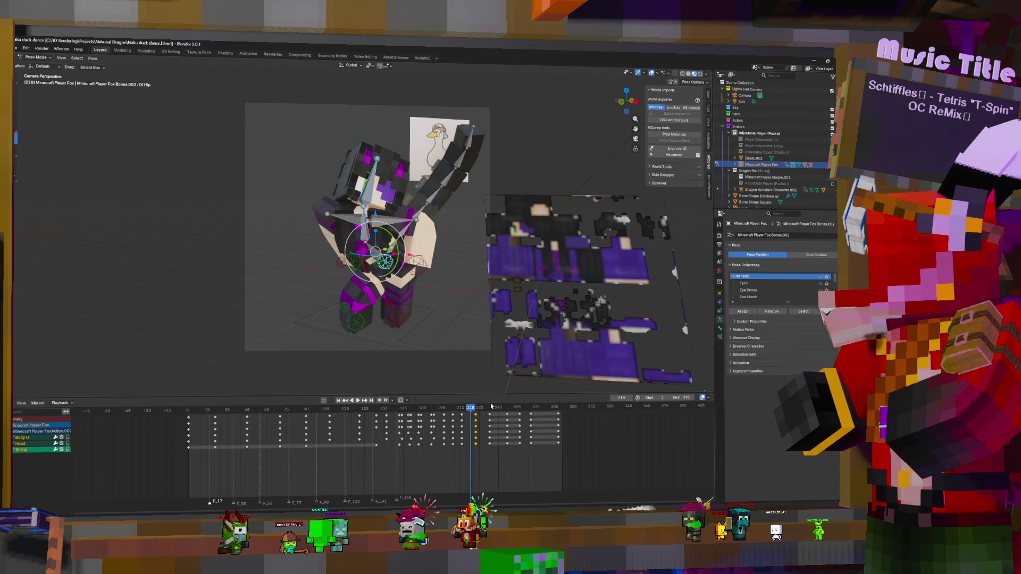
key("c")
left_click_drag(466, 444, 468, 424)
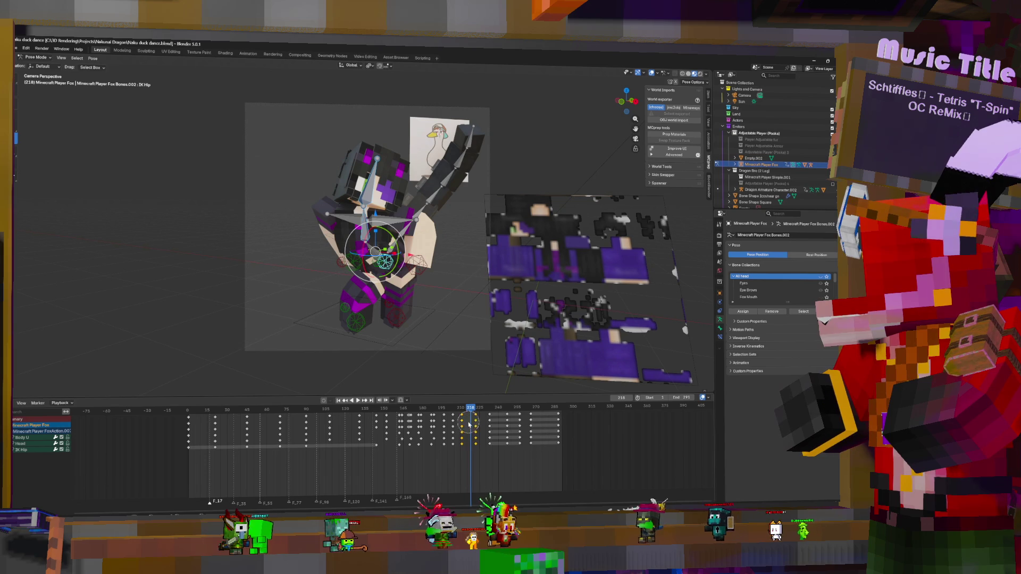
key("g")
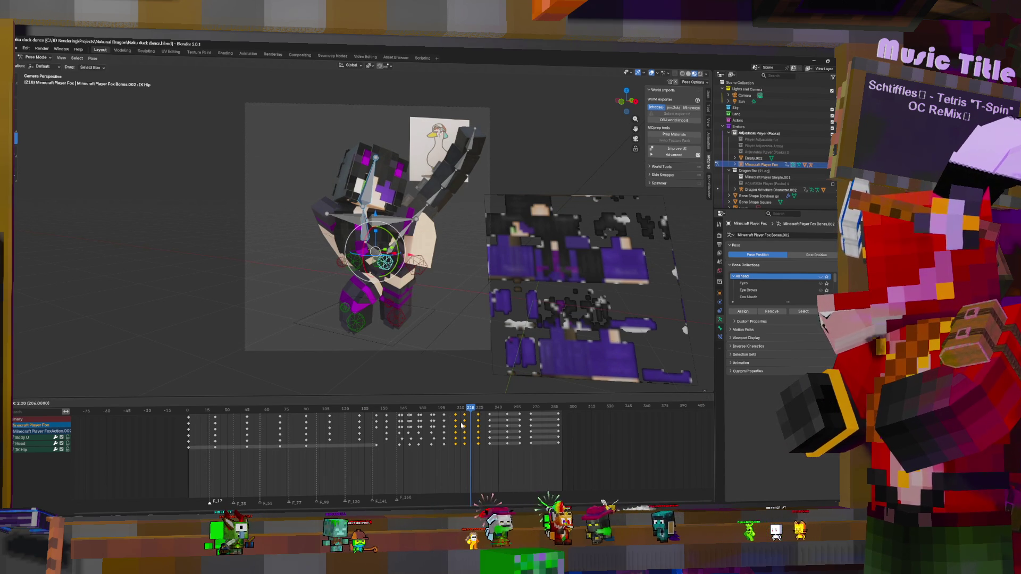
left_click(461, 425)
- Shift the Head keys slightly later on their own and replay from about frame 163
left_click(372, 179)
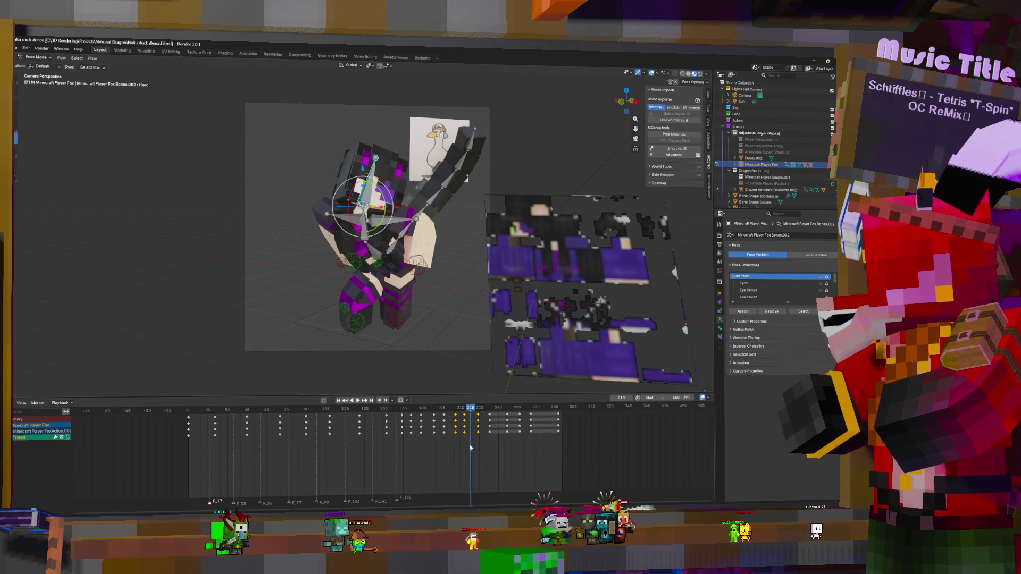
key("g")
left_click(466, 436)
left_click_drag(397, 408, 397, 422)
key("space")
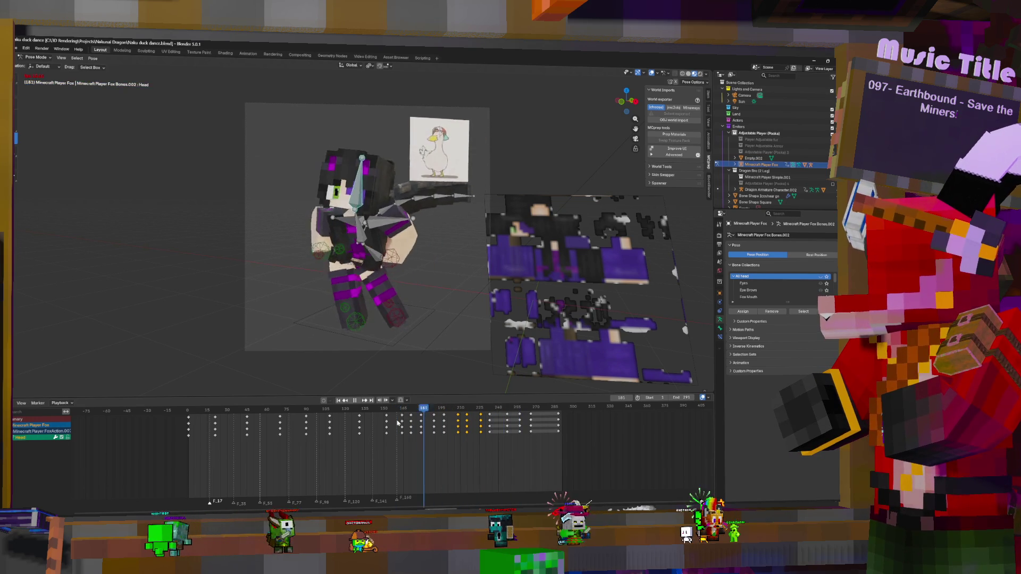
- Stop playback at frame 147 and select all bones' keys around frames 165–225
left_click_drag(398, 409, 355, 437)
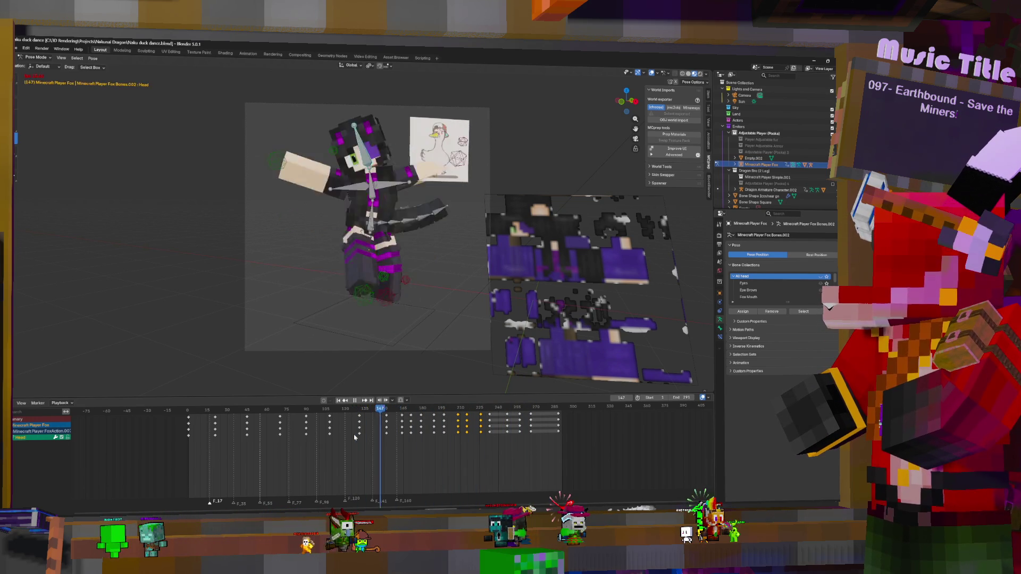
key("space")
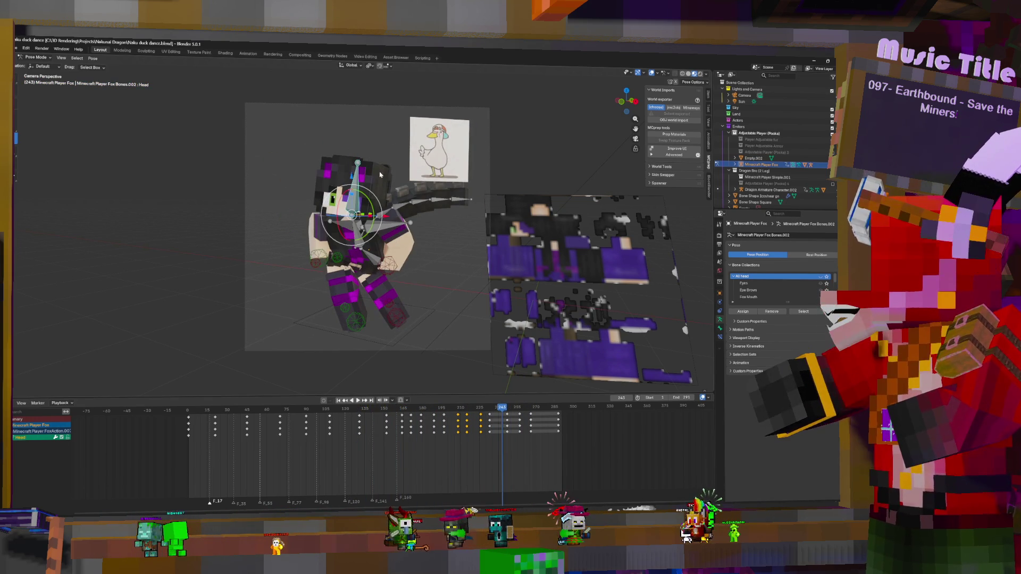
key("a")
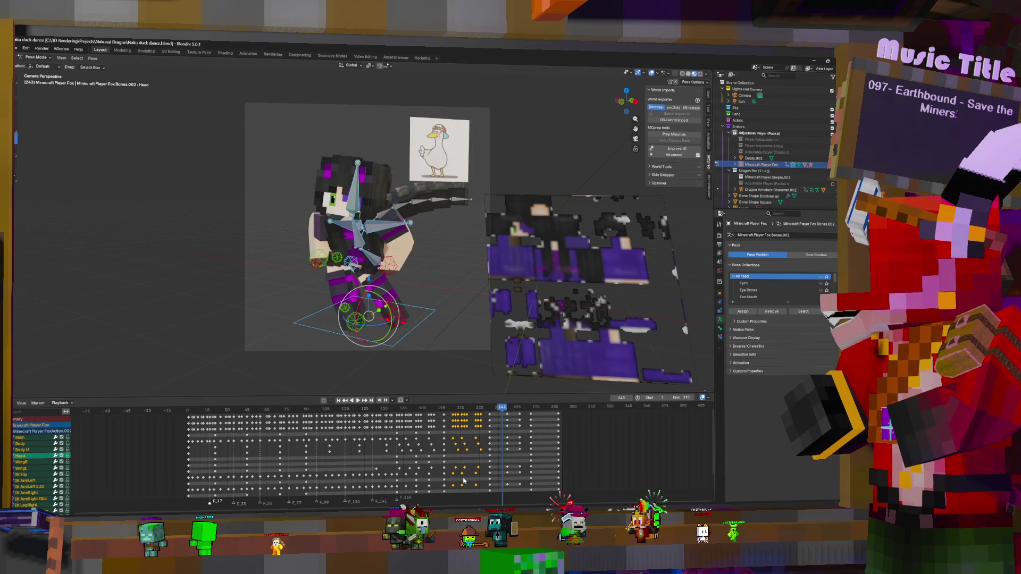
left_click(423, 422)
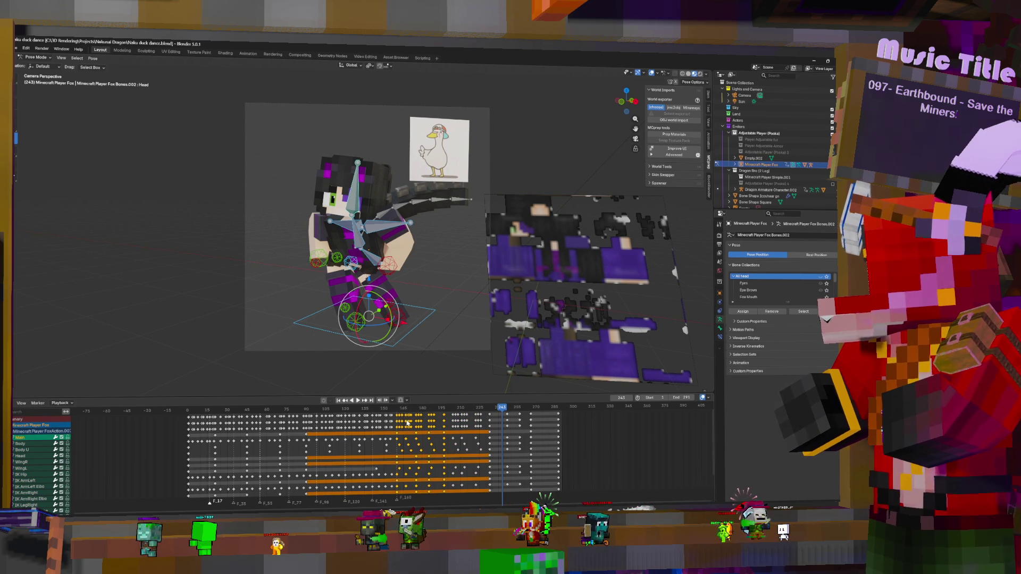
- Duplicate the key block about 73 frames later, then pick individual Body U and Head keys
left_click_drag(408, 422, 444, 417)
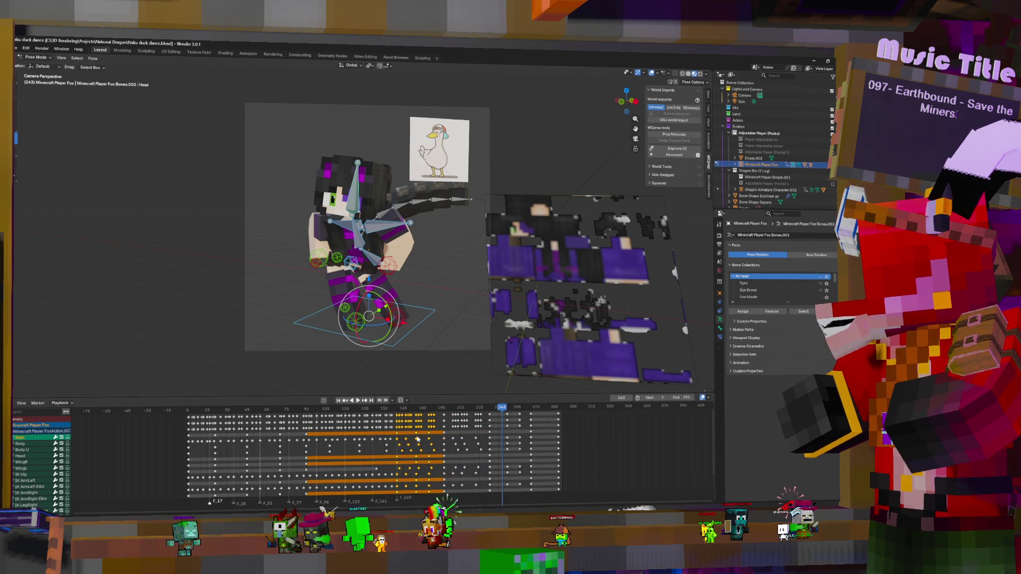
key("shift+d")
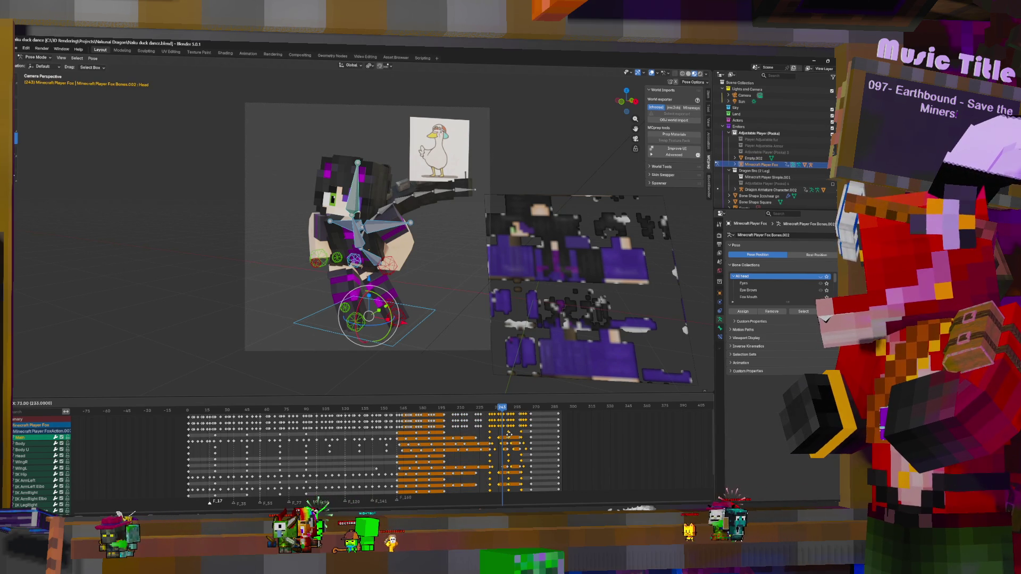
left_click(509, 435)
left_click(490, 449)
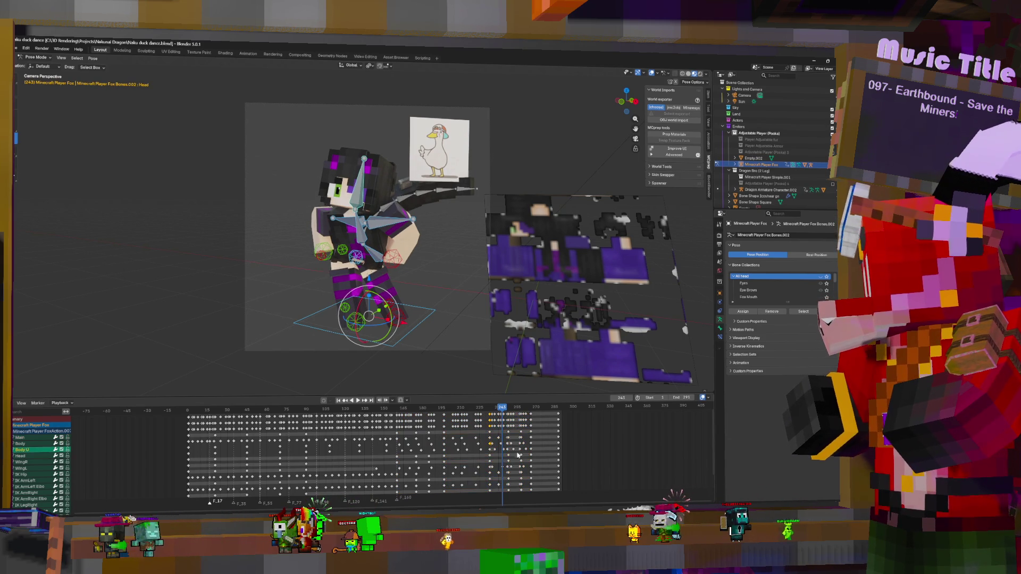
middle_click_drag(517, 461, 512, 445)
left_click(487, 437)
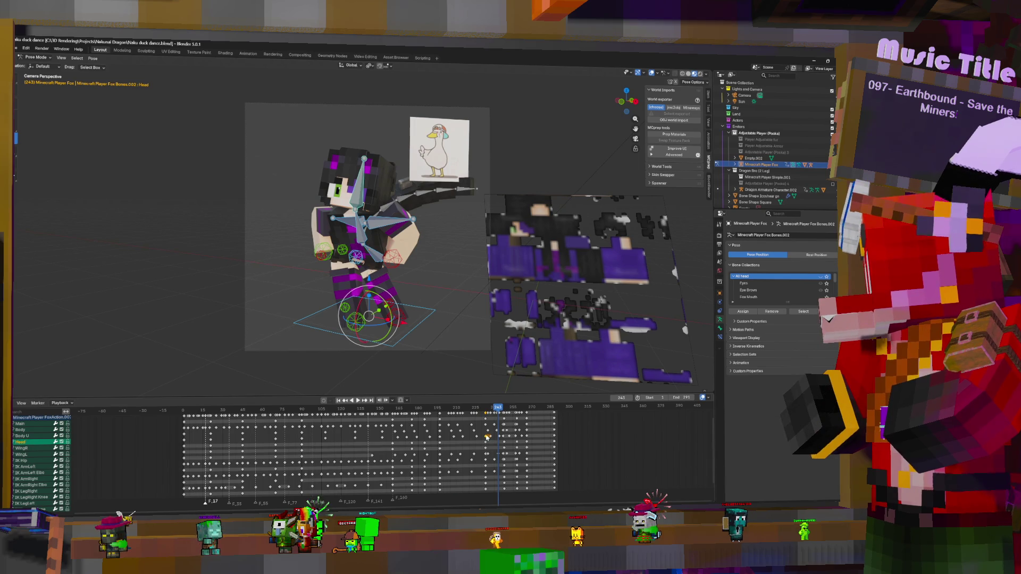
- Select the stray IK Hip and Head keyframes around frames 245–250
left_click(485, 456)
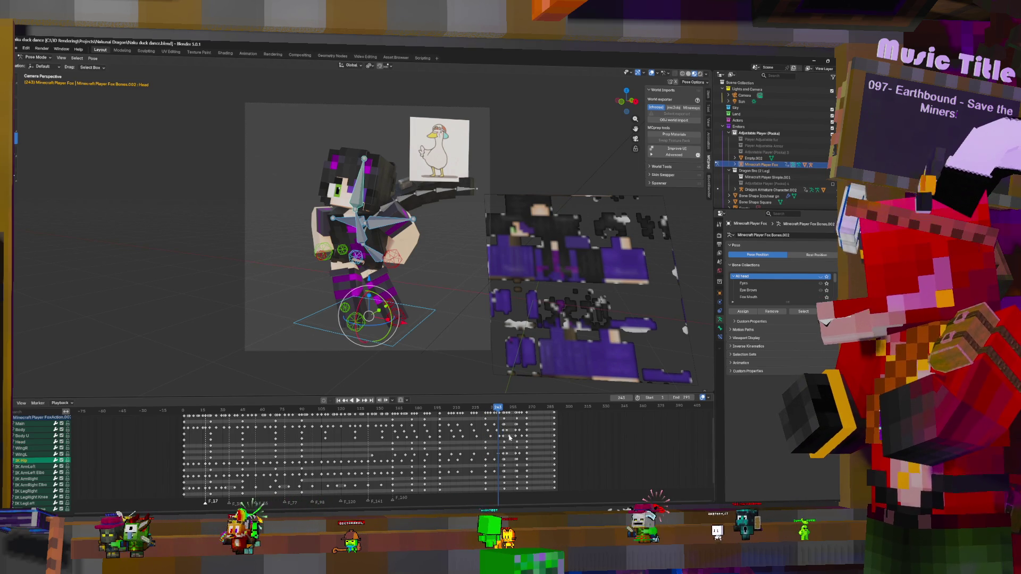
scroll(528, 435, "up", 2)
scroll(531, 441, "up", 2)
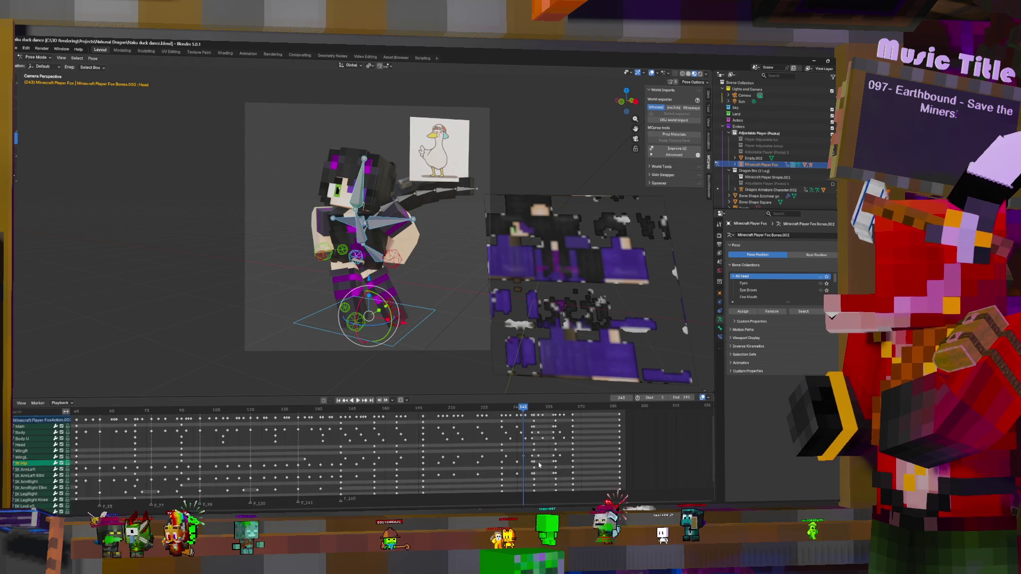
scroll(537, 455, "down", 1, "ctrl")
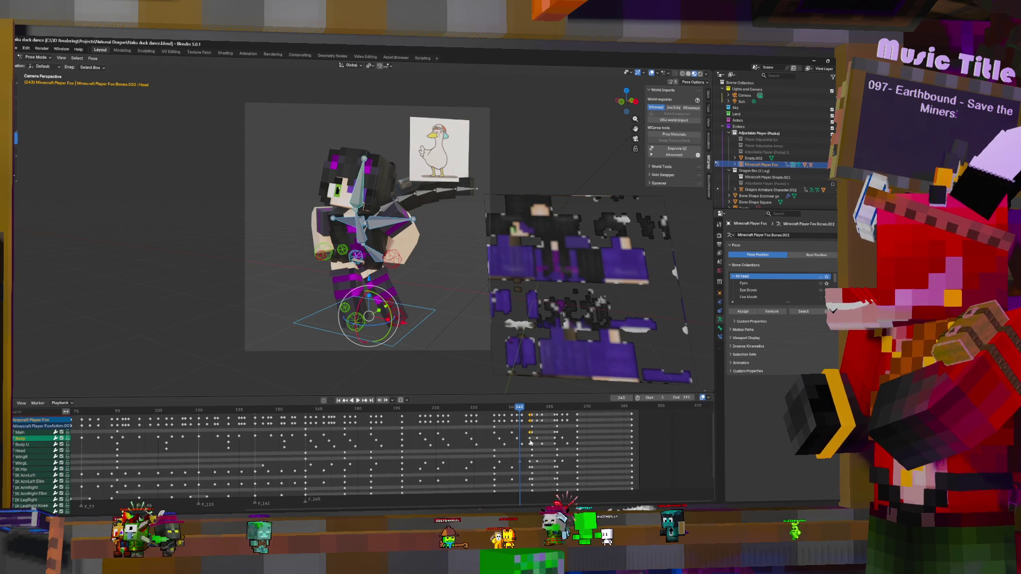
left_click_drag(529, 441, 555, 441)
left_click(554, 447)
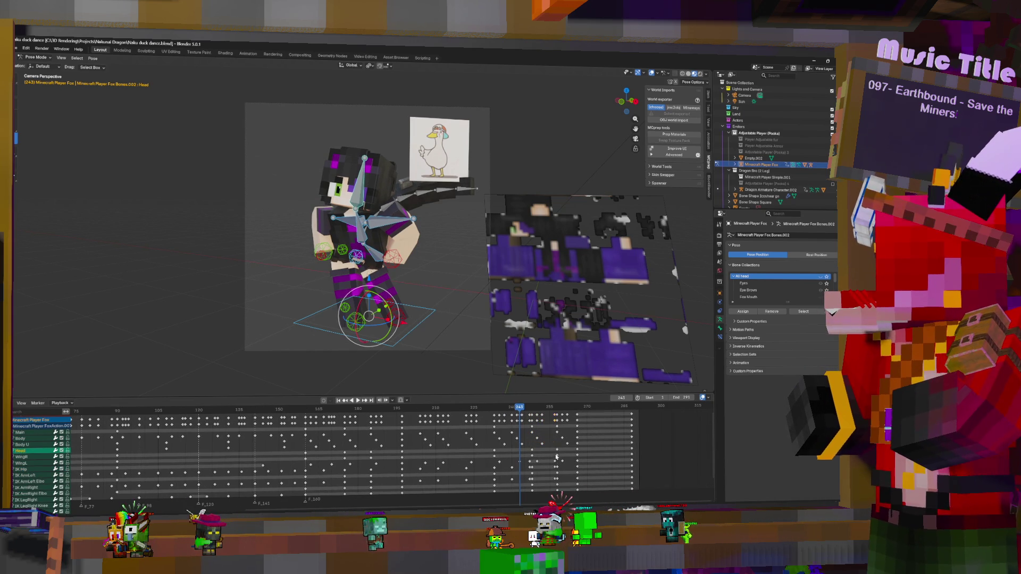
scroll(542, 449, "down", 3)
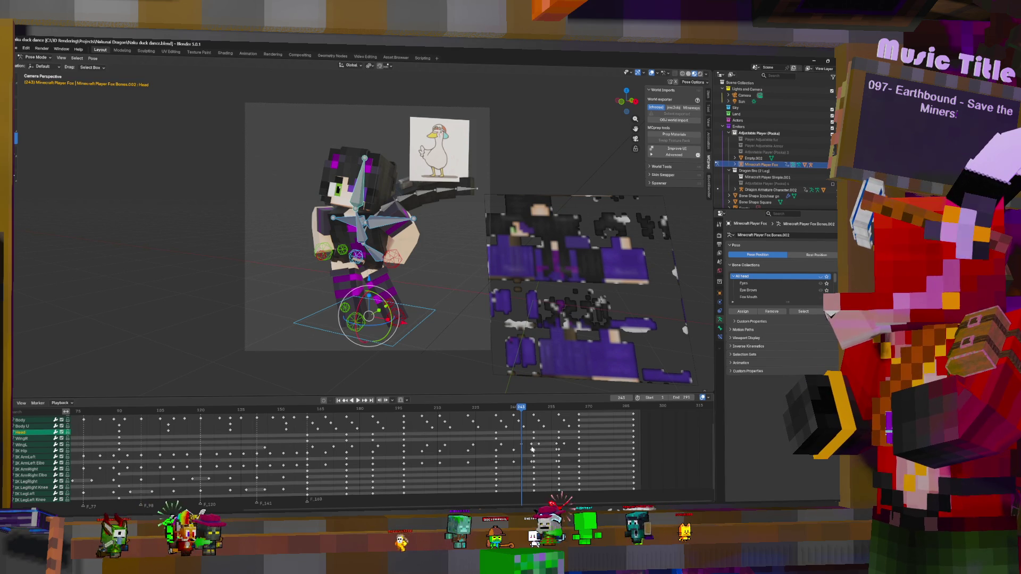
scroll(553, 452, "up", 4)
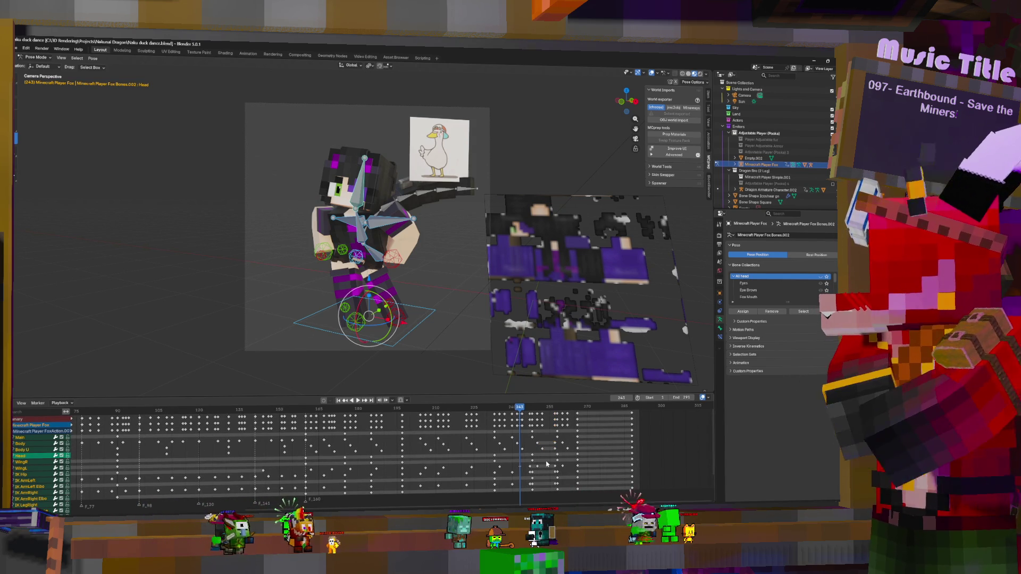
left_click(545, 464)
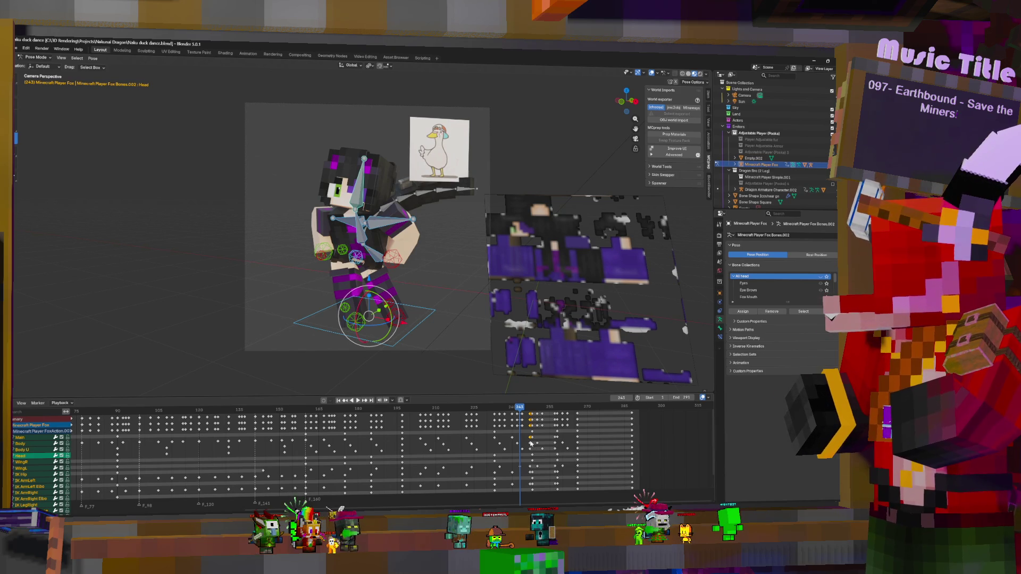
scroll(510, 460, "down", 5)
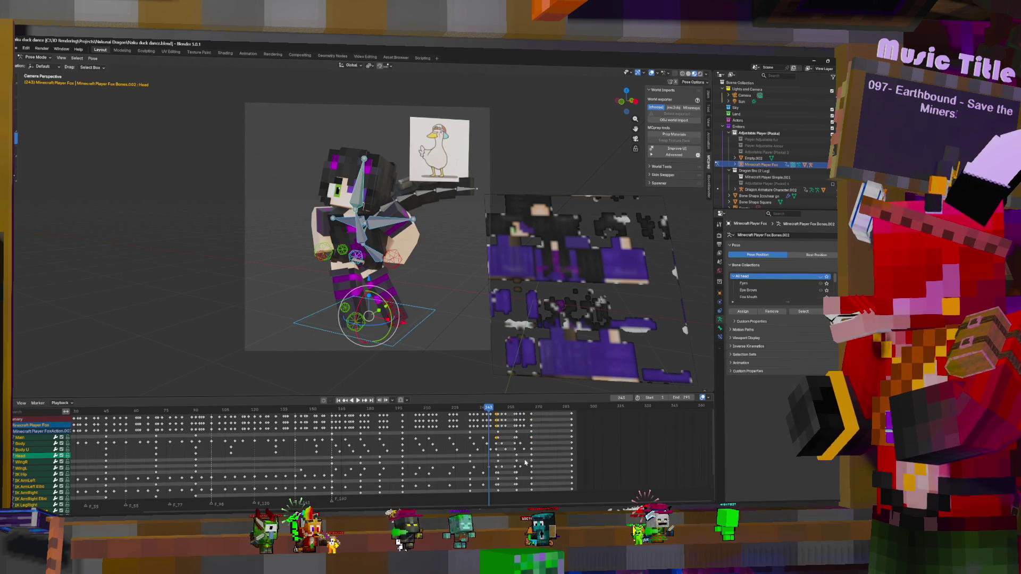
- Add the key pair near frame 248, delete the selection, and replay to frame 274
key("shift+ctrl+space")
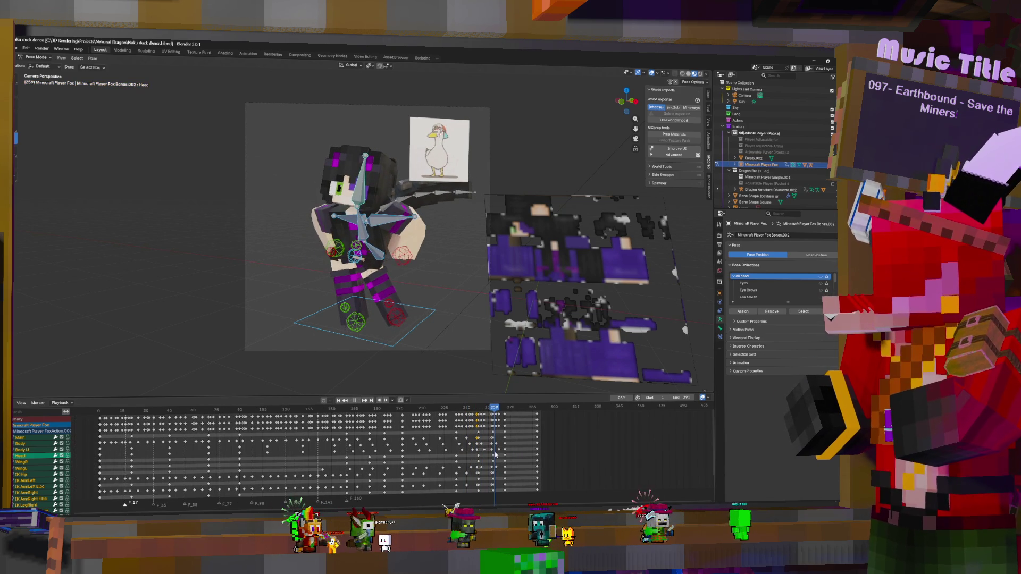
scroll(527, 452, "up", 4)
key("space")
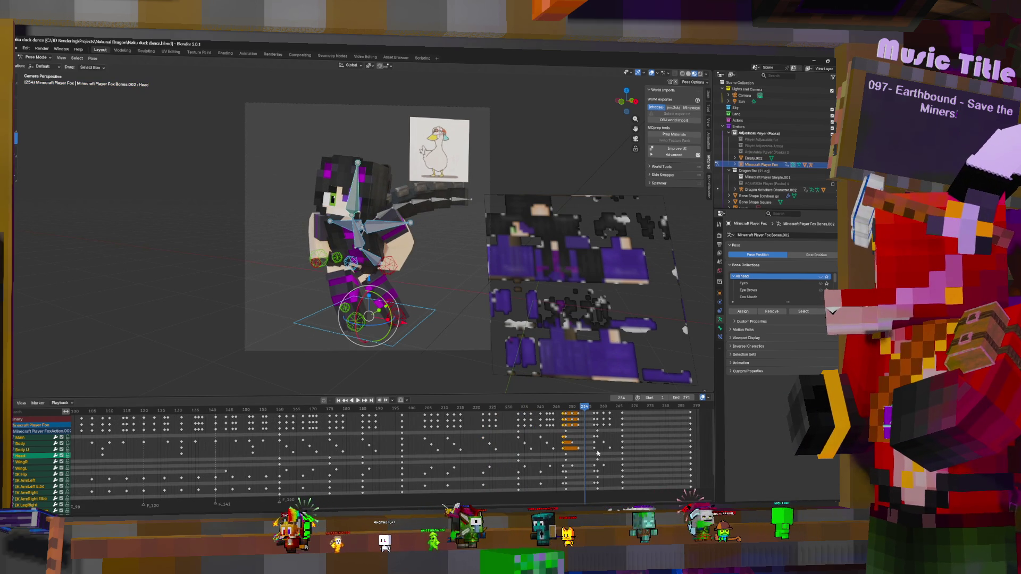
scroll(572, 451, "down", 1)
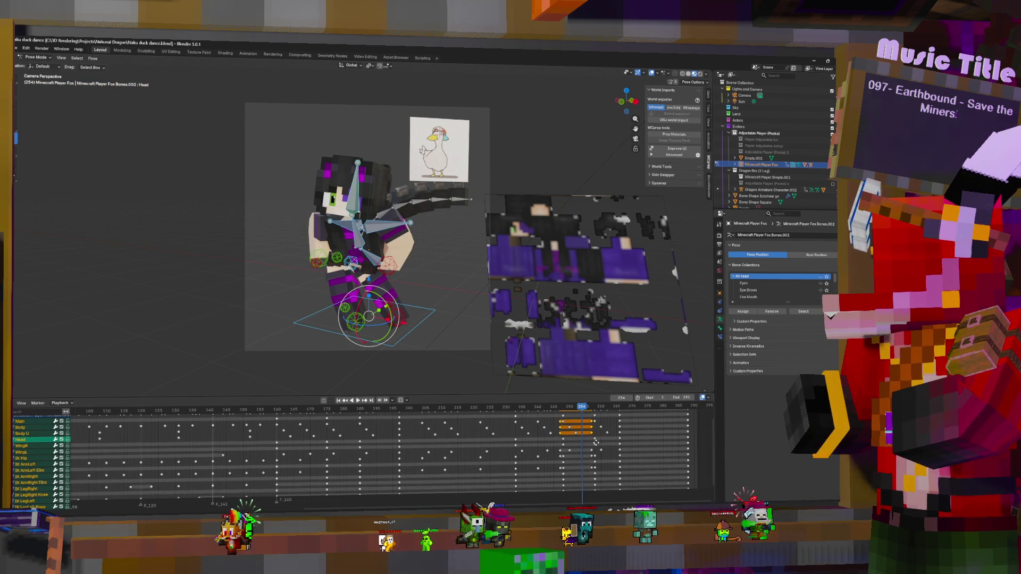
left_click(563, 451, "shift")
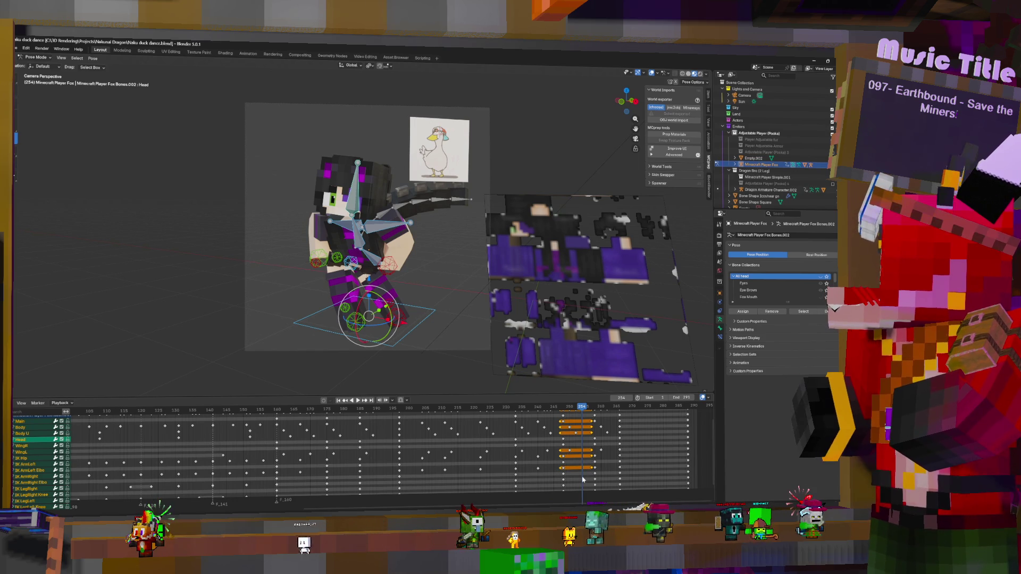
key("Delete")
key("Home")
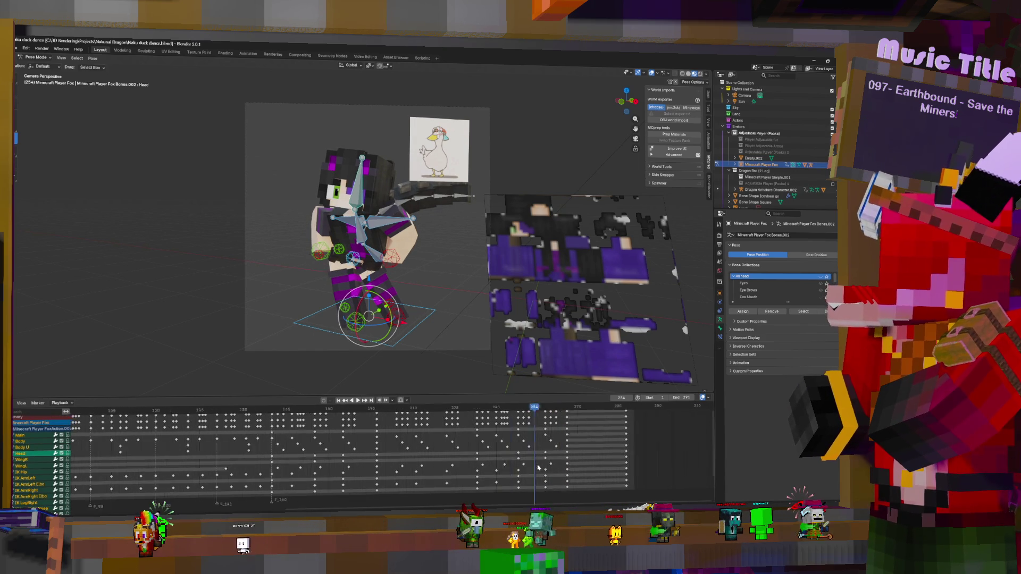
key("space")
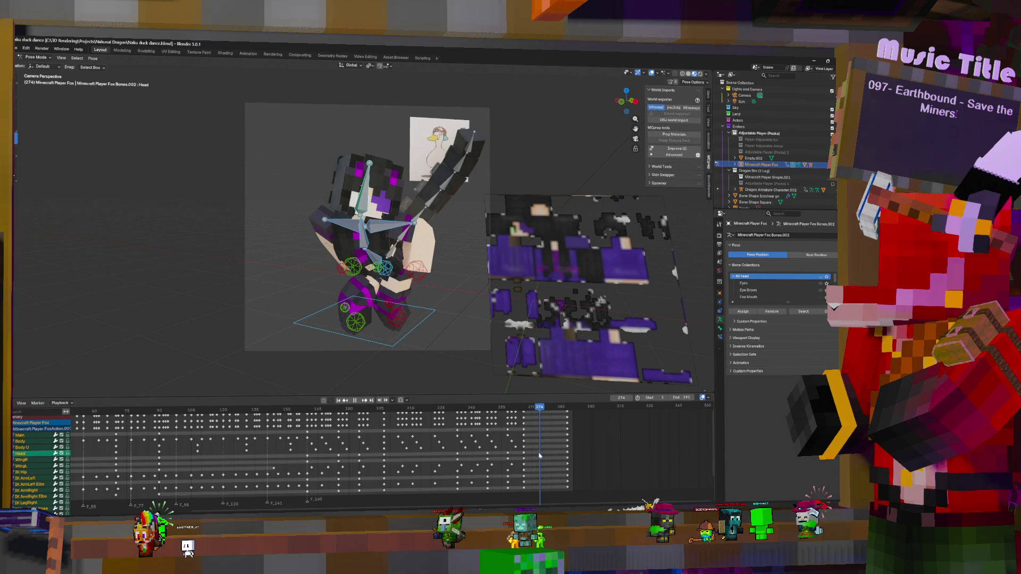
key("space")
scroll(478, 457, "down", 2)
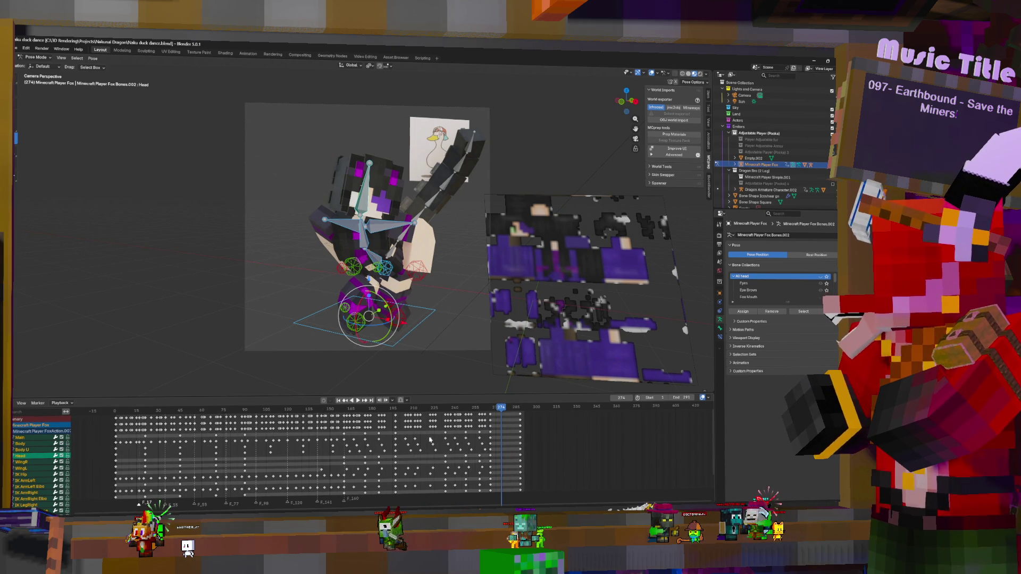
- Delete the keys after frame 274 and move copies of the frames 205–222 keys later
key("bracketright")
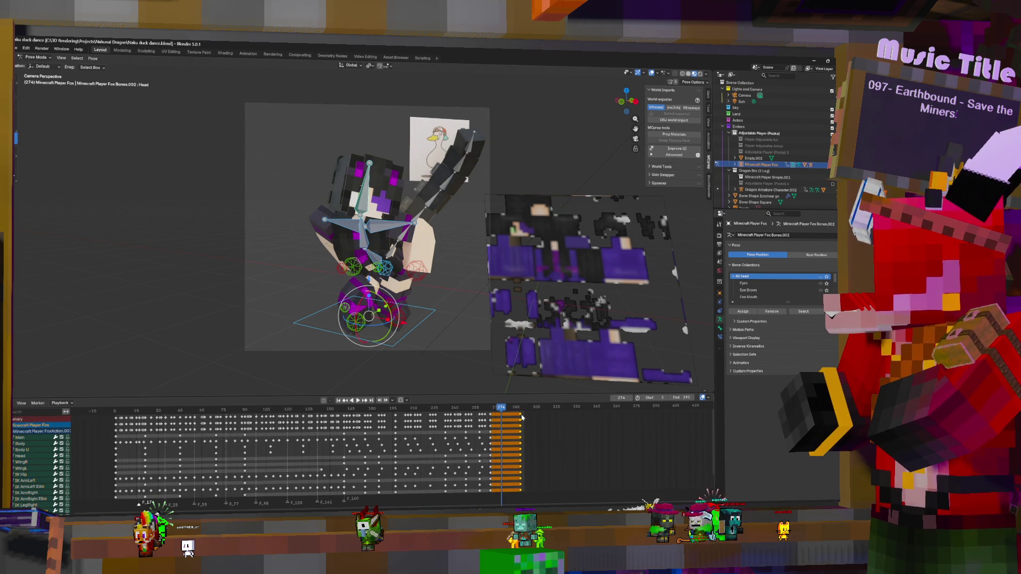
key("Delete")
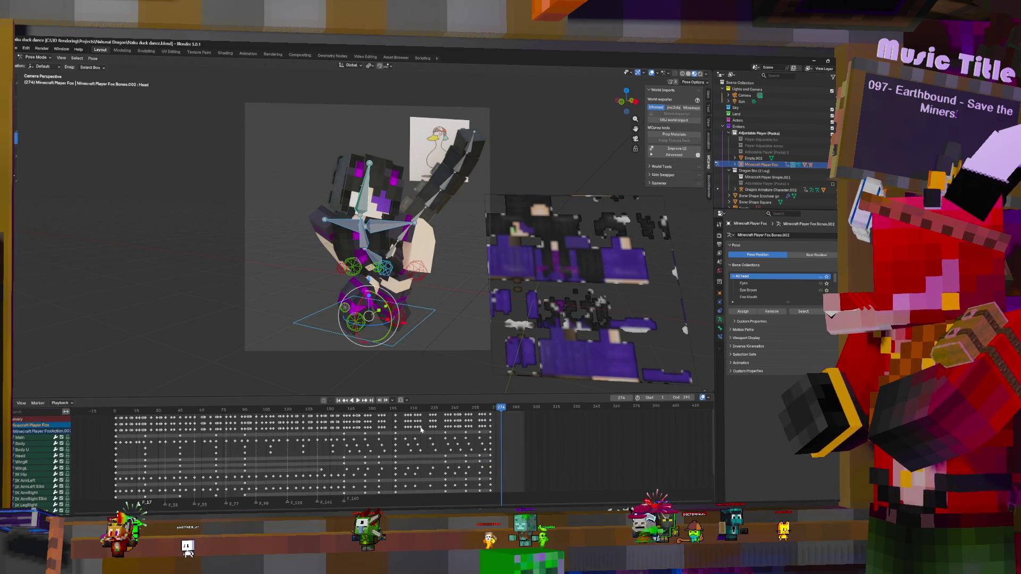
left_click_drag(402, 413, 437, 430)
key("g")
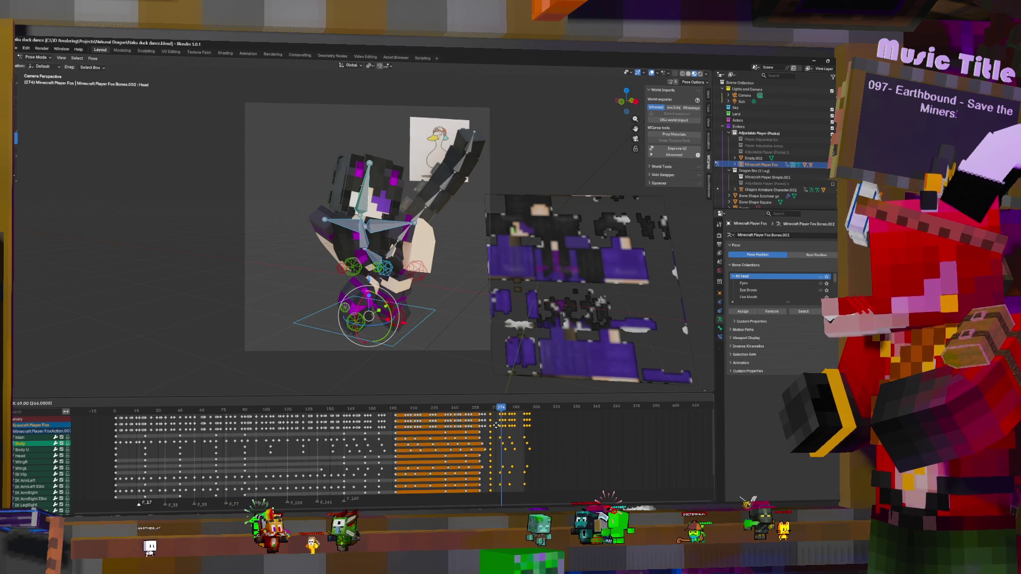
left_click(494, 428)
- Nudge the Head keyframes slightly later to stagger them
left_click(490, 449)
left_click(395, 449, "shift")
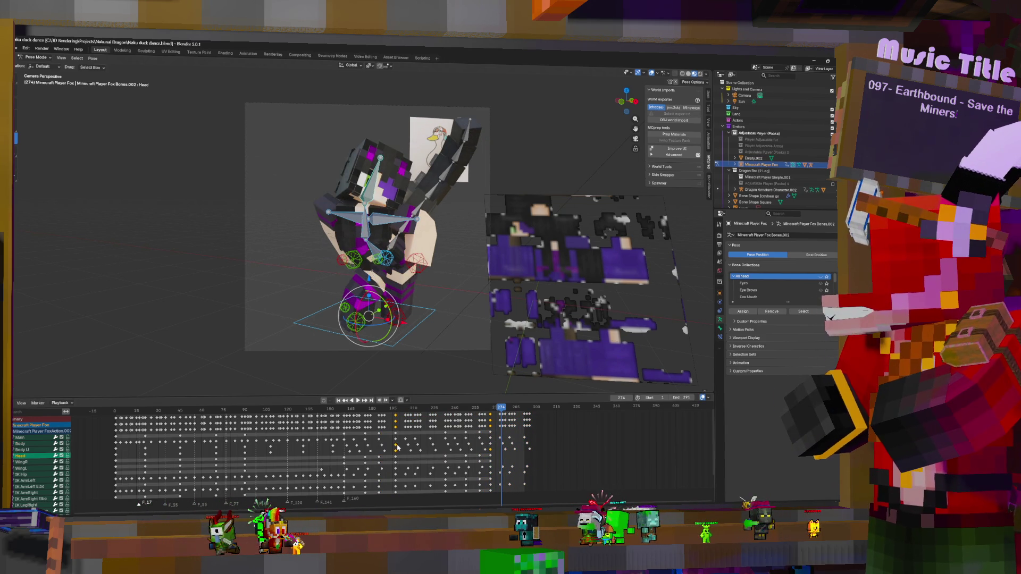
key("g")
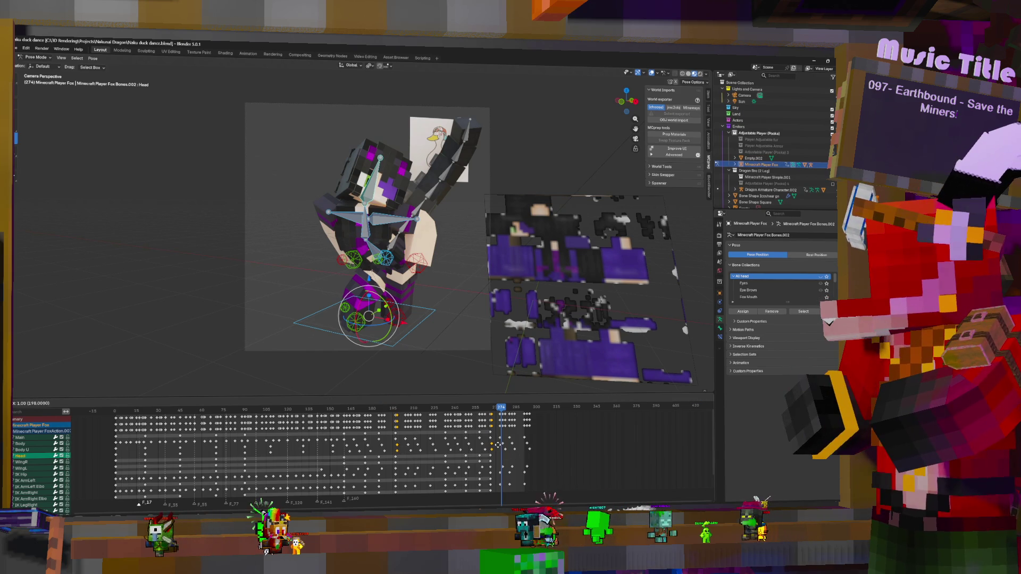
left_click(499, 449)
left_click(494, 449)
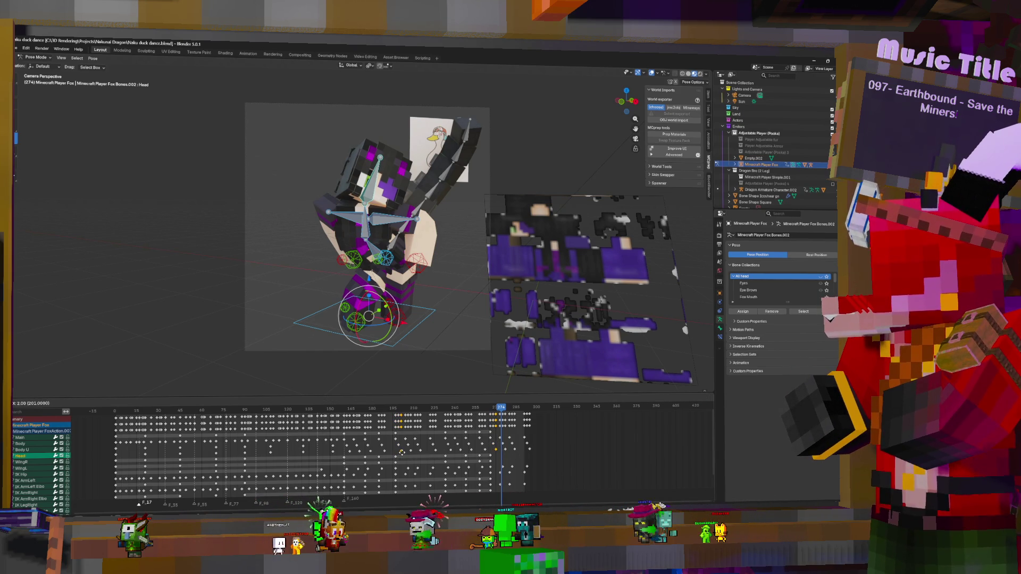
scroll(430, 443, "down", 2)
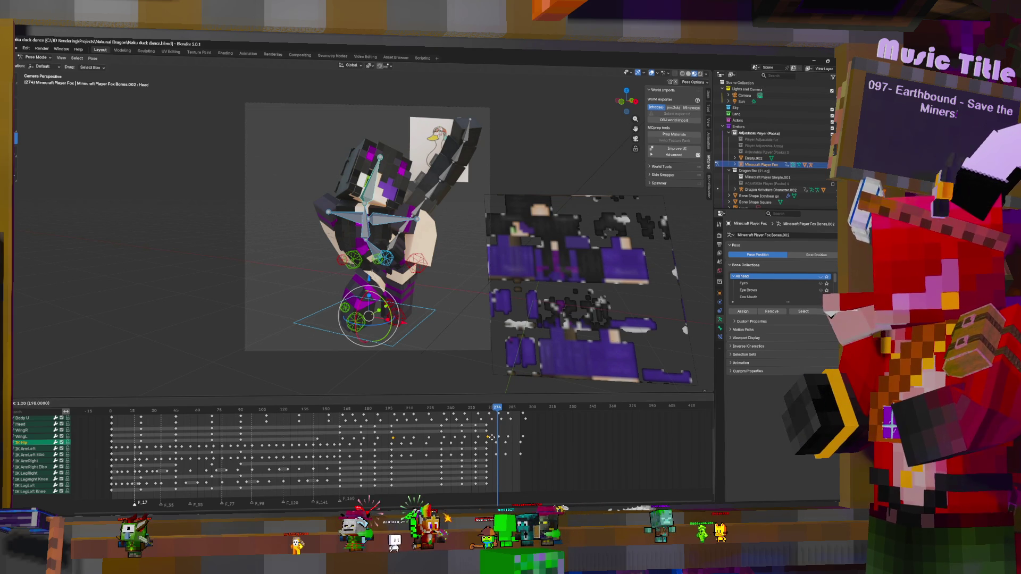
scroll(430, 447, "up", 3)
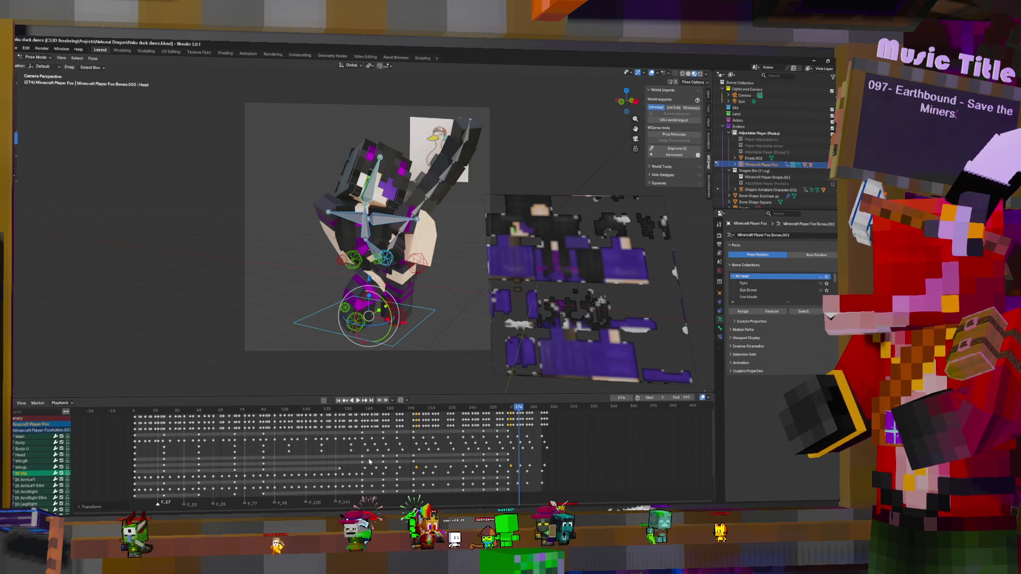
- Replay the dance from frame 161 through frame 222, then select every key at frame 0
left_click(366, 442)
key("space")
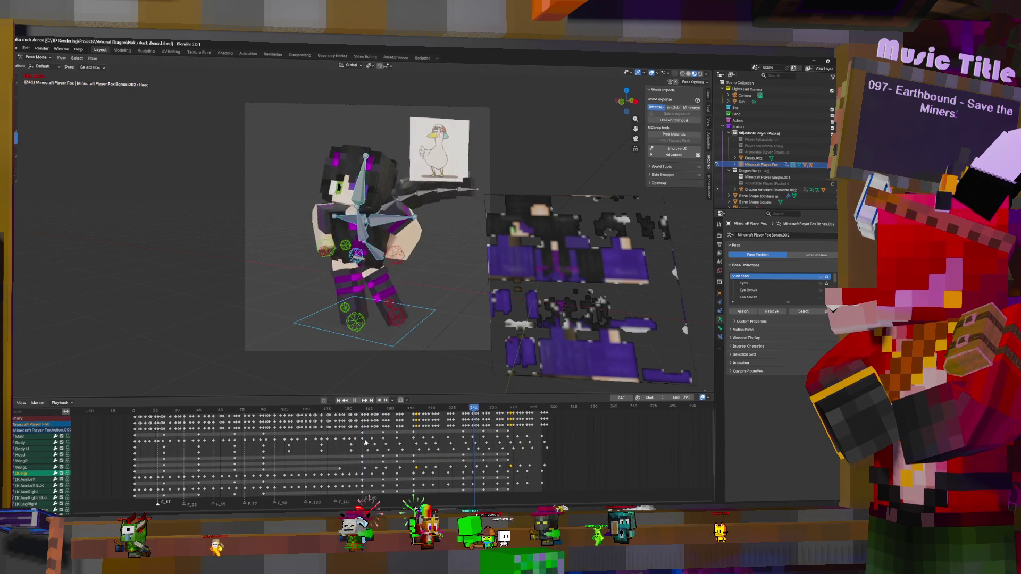
left_click(379, 447)
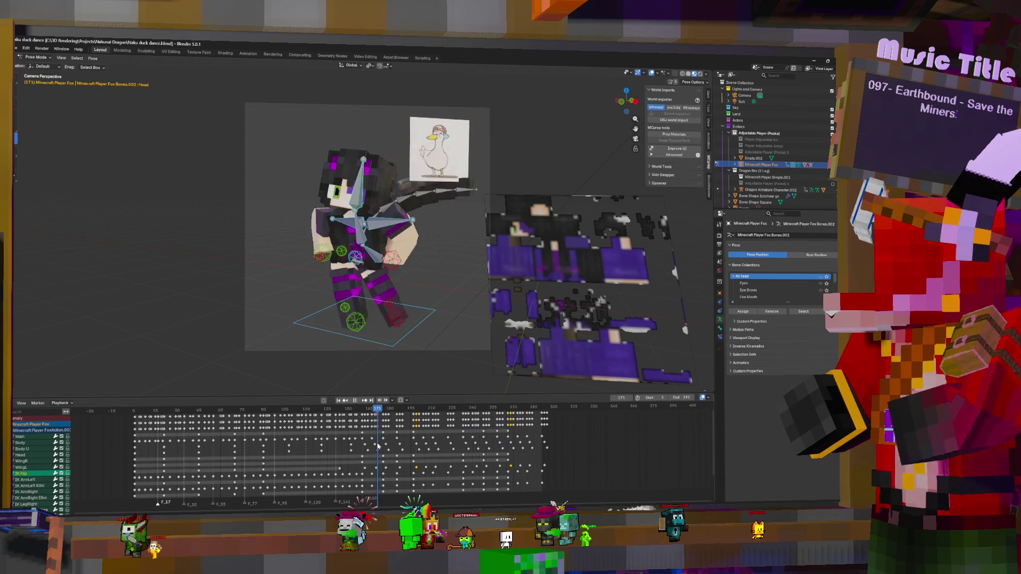
key("space")
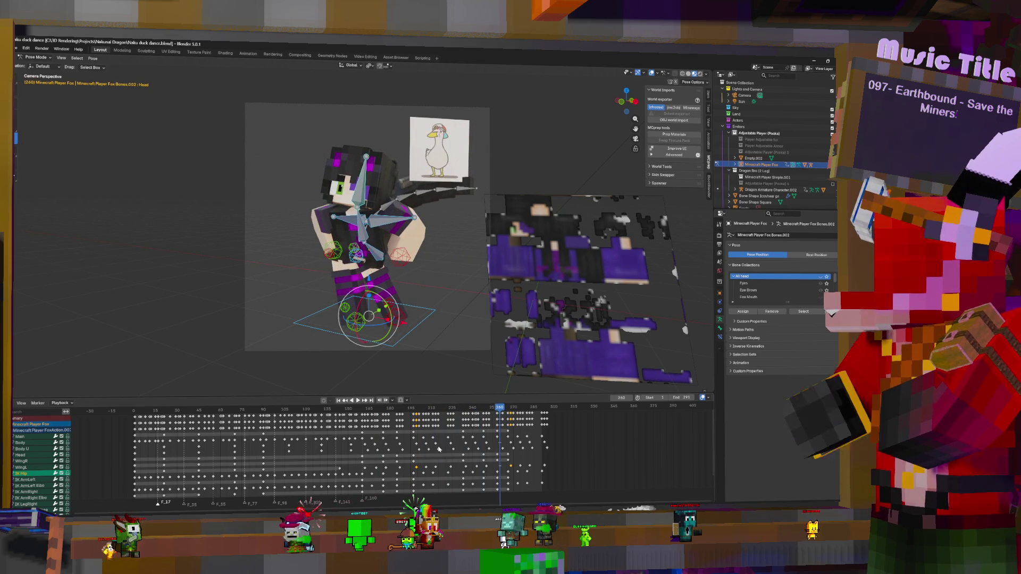
left_click(450, 462)
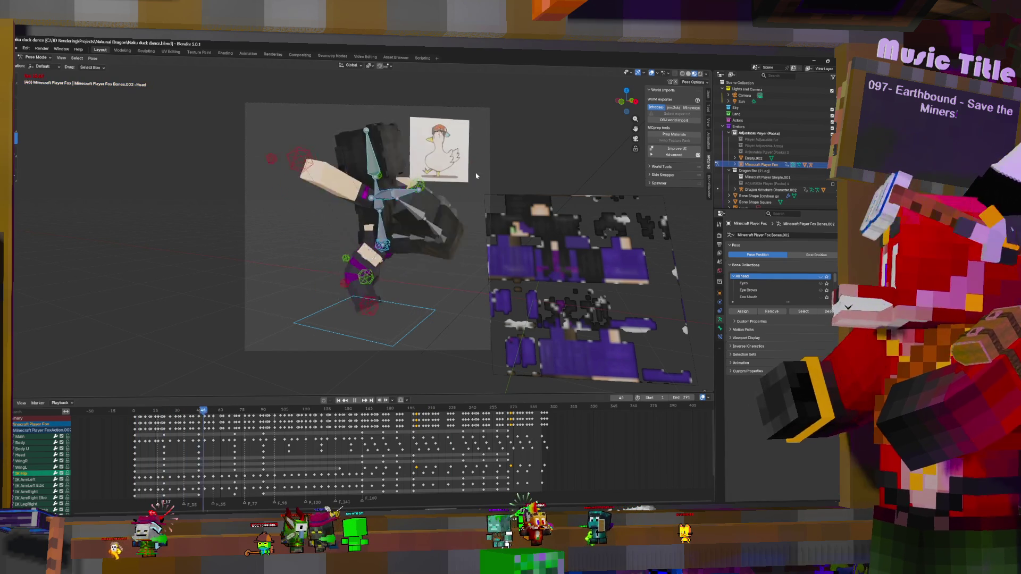
key("space")
key("space")
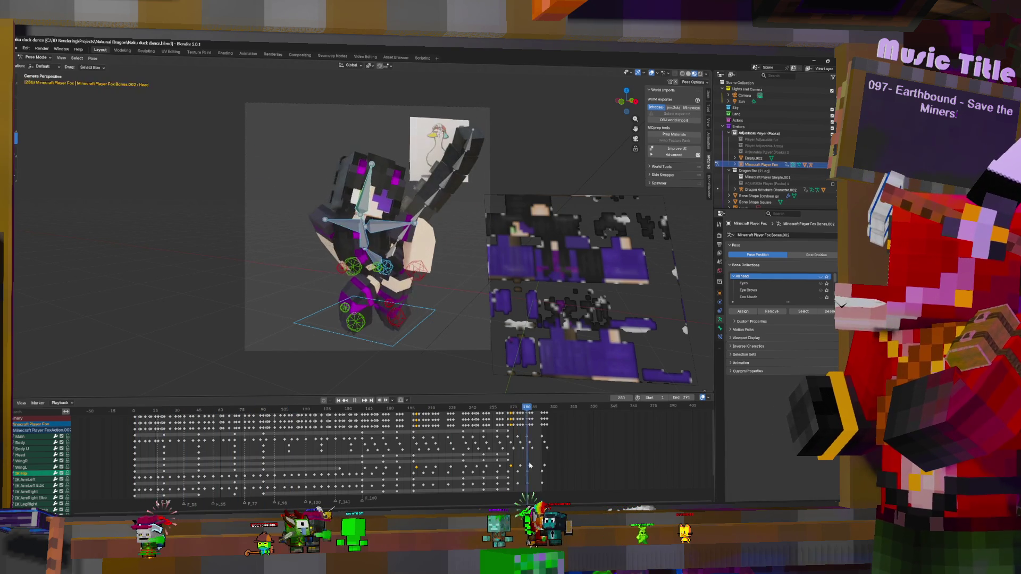
key("space")
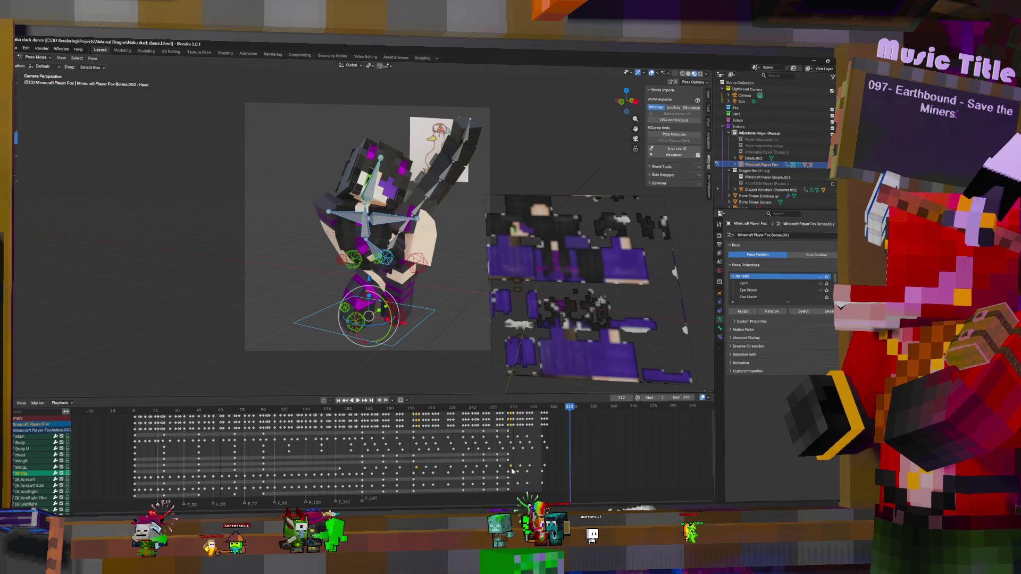
left_click(136, 425)
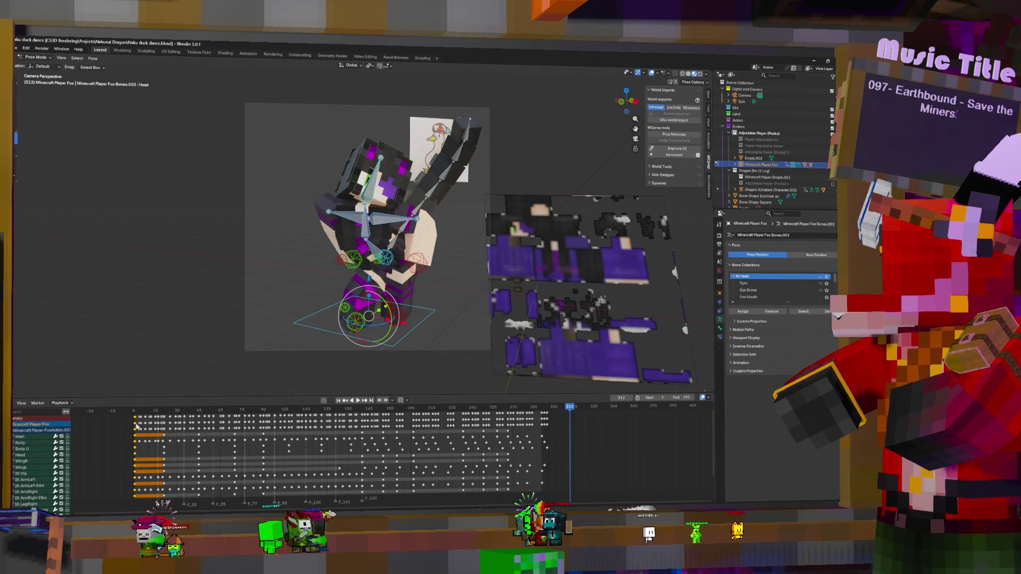
- Duplicate the frame-0 keys to about frame 318 and delete the extra column near frame 295
key("shift+d")
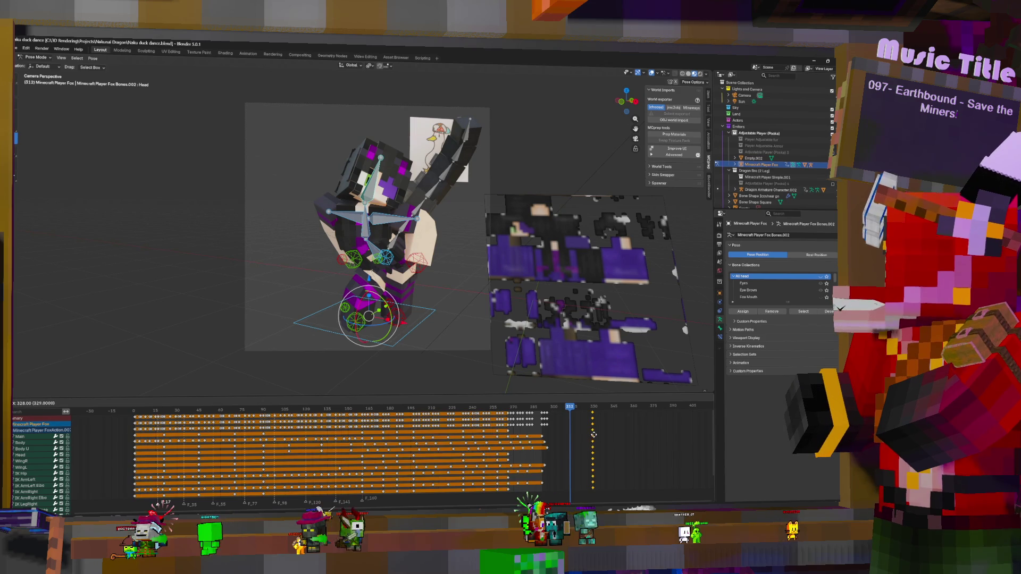
left_click(576, 436)
left_click(552, 429)
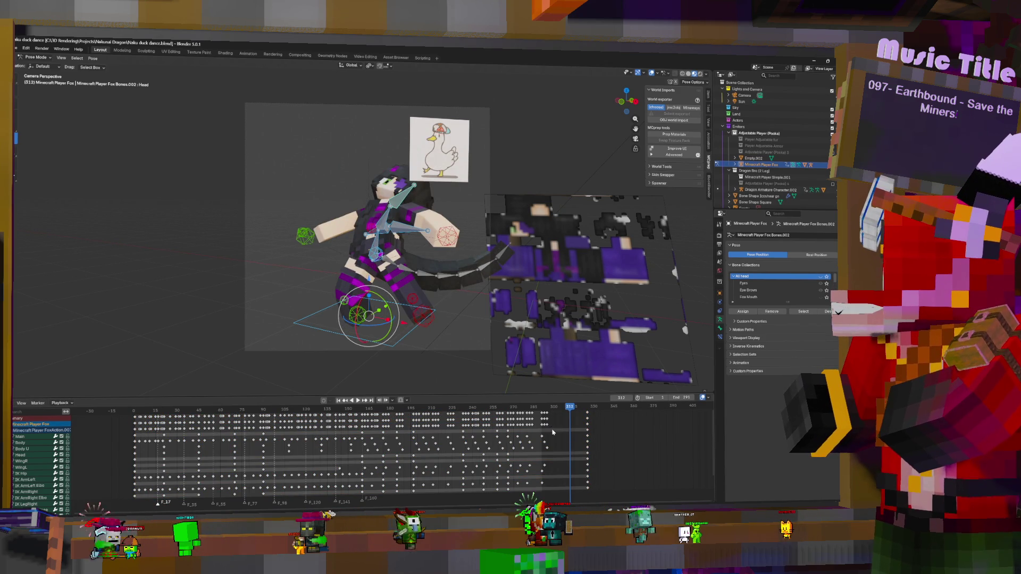
left_click(545, 420)
key("Delete")
middle_click_drag(564, 441, 570, 427)
scroll(596, 421, "up", 1)
- Move the last key column back to frame 291 and play to check the timing
left_click(593, 421)
key("g")
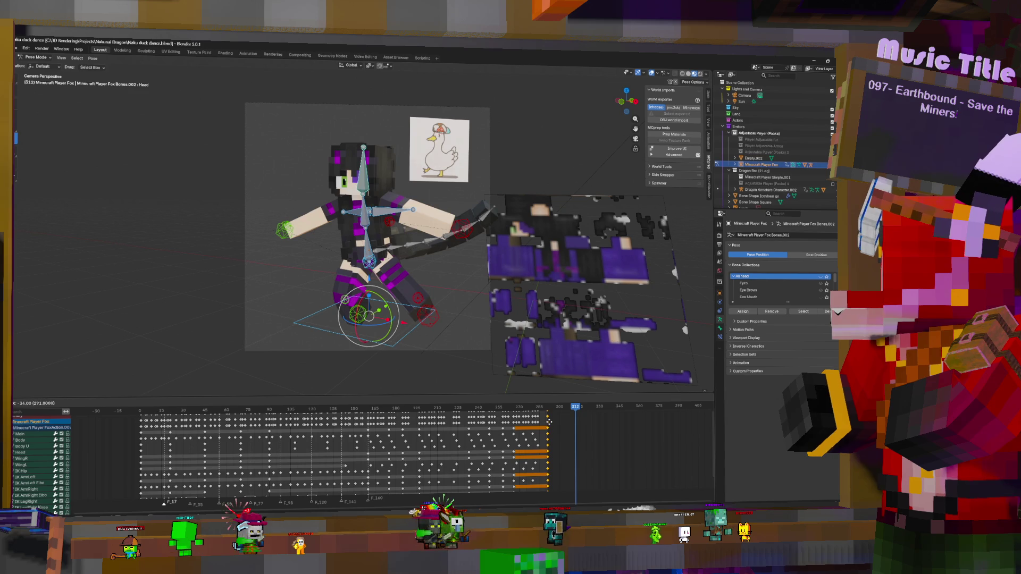
left_click(548, 421)
key("space")
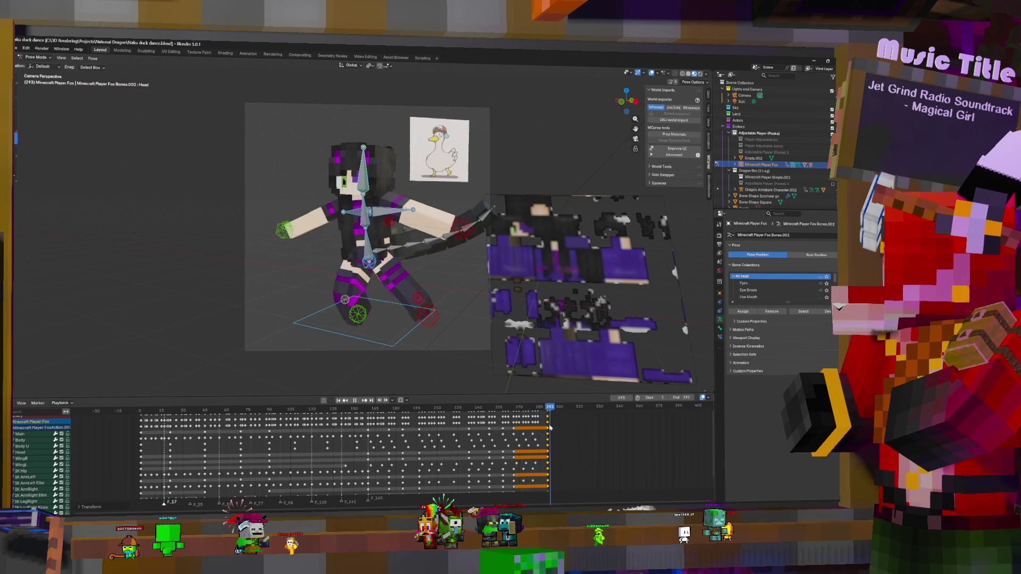
key("g")
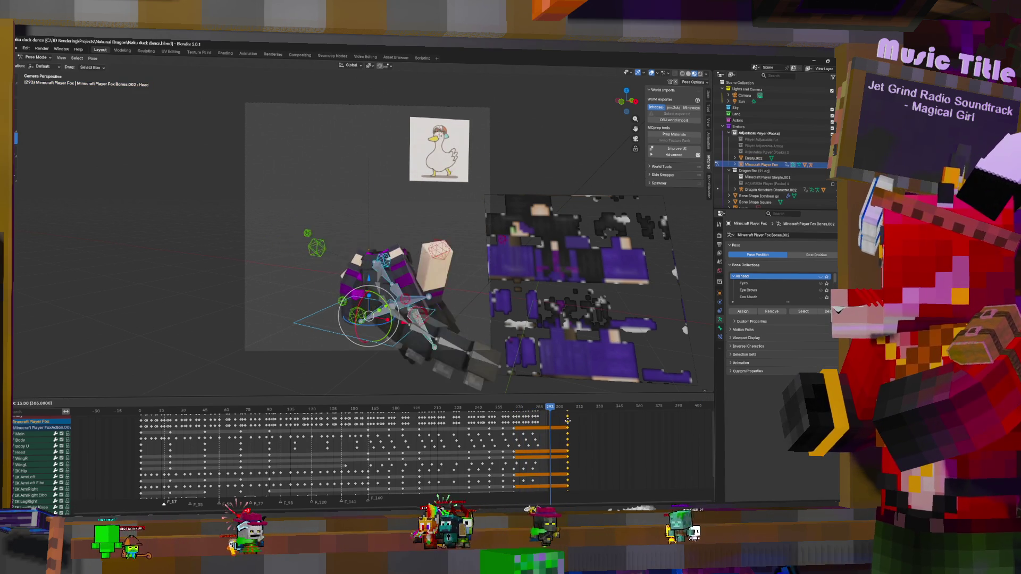
key("Escape")
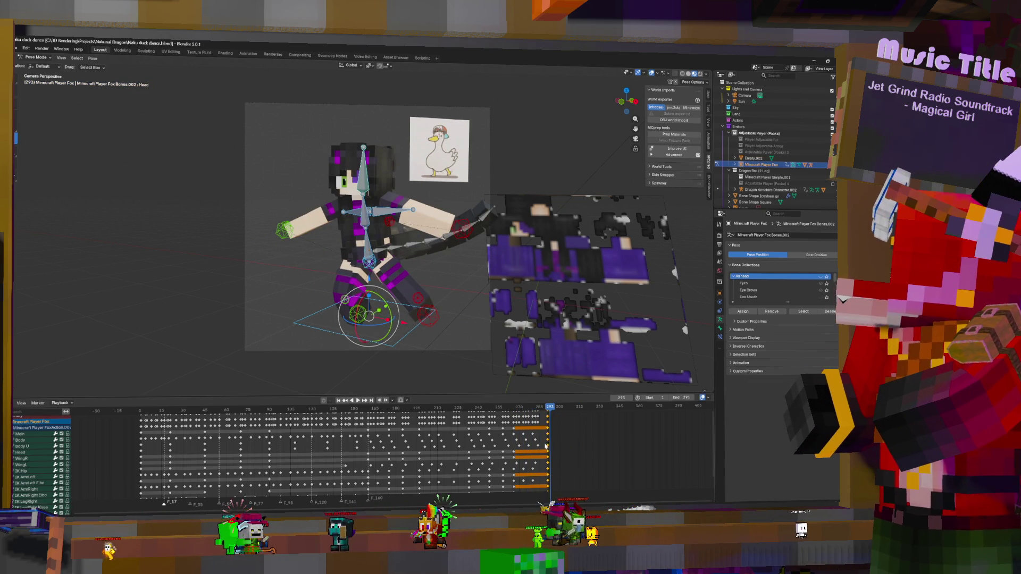
- Delete the keys at frame 289 and replay from the start through frame 290
key("space")
mouse_move(544, 439)
left_mouse_down()
mouse_move(529, 439)
mouse_move(547, 439)
mouse_move(547, 427)
left_mouse_up()
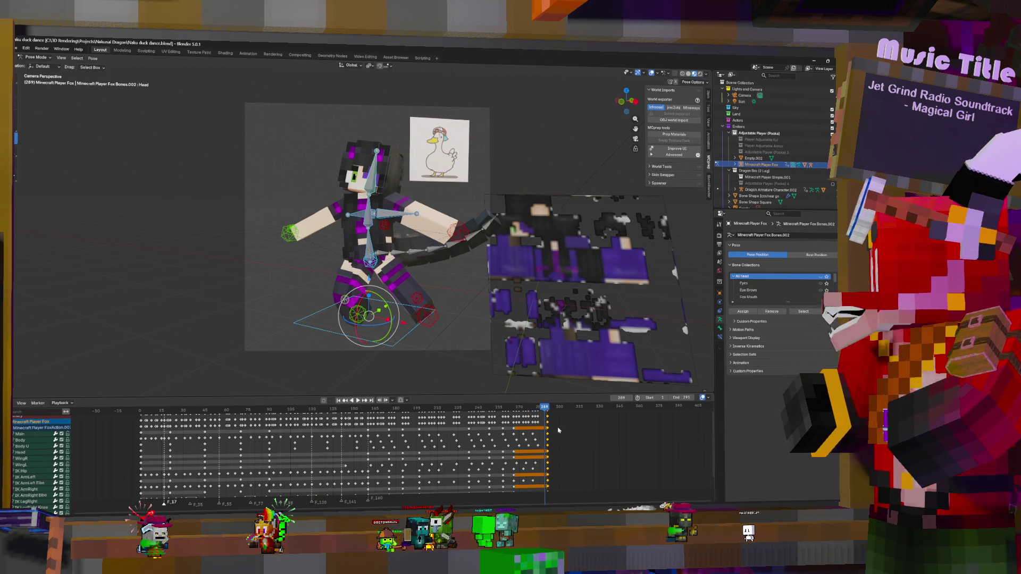
key("Delete")
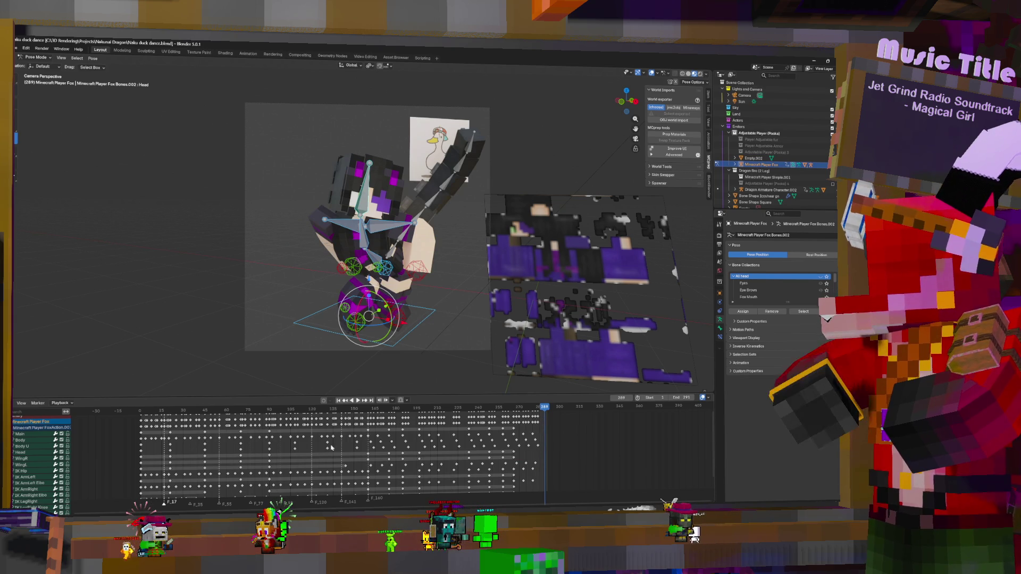
key("space")
key("space")
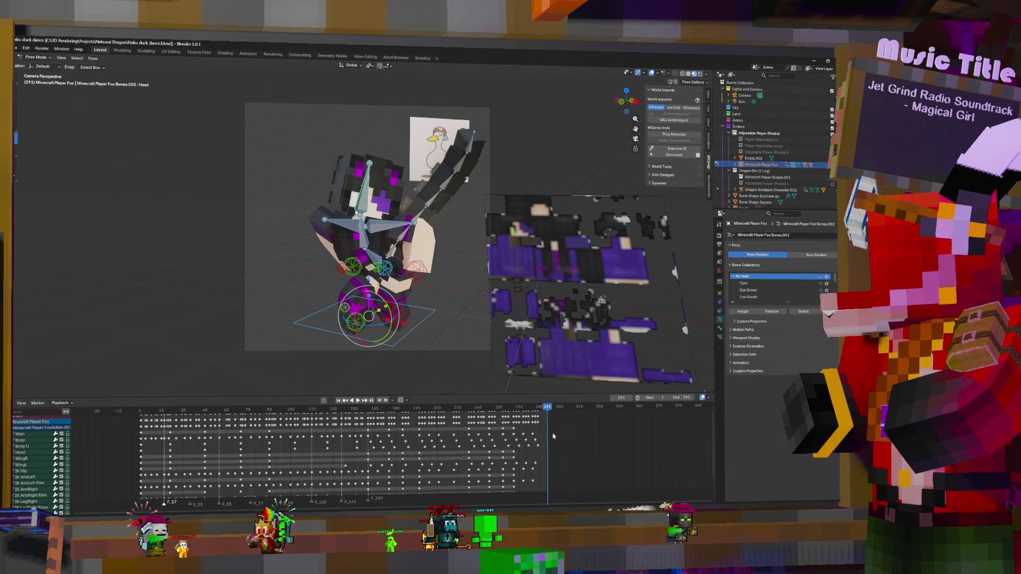
left_click(142, 438)
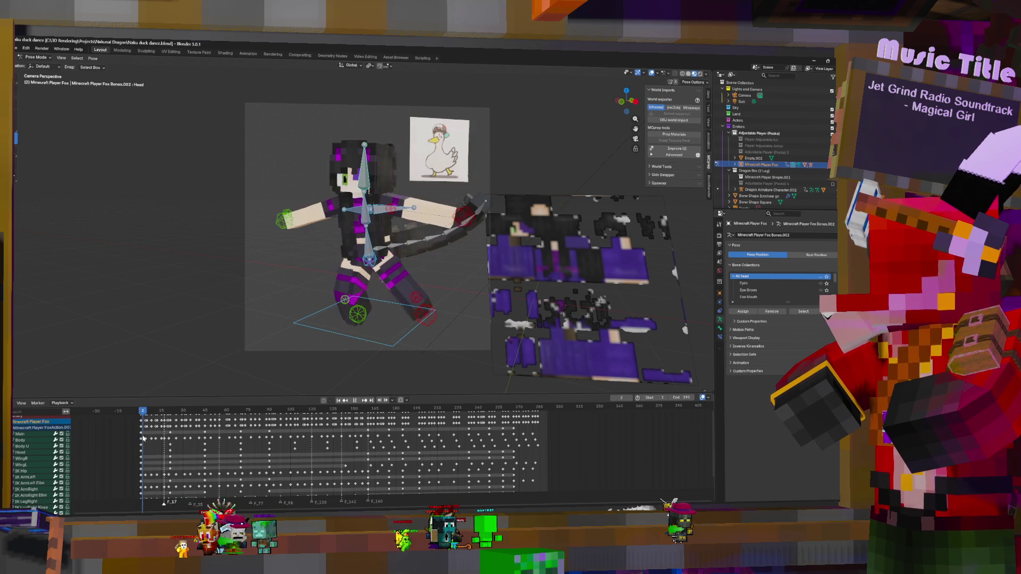
left_click(546, 431)
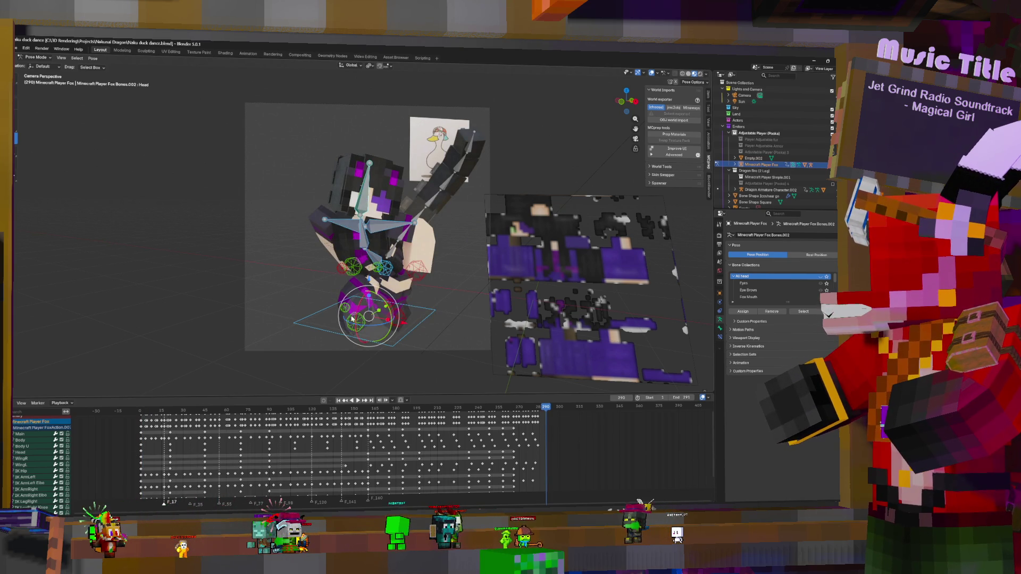
- Clear the Body and IK Hip bones' rotation and rotate the hips into a new pose
left_click(379, 263)
left_click(379, 262, "shift")
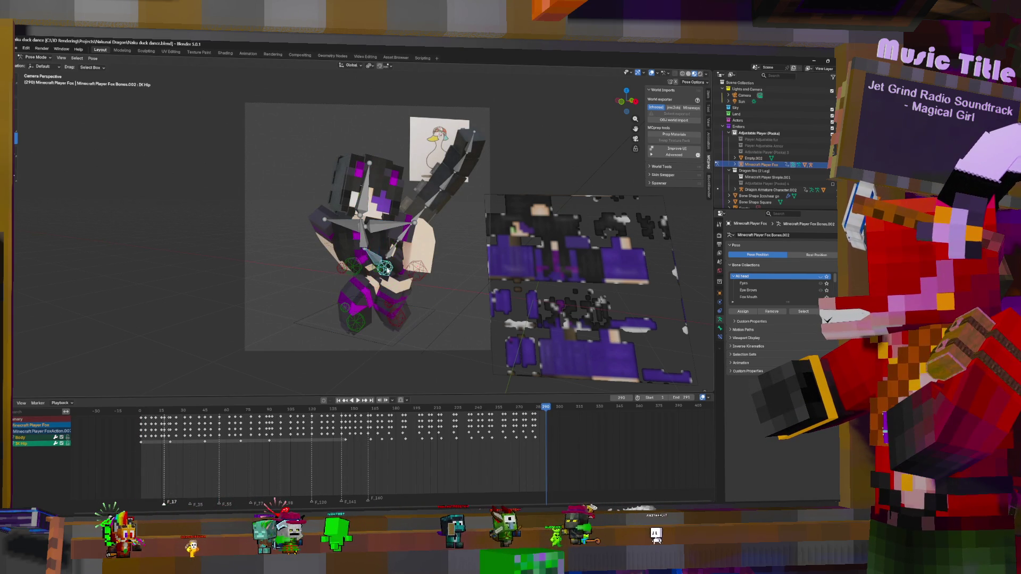
key("alt+r")
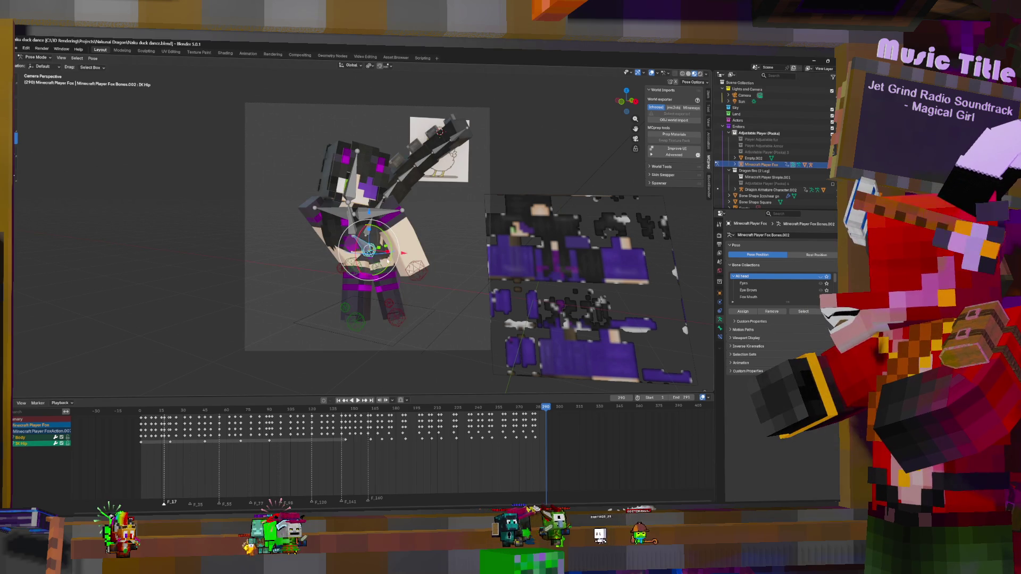
left_click_drag(369, 250, 361, 250)
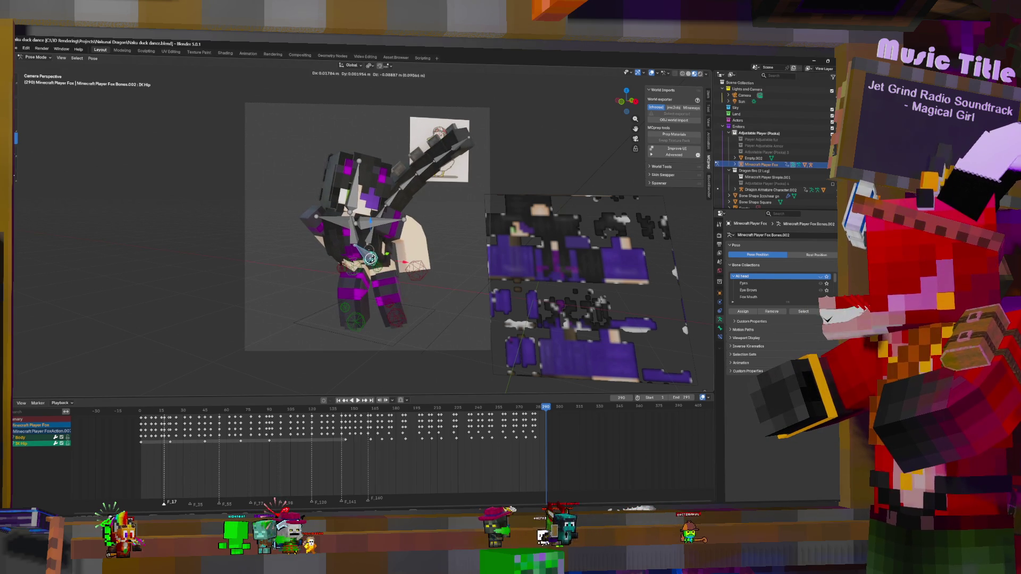
left_click(362, 250)
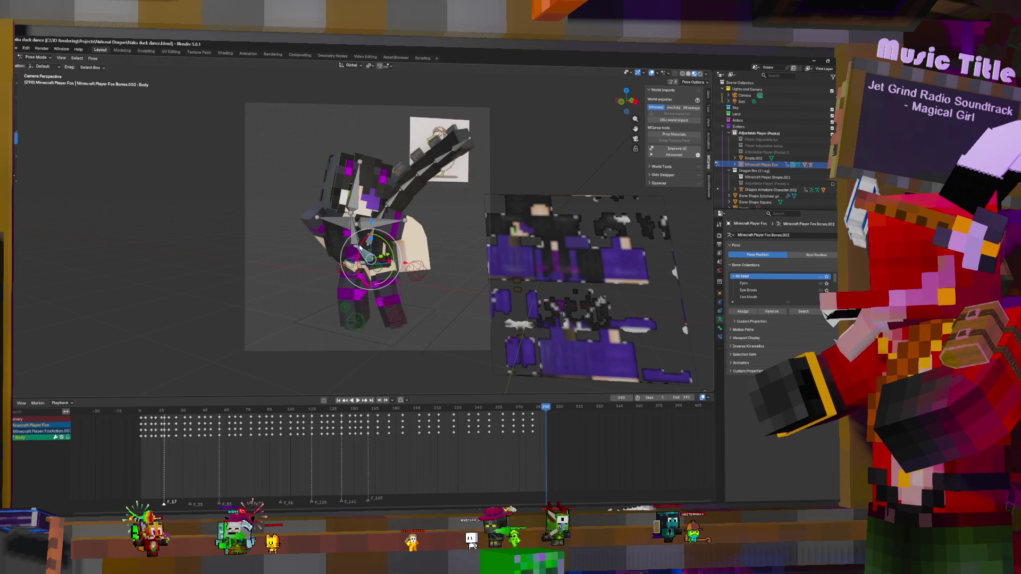
- Expand the Body channels and move its frame-0 rotation row keys to about frame 290
key("ctrl+KP_Add")
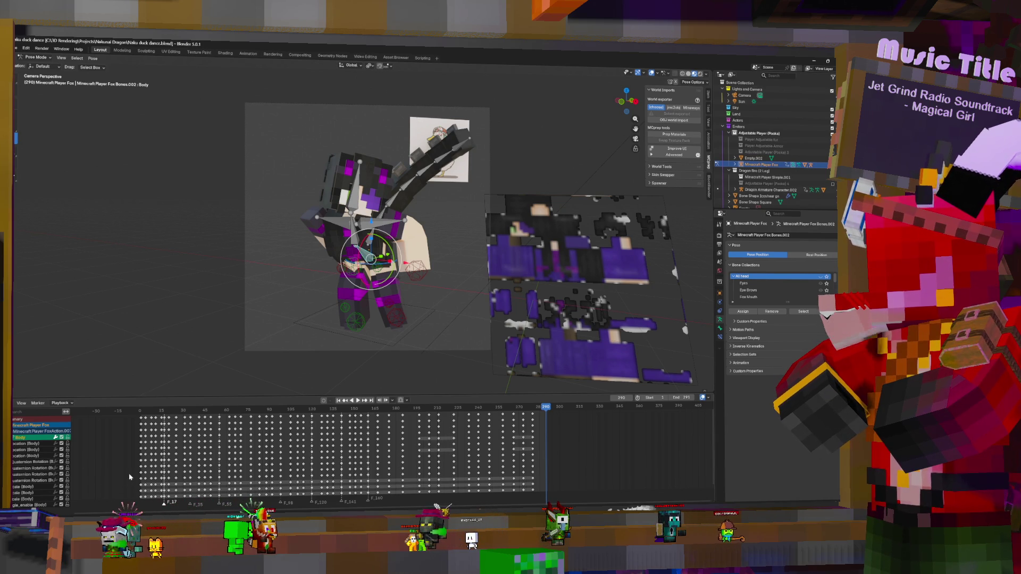
left_click(140, 456)
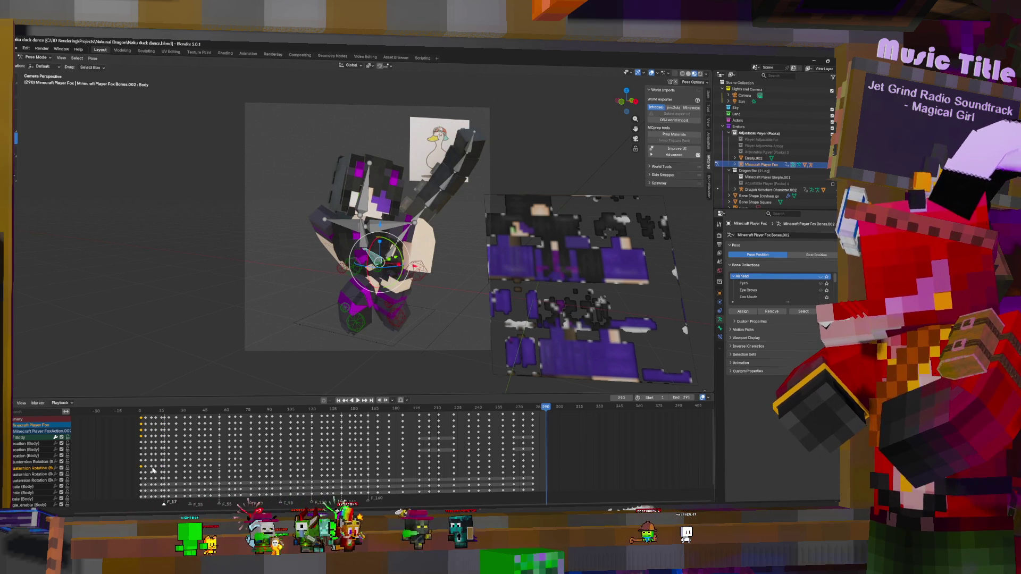
double_click(154, 468)
key("g")
left_click(556, 462)
key("space")
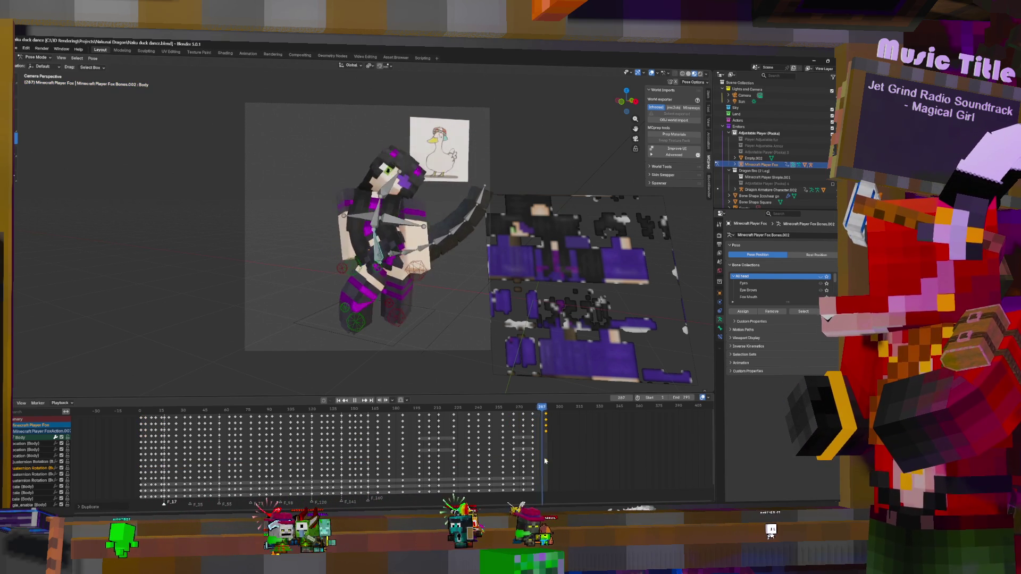
left_click_drag(554, 462, 546, 464)
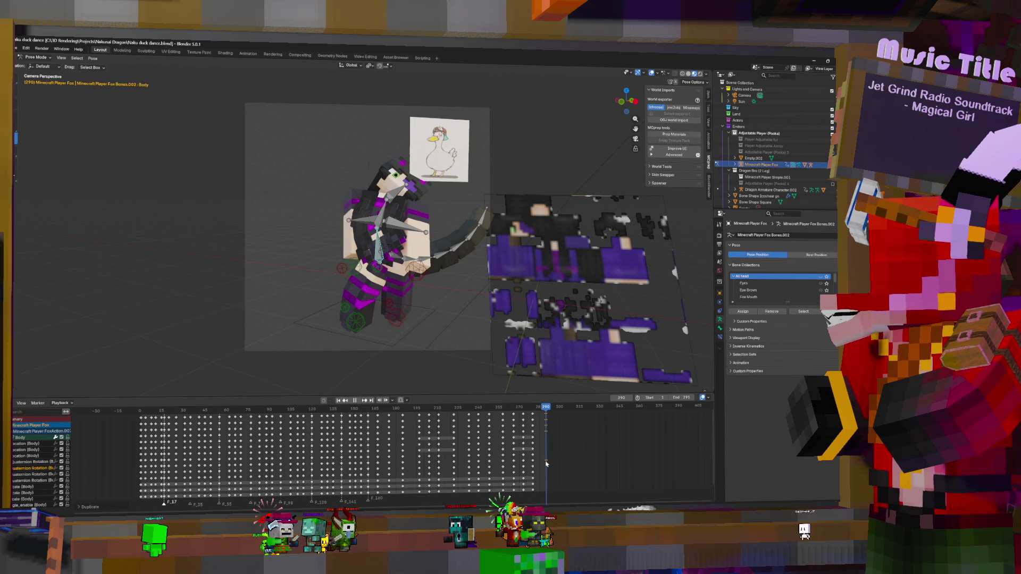
key("space")
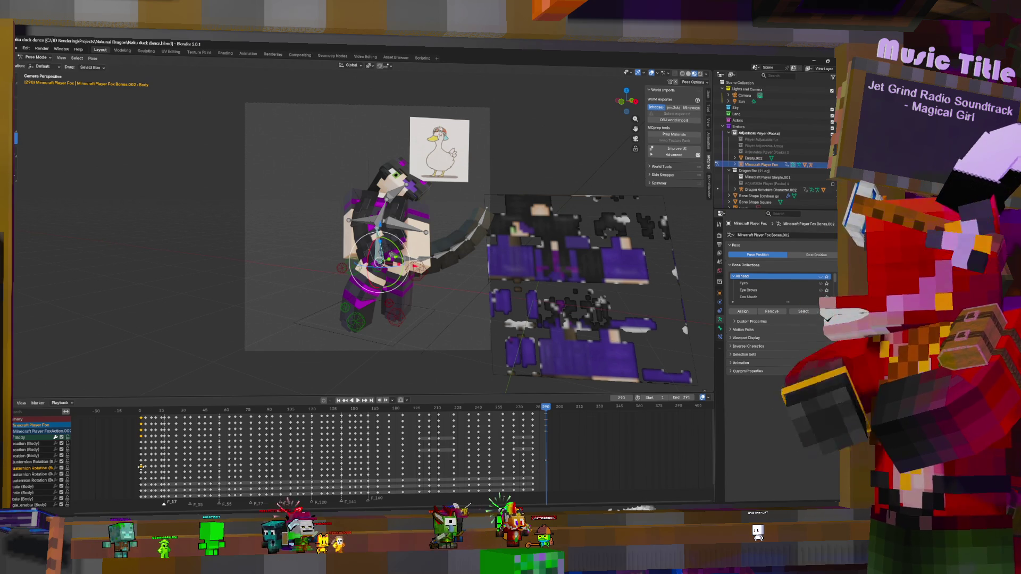
- Shift the Body's Quaternion Rotation keys from frame 0 to frame 290 and play it back
left_click_drag(141, 467, 441, 468)
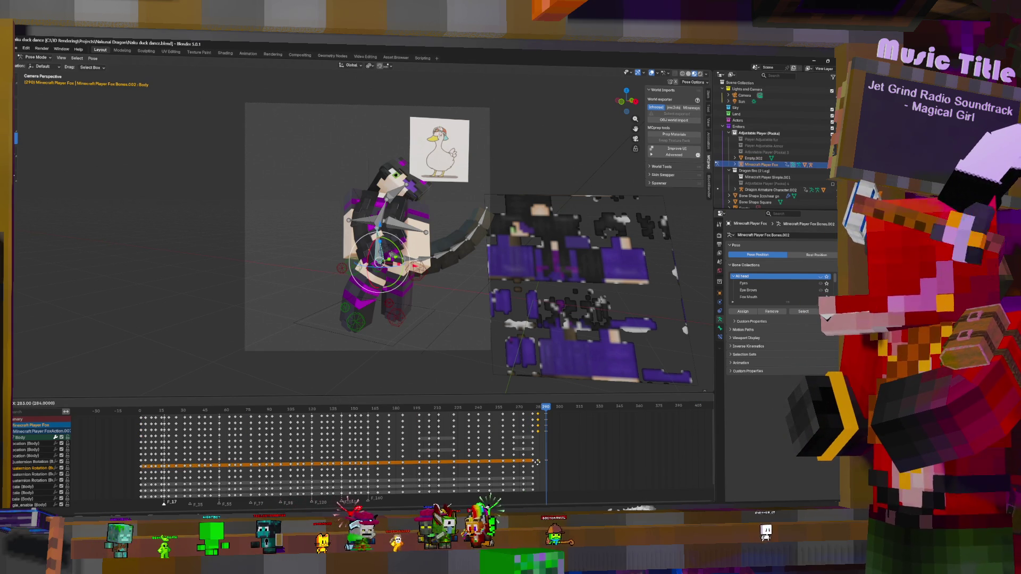
key("Escape")
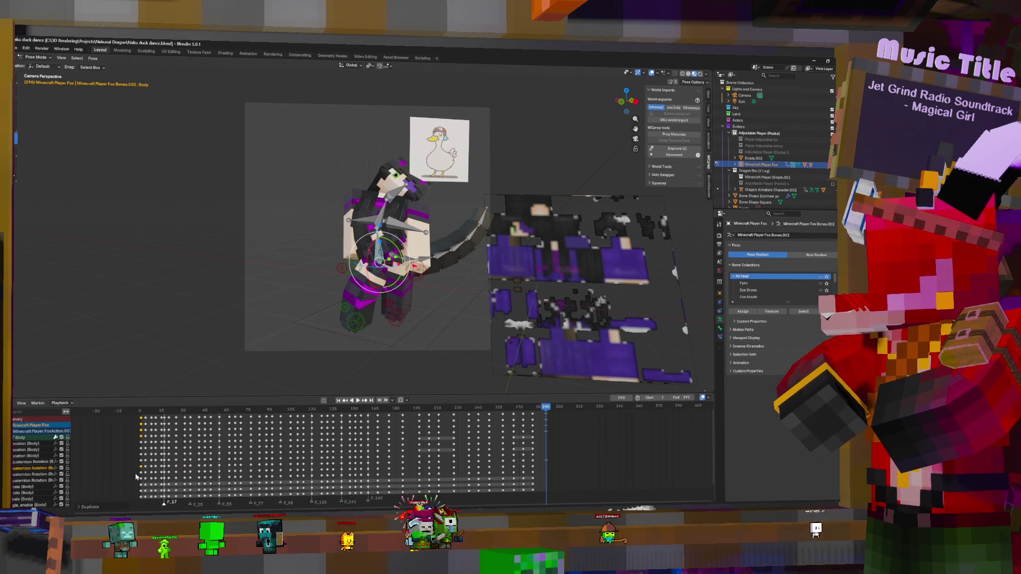
left_click(141, 474)
left_click_drag(141, 474, 544, 468)
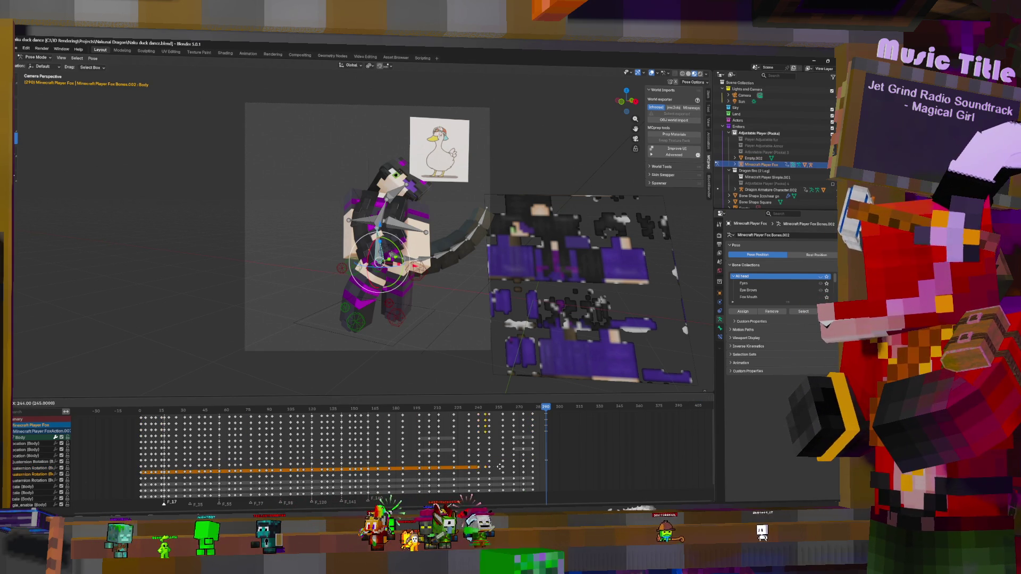
left_click(545, 468)
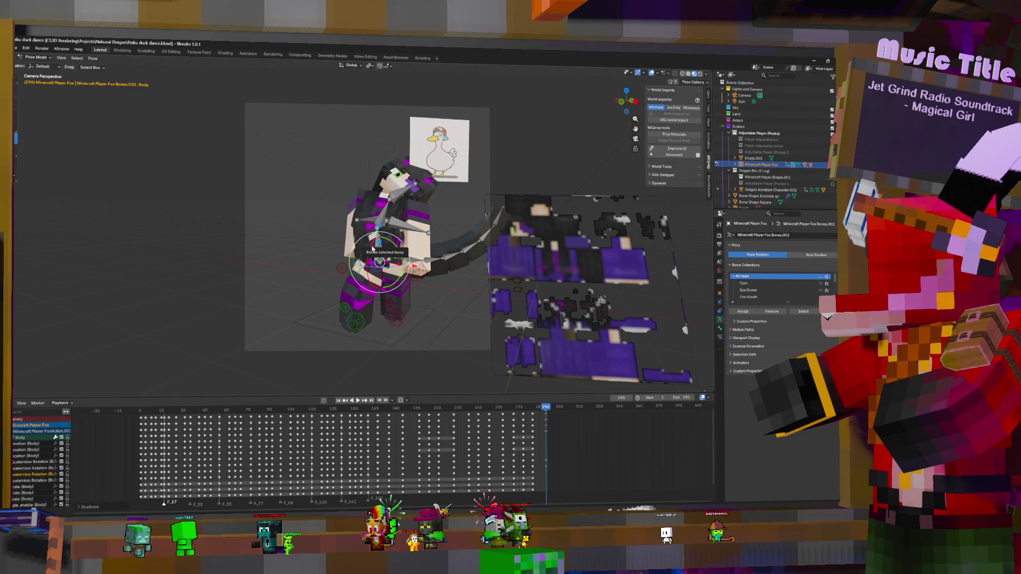
key("space")
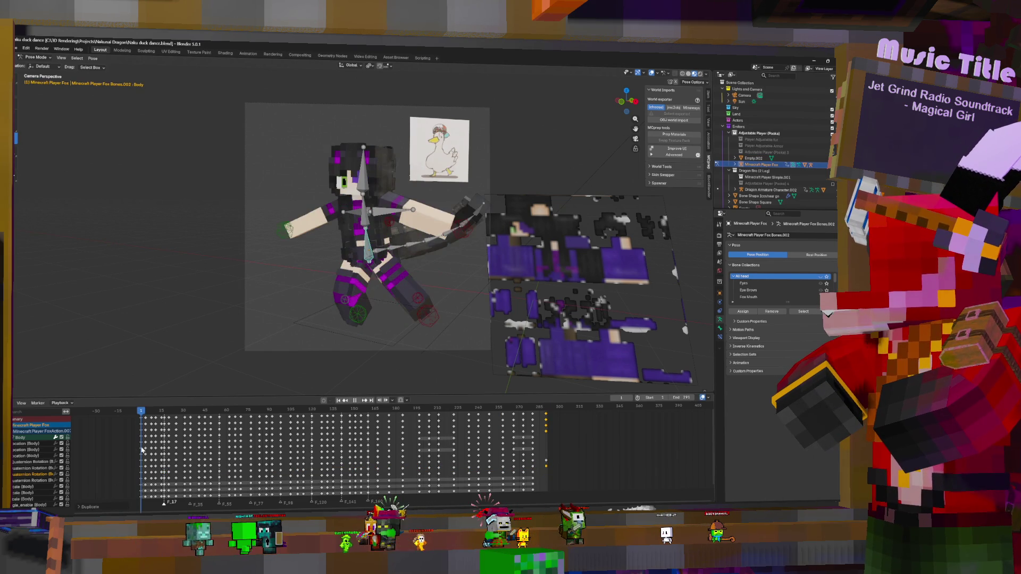
key("Escape")
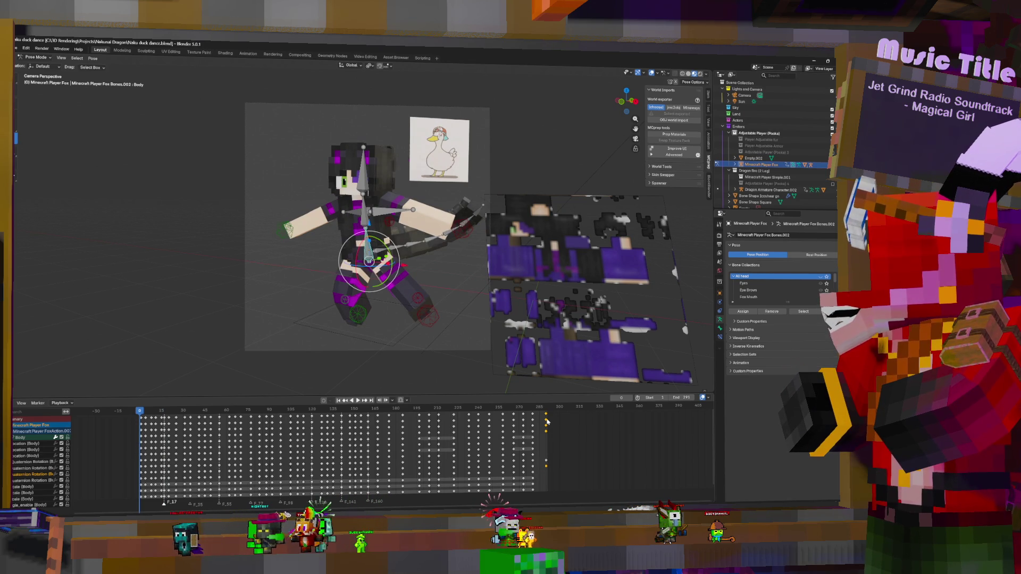
- At frame 290, reset the Head's rotation, rotate it on Y, and keyframe it
key("shift+Right")
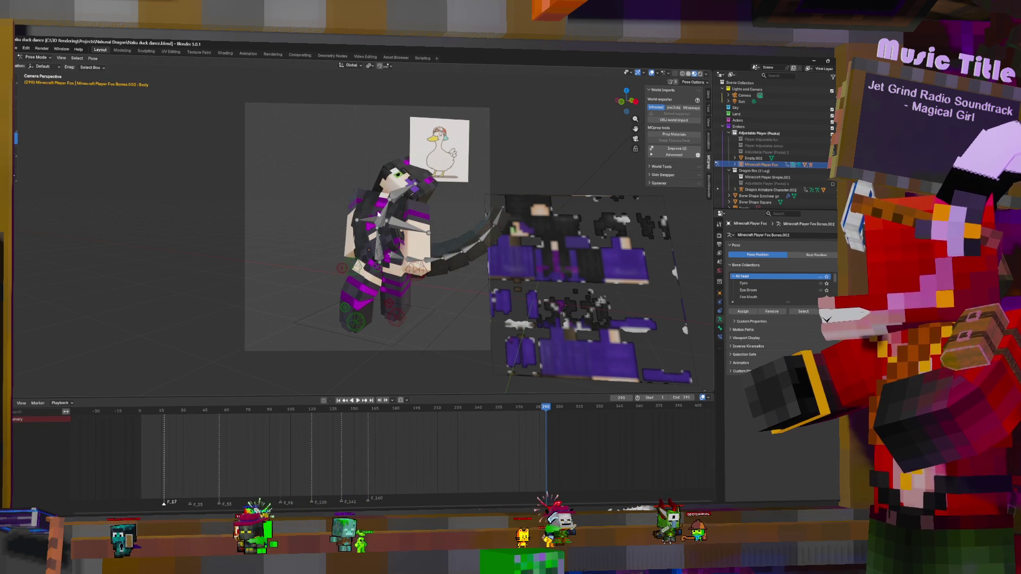
left_click(396, 195, "shift")
key("alt+r")
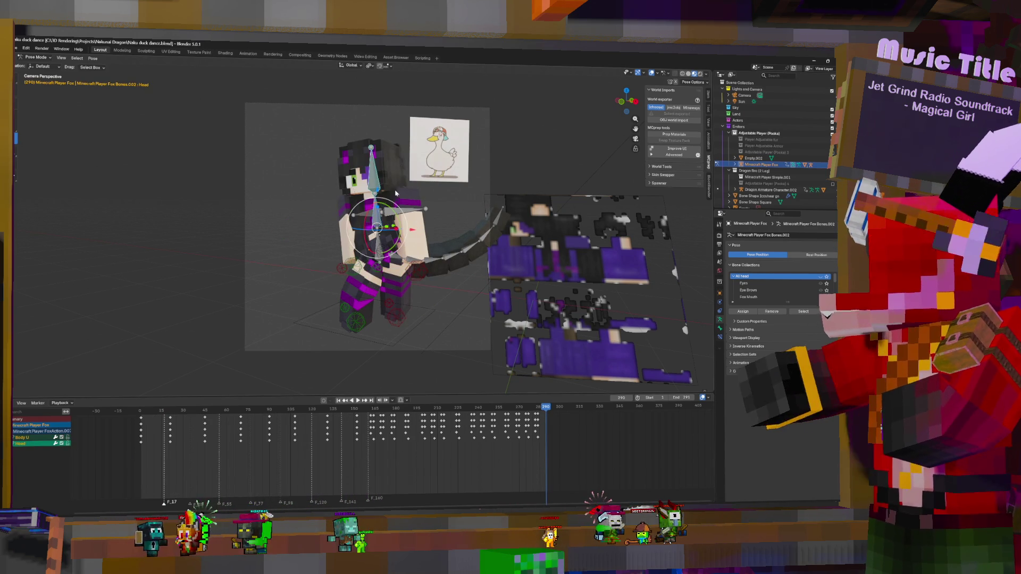
key("r")
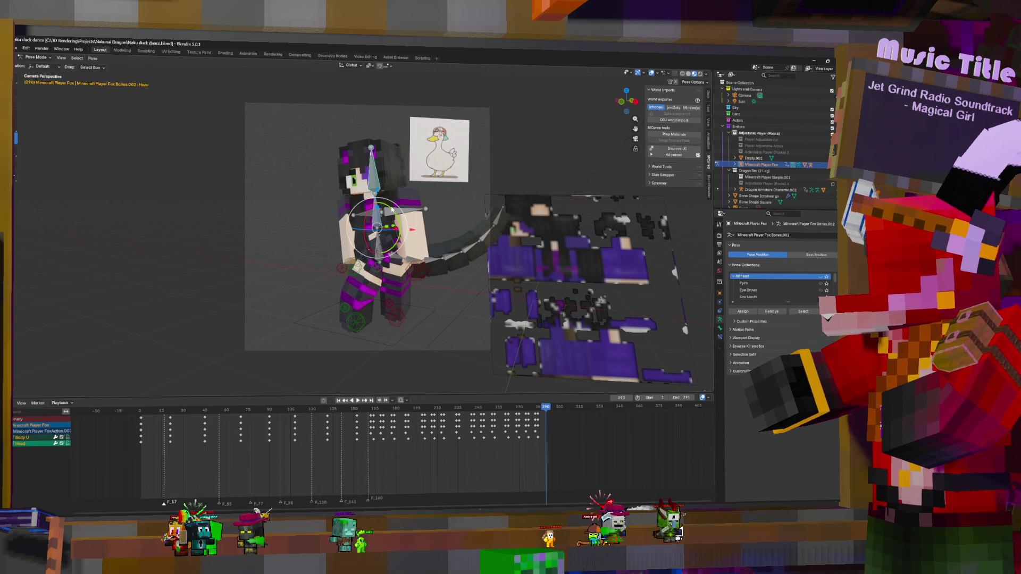
key("y")
left_click(393, 206)
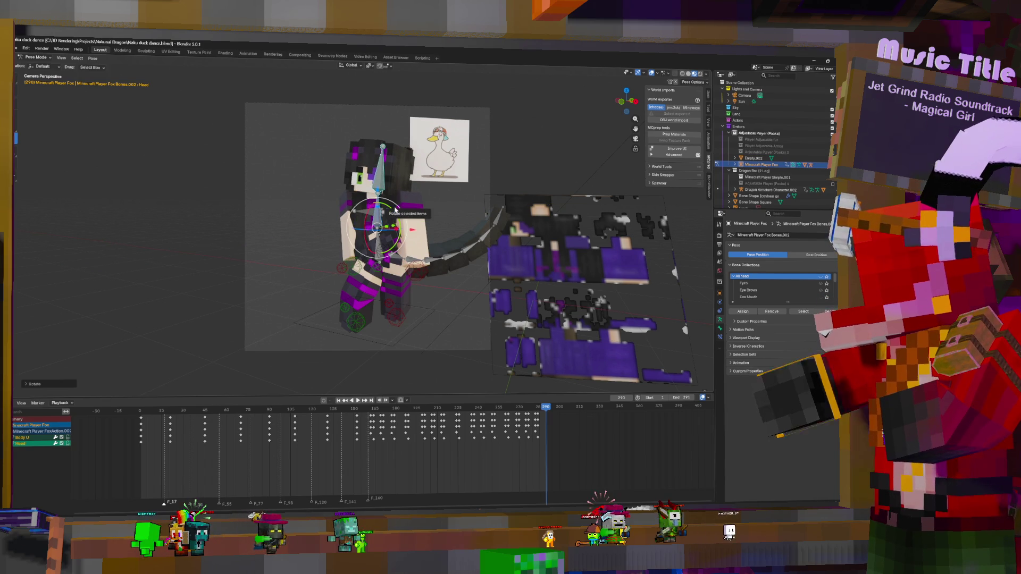
key("i")
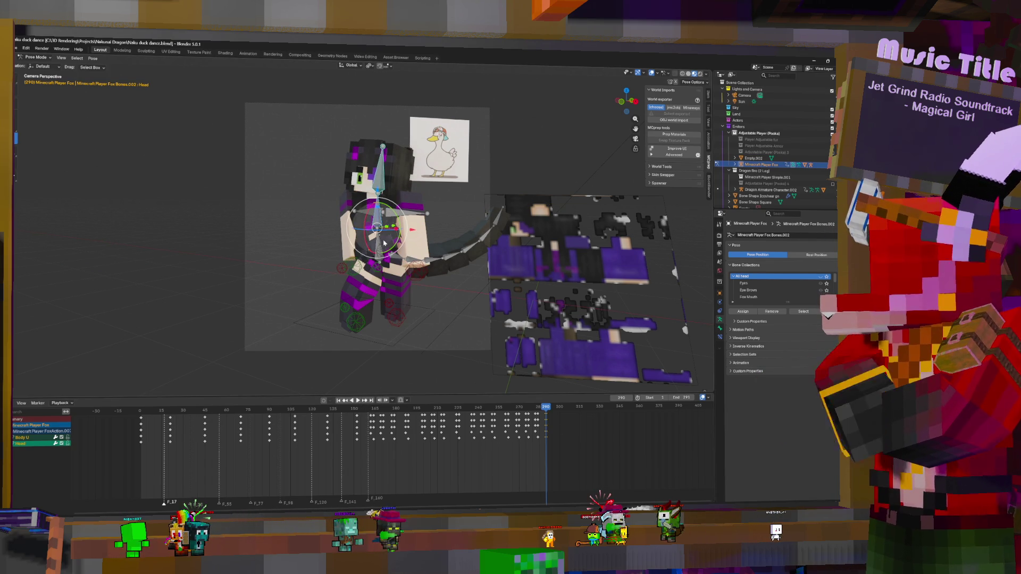
- Copy the rig's starting keys to frame 291 and play back to check the loop
key("a")
left_click_drag(546, 416, 548, 417)
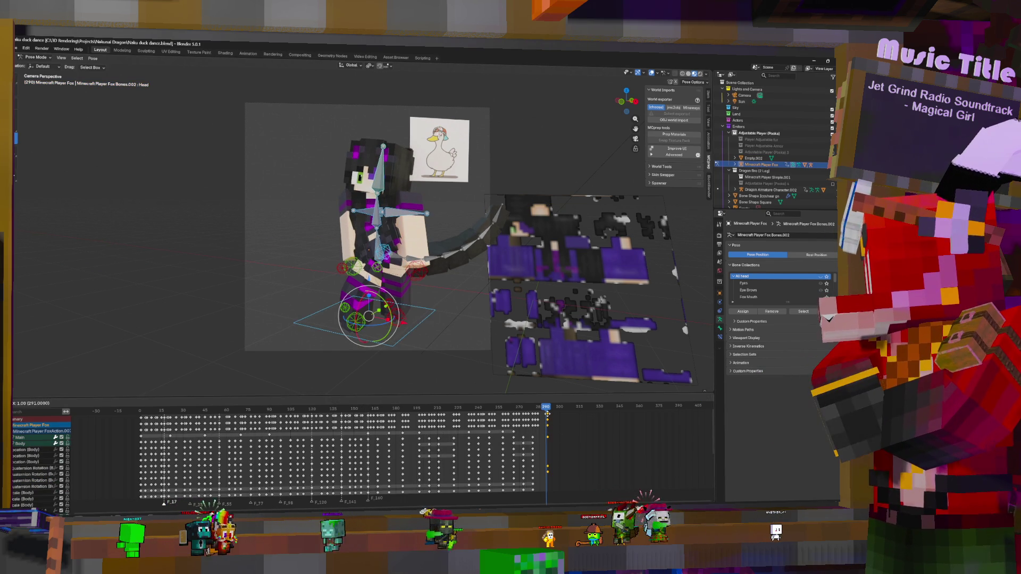
left_click(338, 400)
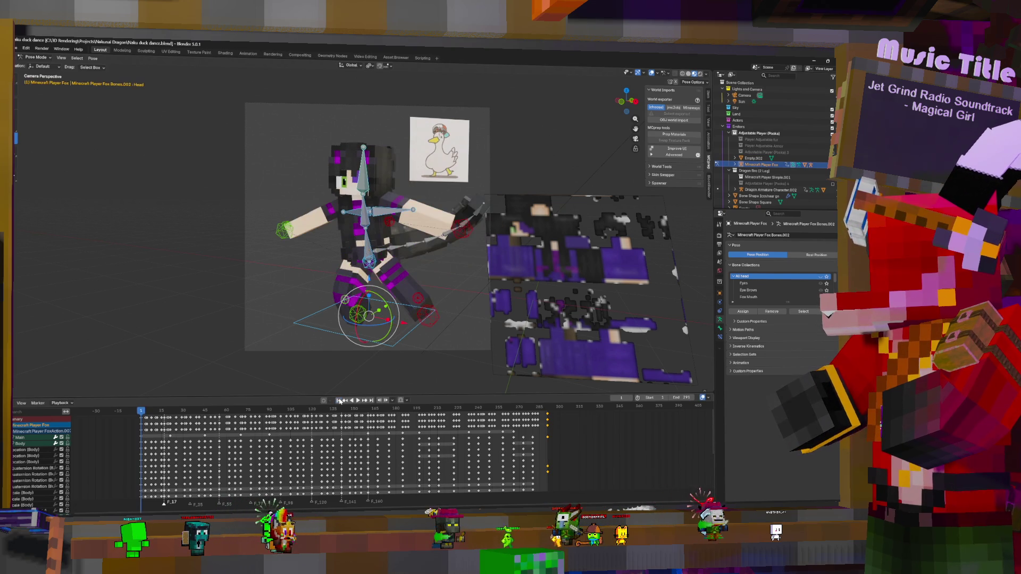
left_click(372, 400)
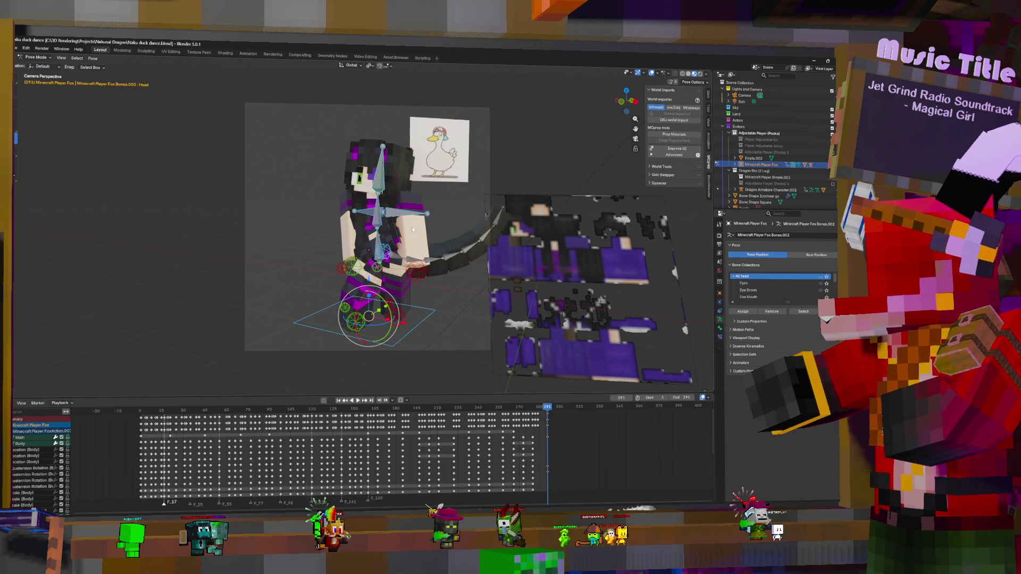
left_click(378, 239)
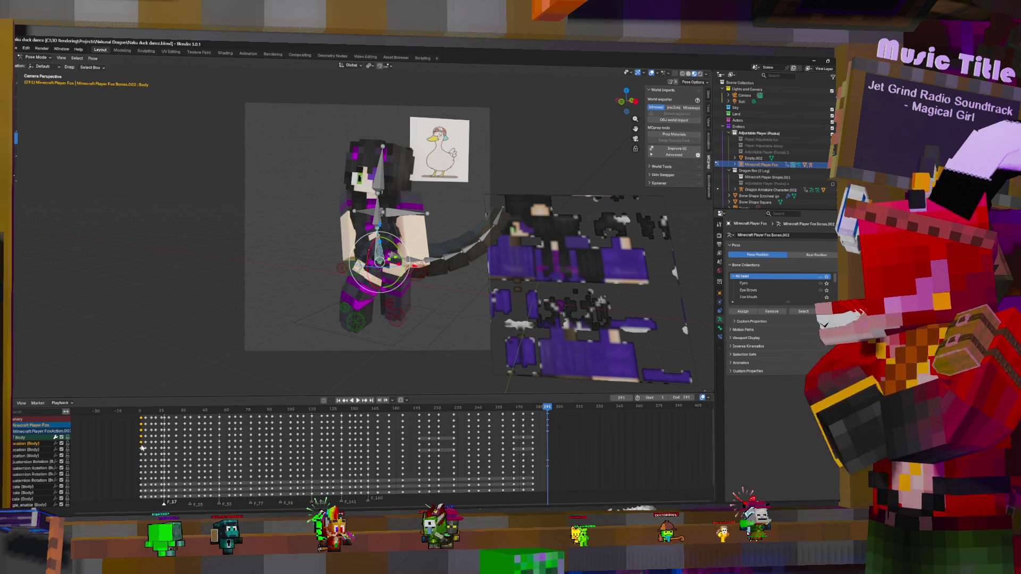
left_click_drag(141, 454, 534, 455)
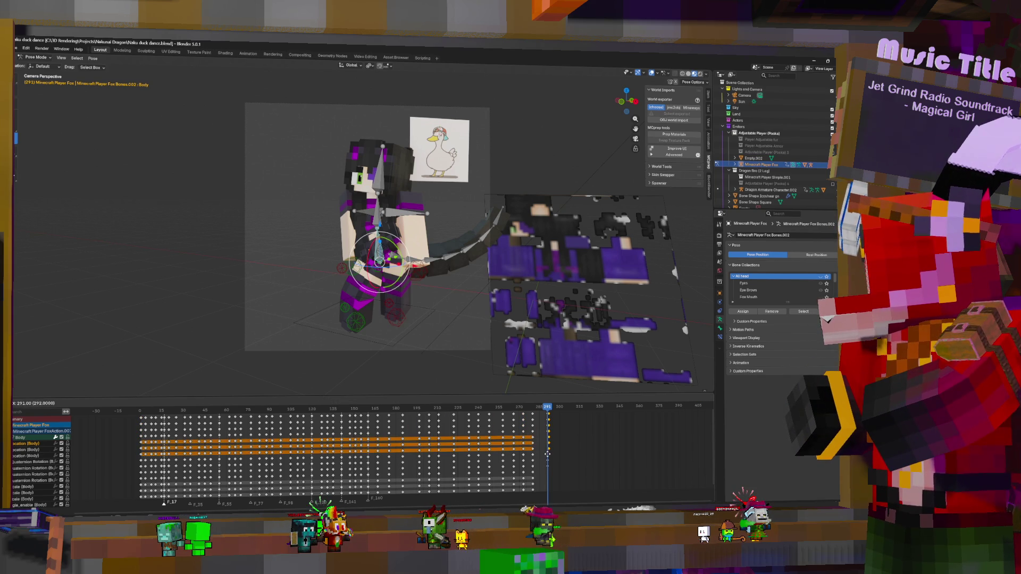
left_click(547, 456)
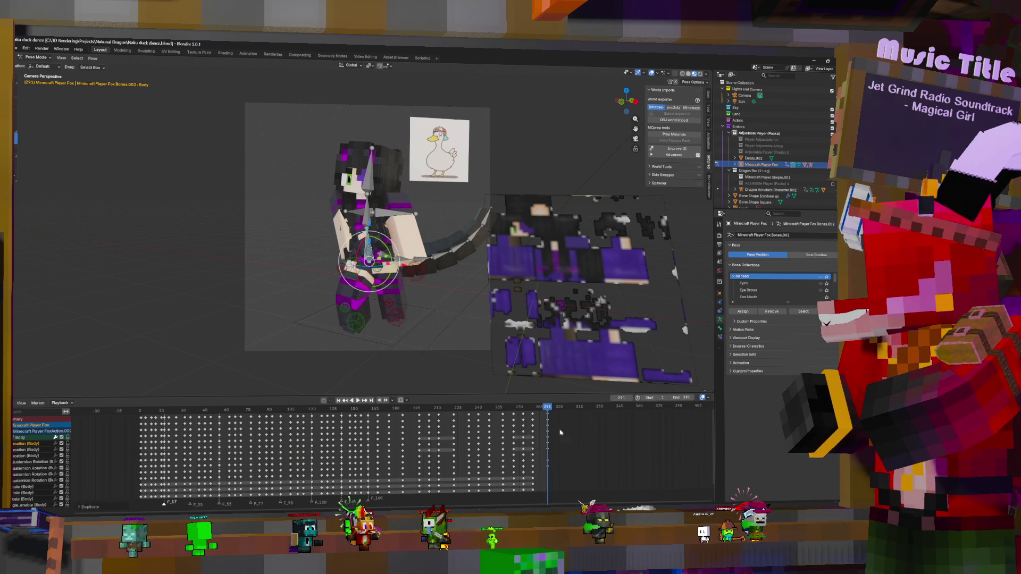
key("space")
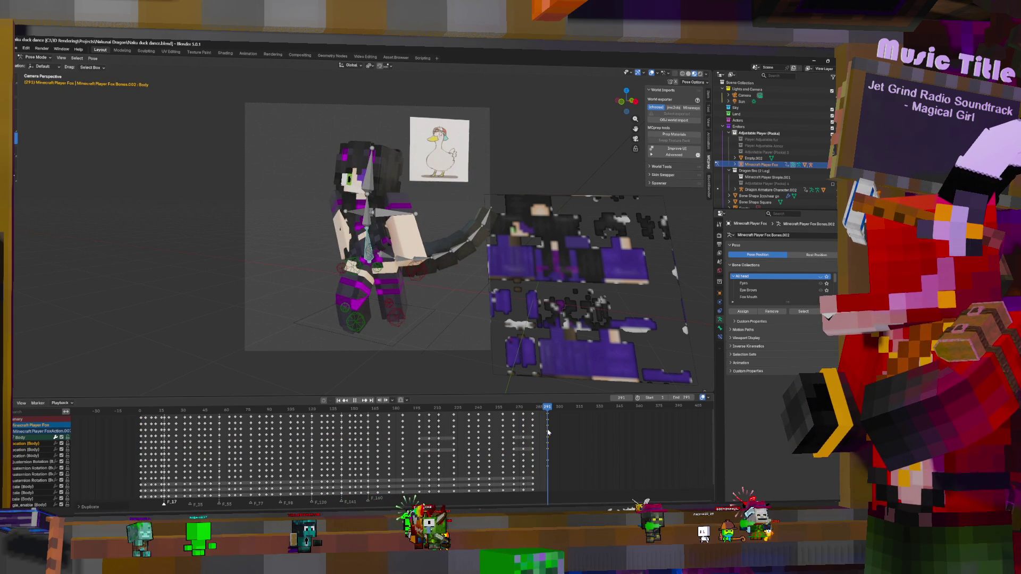
key("space")
left_click(365, 218)
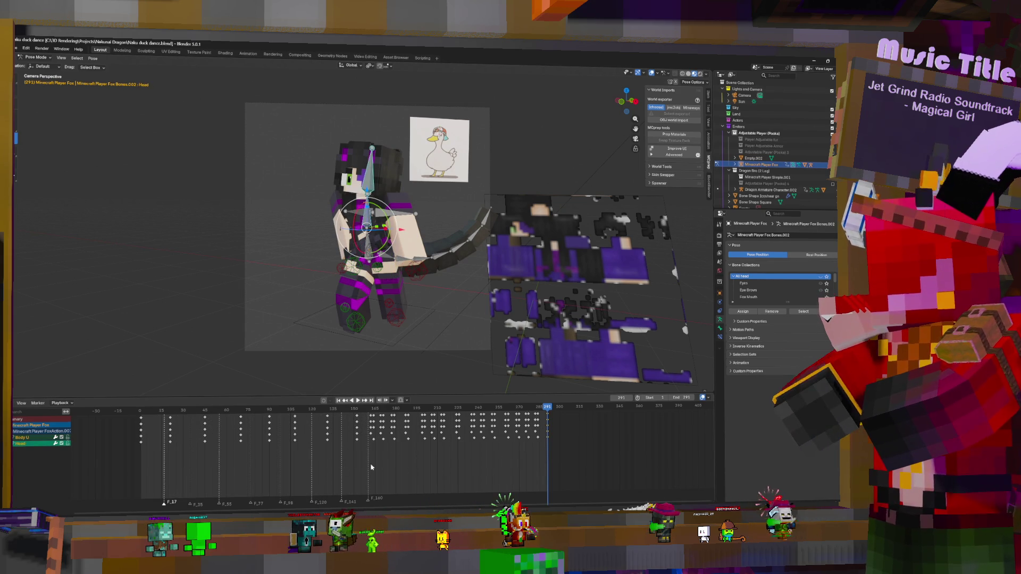
- Copy the Head's keys from frames 0–225 later on the timeline, then select both arm IK controls
left_click_drag(141, 420, 483, 427)
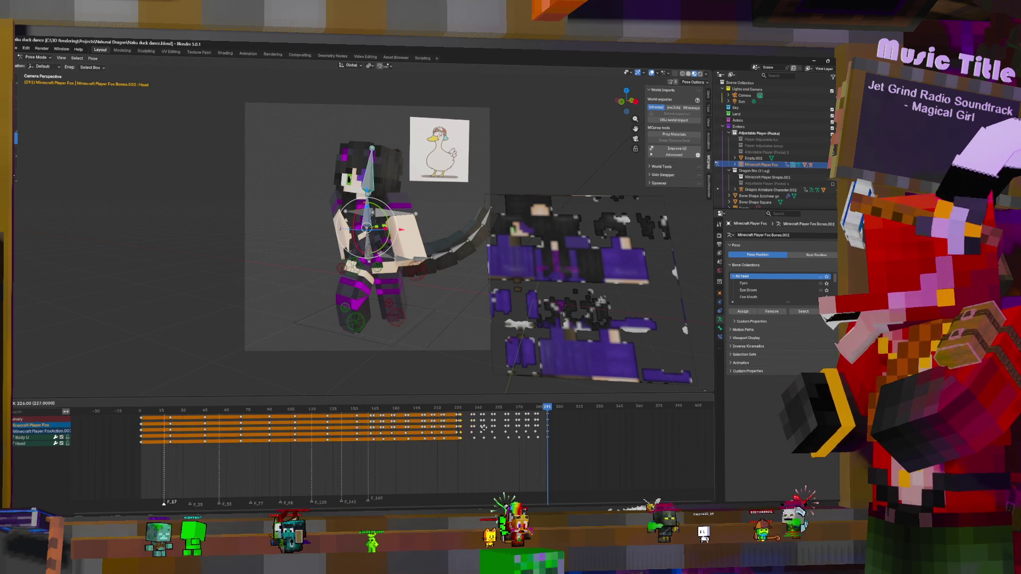
left_click(547, 426)
left_click(458, 468)
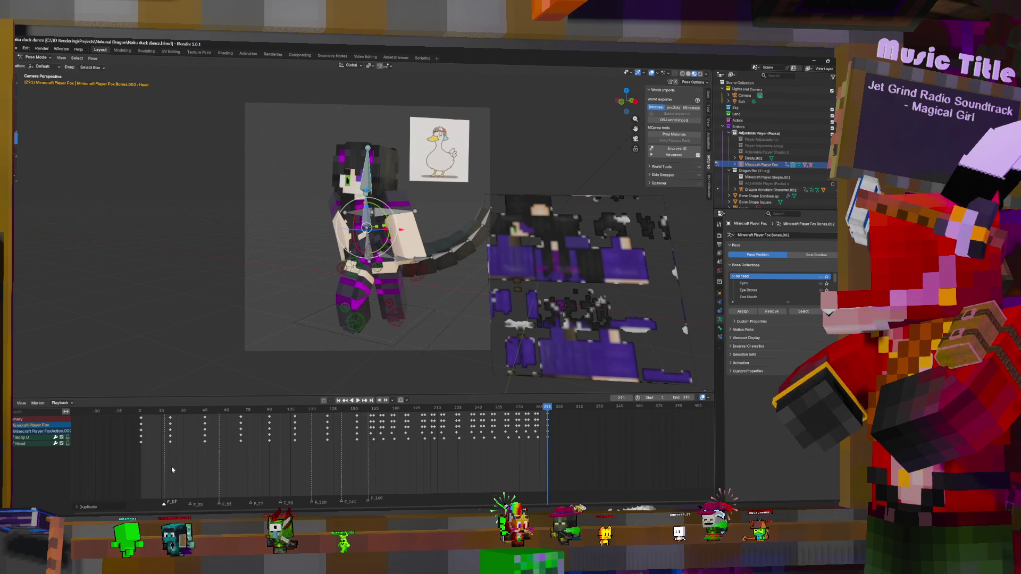
left_click(339, 400)
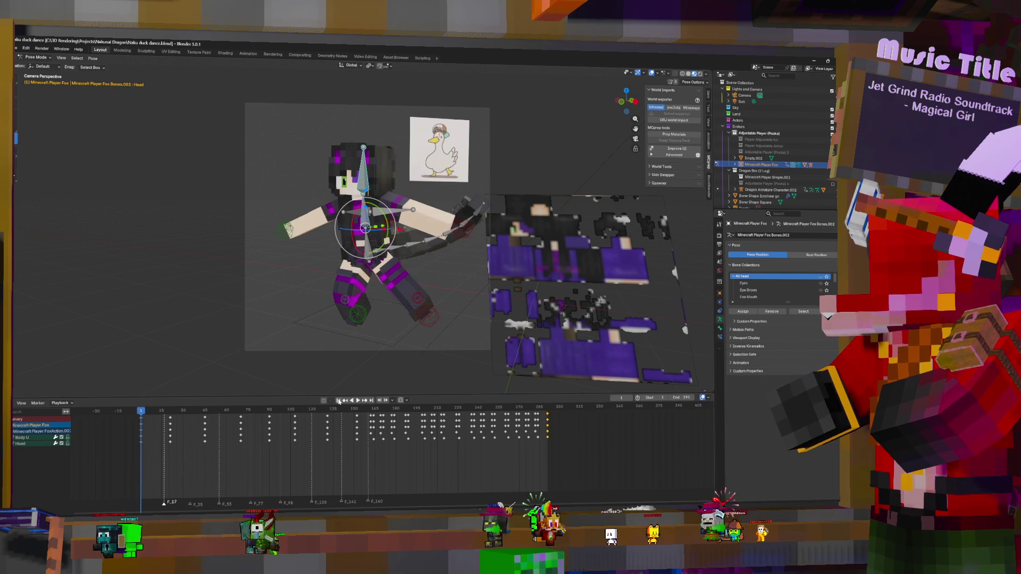
left_click(372, 400)
left_click(339, 399)
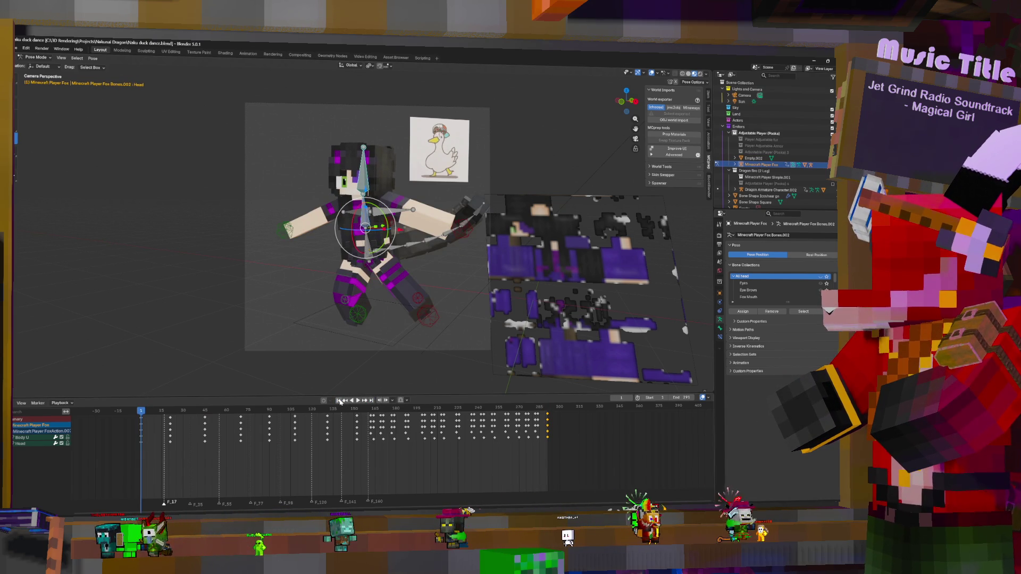
left_click(372, 400)
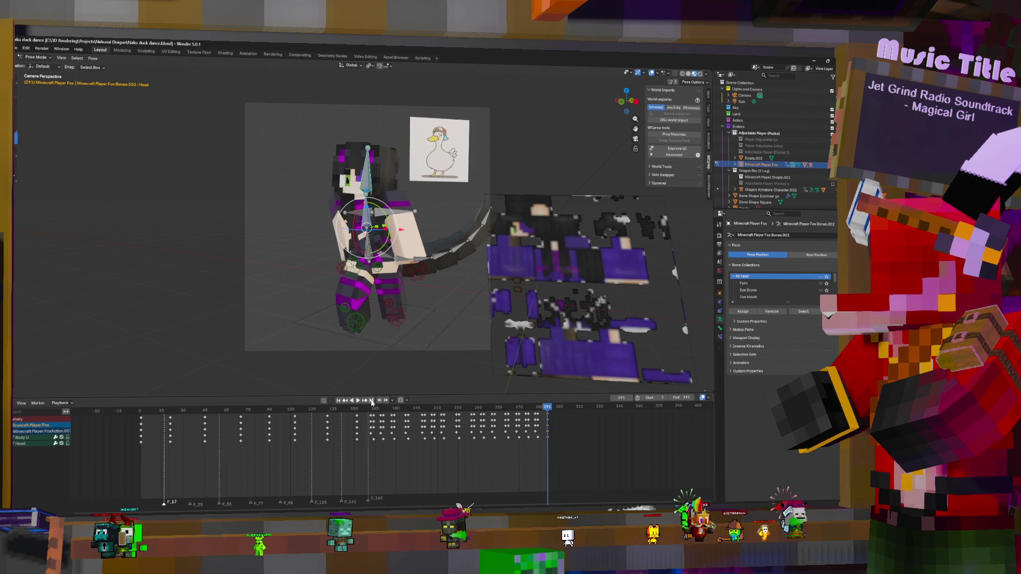
left_click(416, 271)
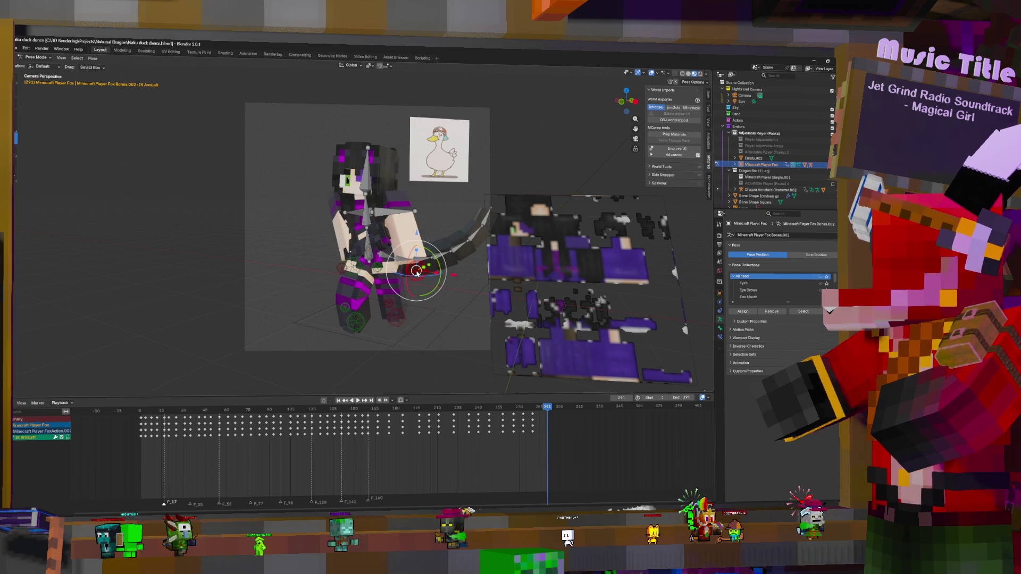
left_click(381, 268, "shift")
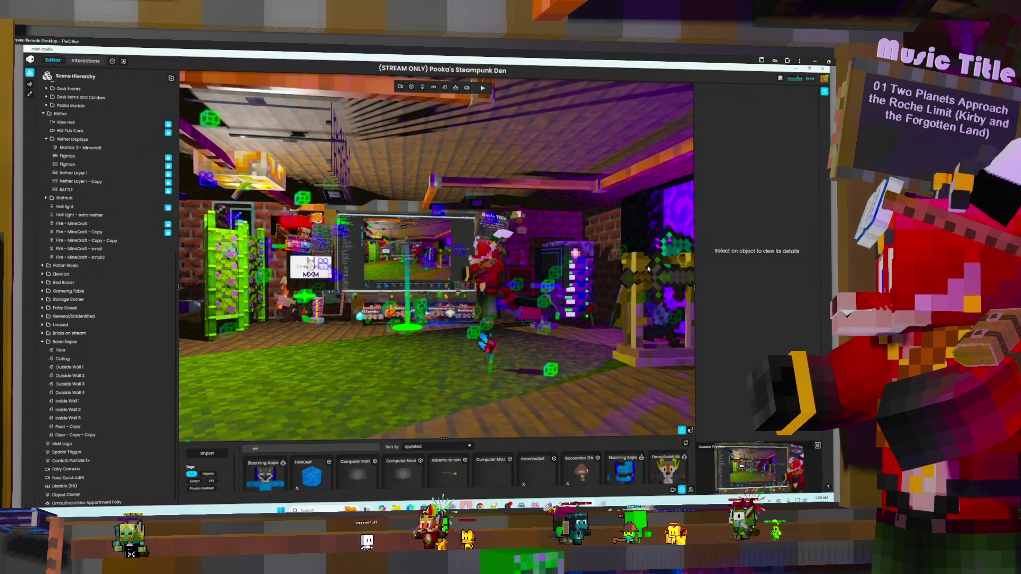
- Orbit toward the brick wall and bed, select Floor, then bring up Mix It Up's Commands
mouse_move(366, 214)
right_mouse_down()
mouse_move(525, 220)
mouse_move(515, 266)
mouse_move(402, 282)
mouse_move(538, 292)
mouse_move(248, 292)
right_mouse_up()
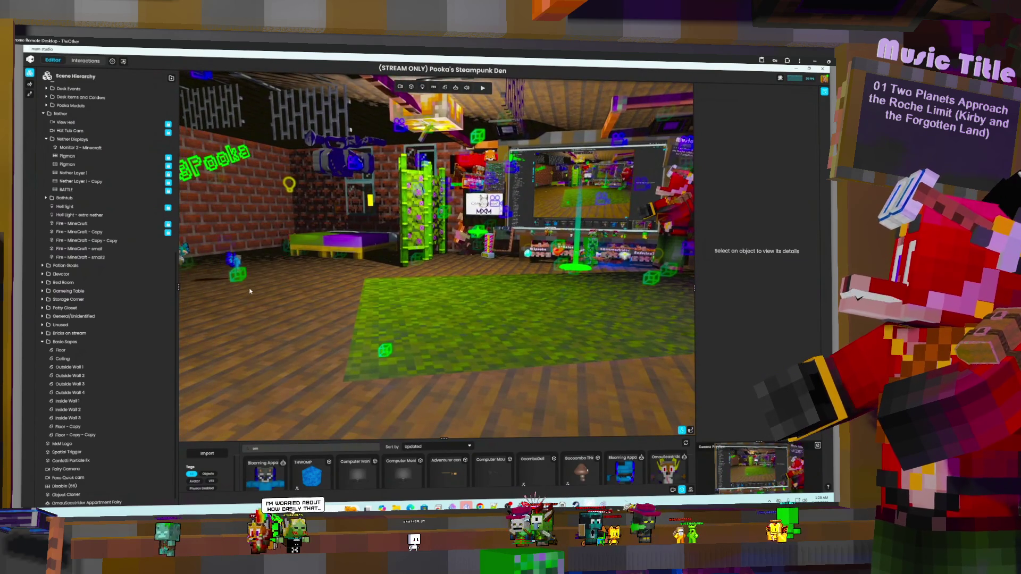
left_click(396, 285)
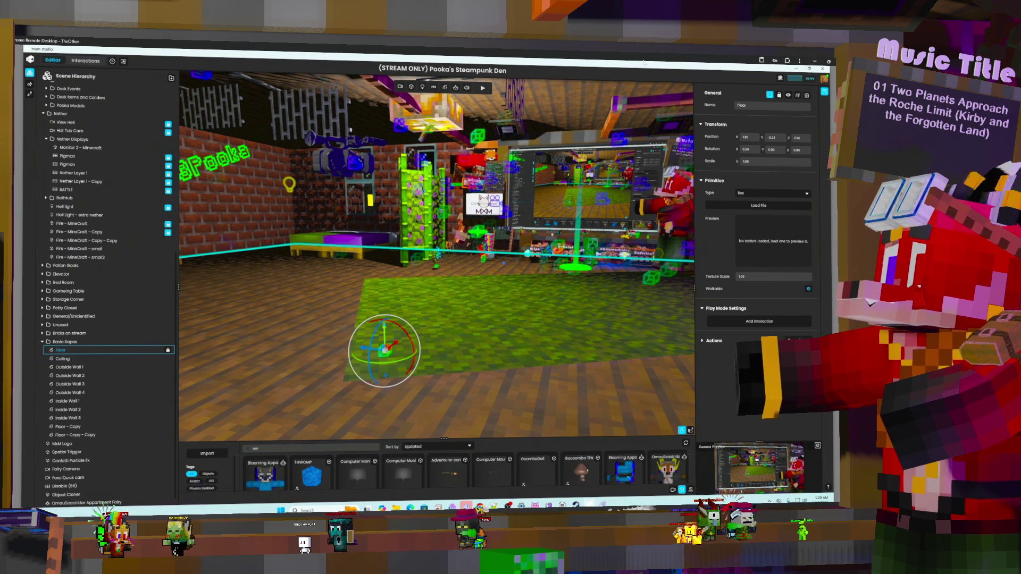
left_click(814, 62)
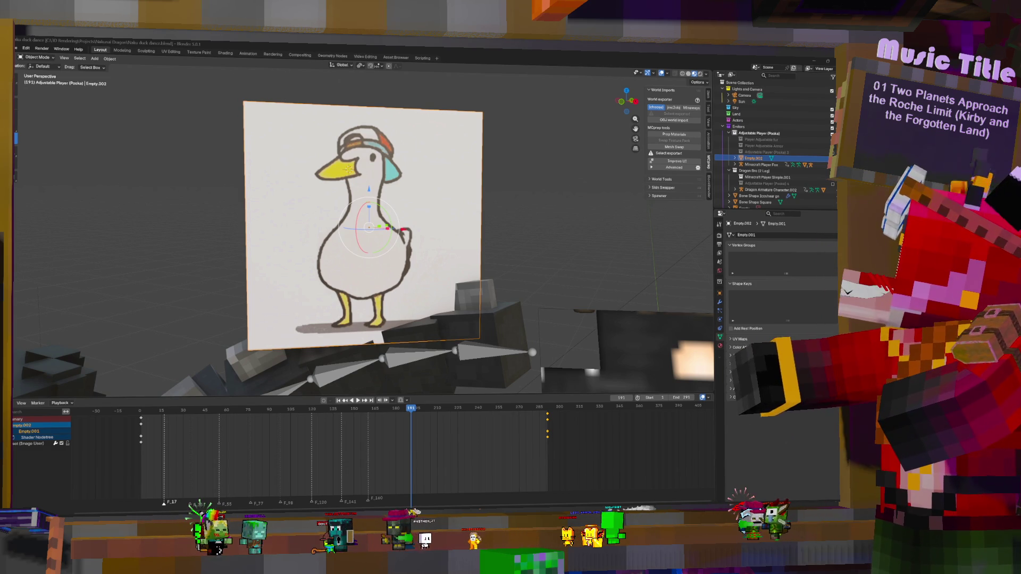
key("alt+Tab")
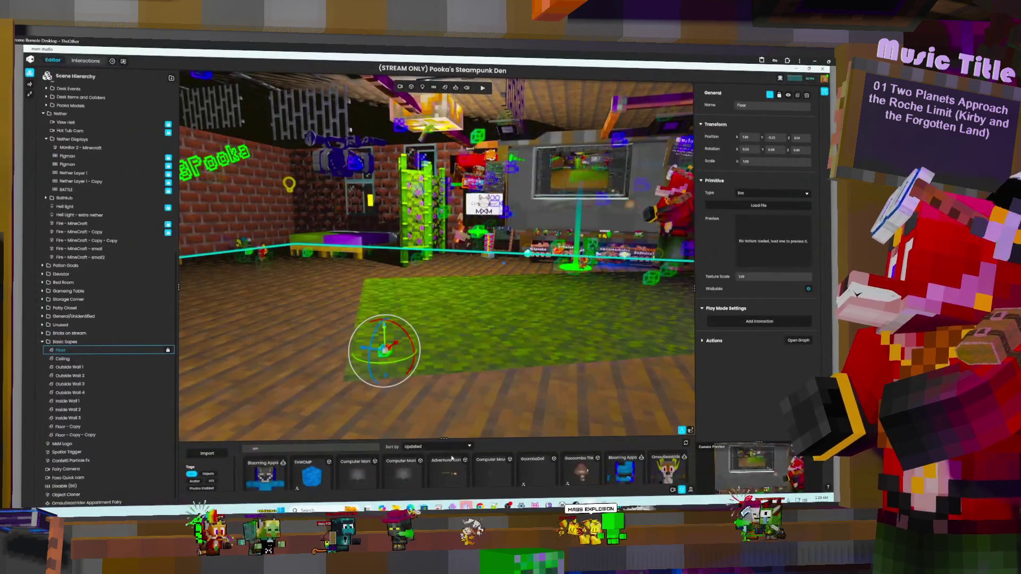
key("alt+Tab")
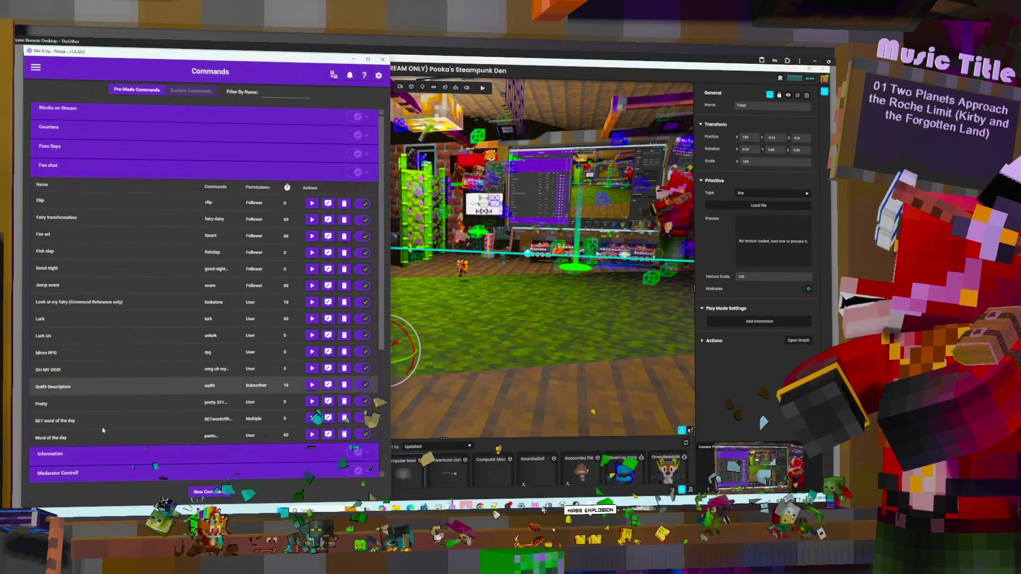
- Expand the Set up command group, restore the remote desktop window, and close Mix It Up
scroll(132, 441, "down", 3)
left_click(249, 357)
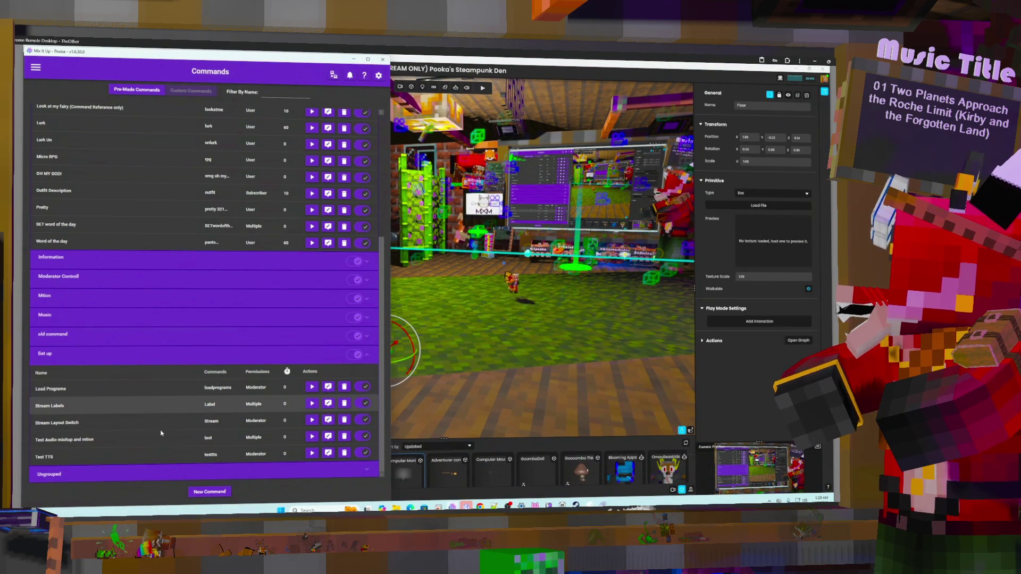
middle_click(247, 405)
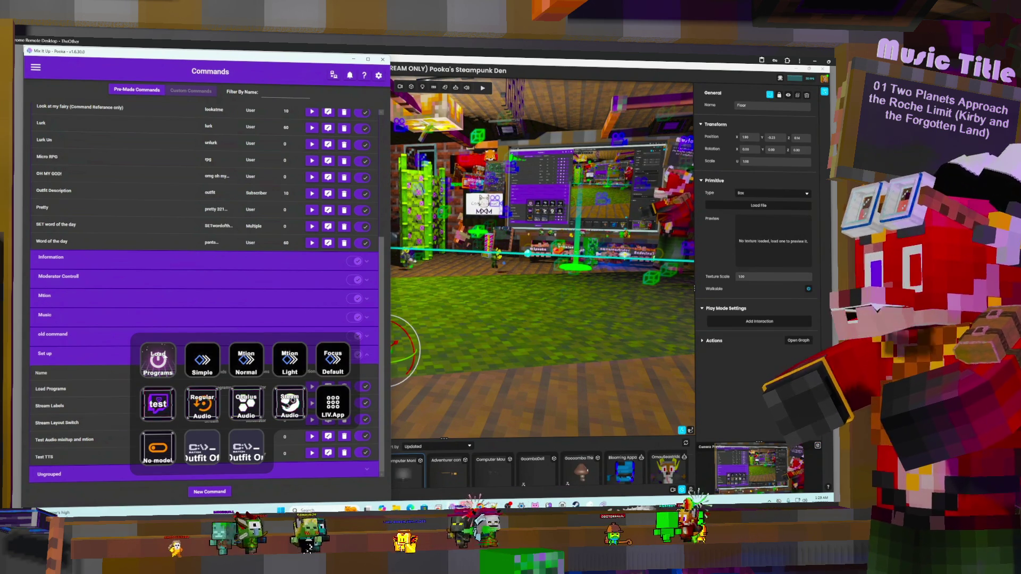
key("super+Down")
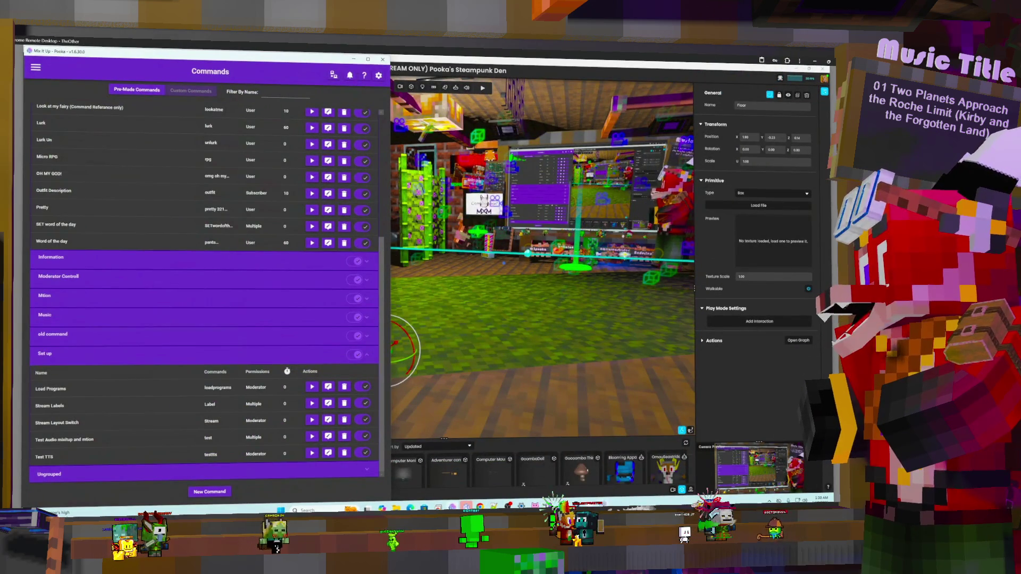
left_click(492, 233)
- Fly and orbit around the Floor box to view its walls, then pull back wide
scroll(495, 336, "up", 10)
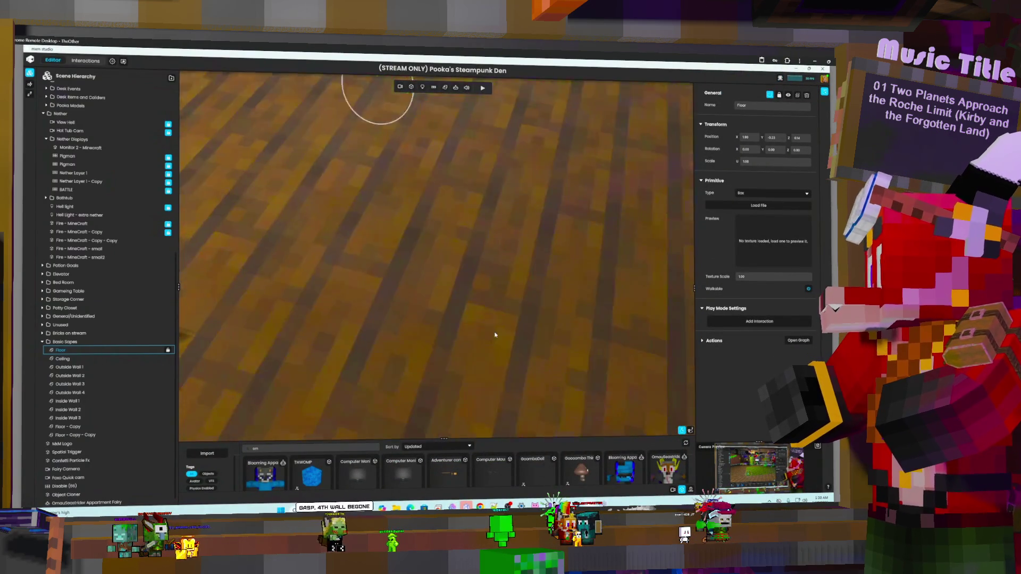
scroll(495, 335, "down", 10)
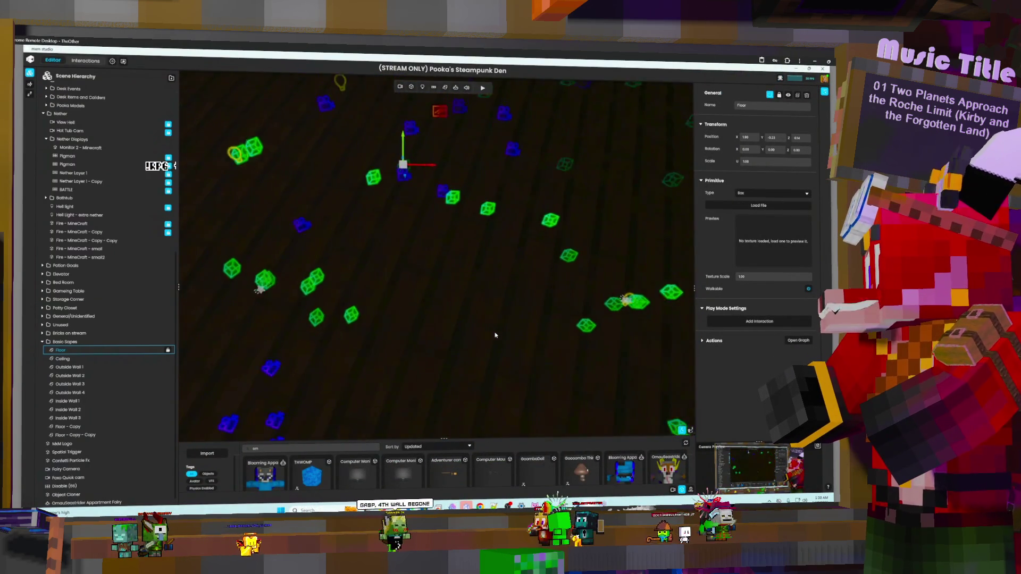
mouse_move(494, 322)
left_mouse_down()
mouse_move(511, 255)
mouse_move(466, 249)
mouse_move(558, 251)
mouse_move(484, 251)
left_mouse_up()
key("e")
key("w")
scroll(484, 251, "up", 5)
scroll(478, 230, "down", 5)
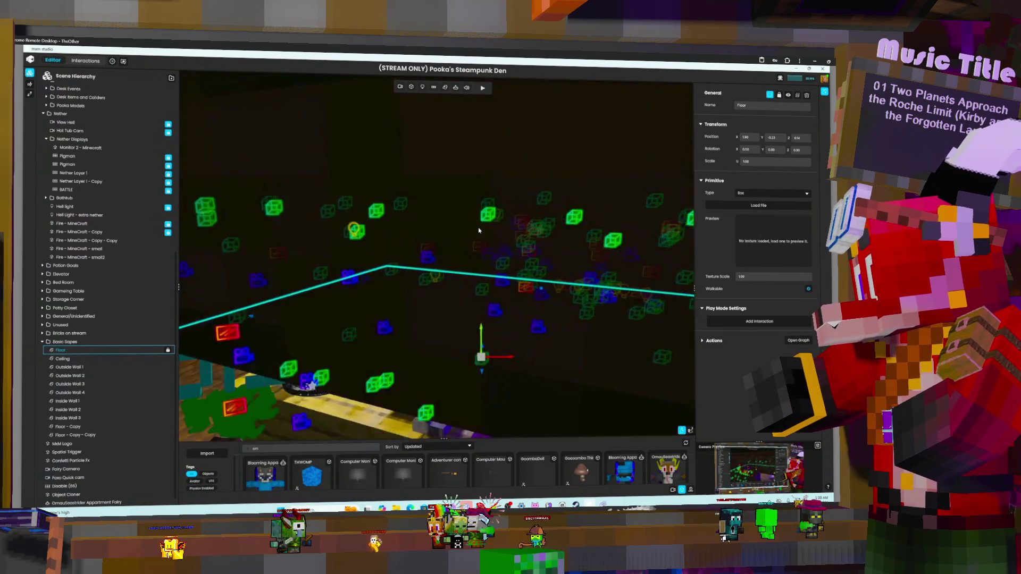
mouse_move(510, 230)
left_mouse_down()
mouse_move(561, 231)
mouse_move(442, 223)
mouse_move(461, 220)
left_mouse_up()
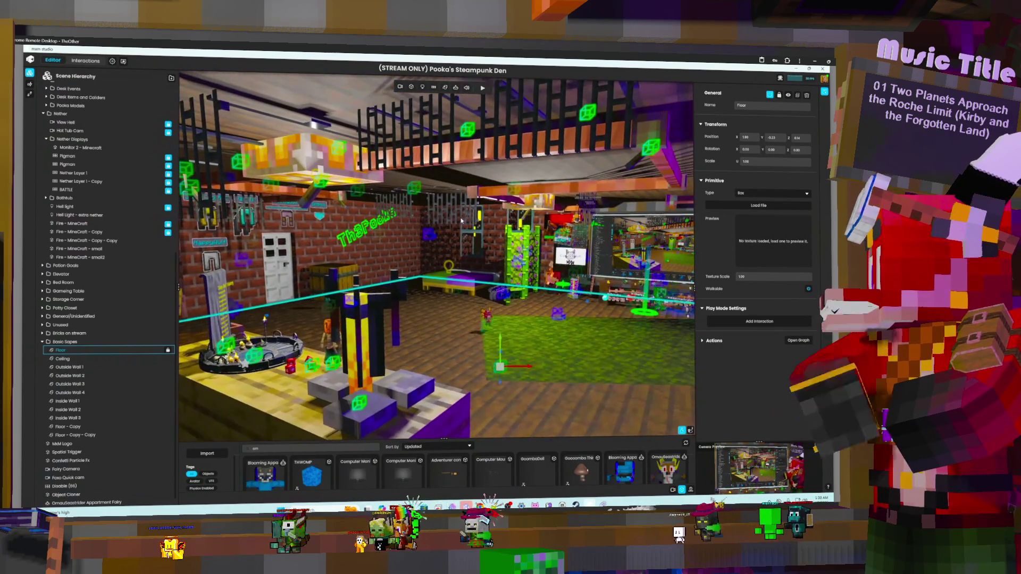
- Move the remote desktop aside, restore it full screen, and switch to the Interactions view
double_click(693, 60)
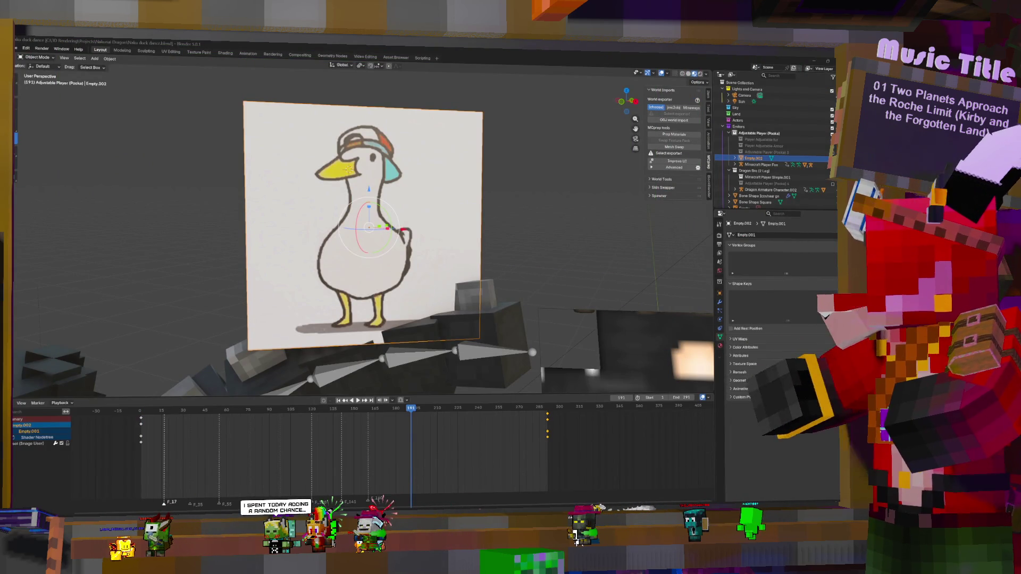
left_click(578, 538)
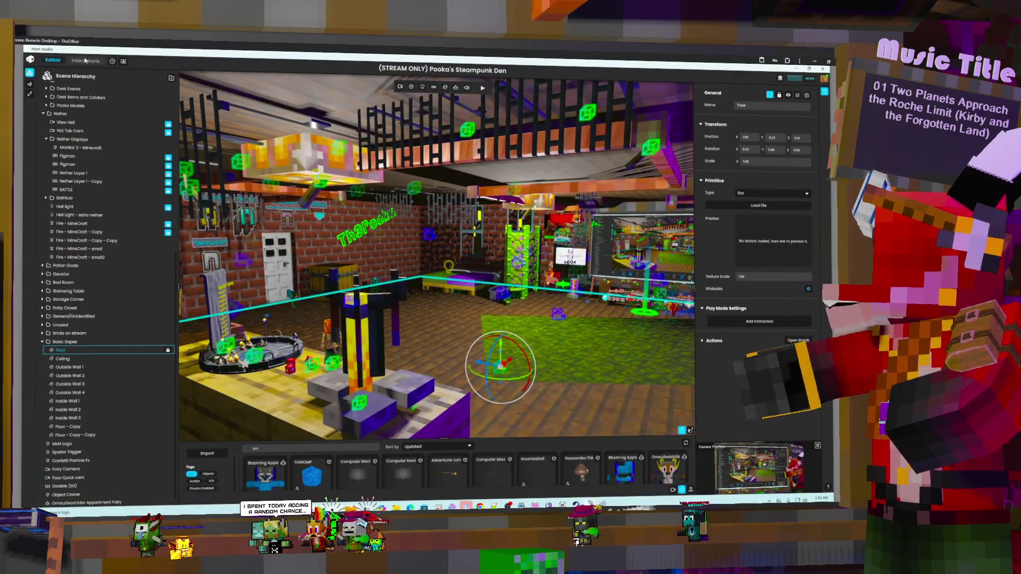
left_click(86, 62)
left_click_drag(682, 369, 443, 228)
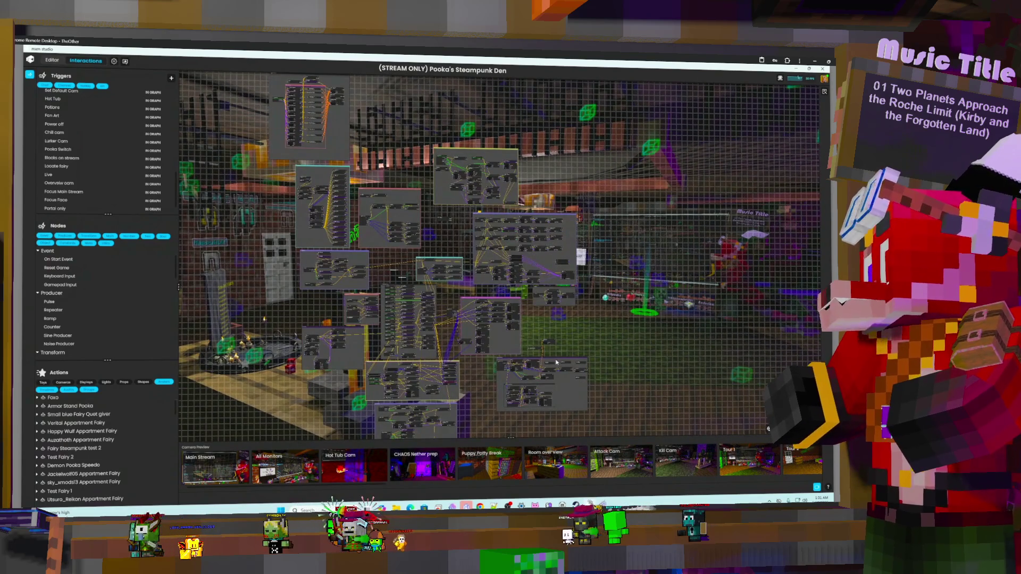
scroll(556, 362, "up", 3)
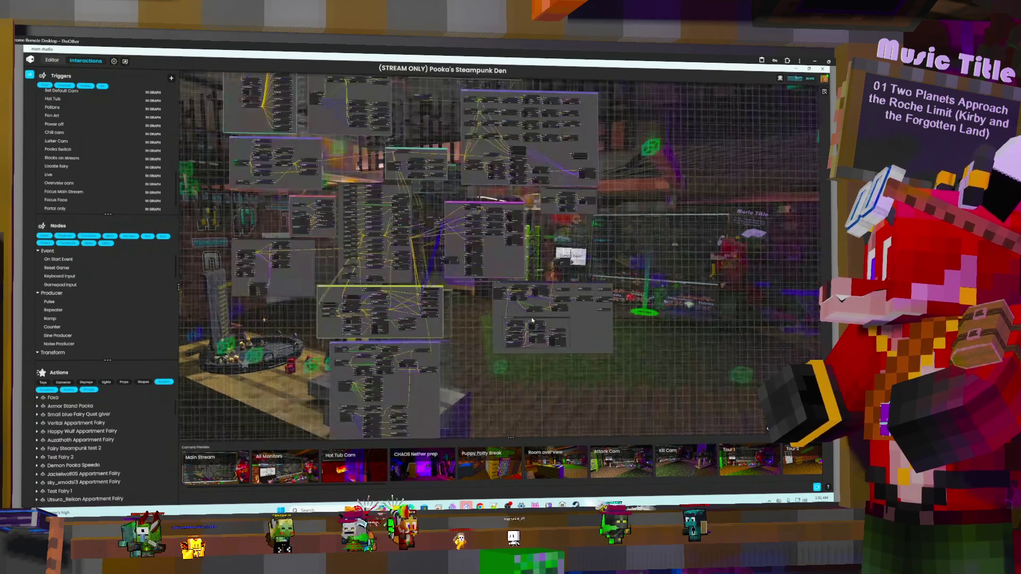
scroll(532, 321, "up", 4)
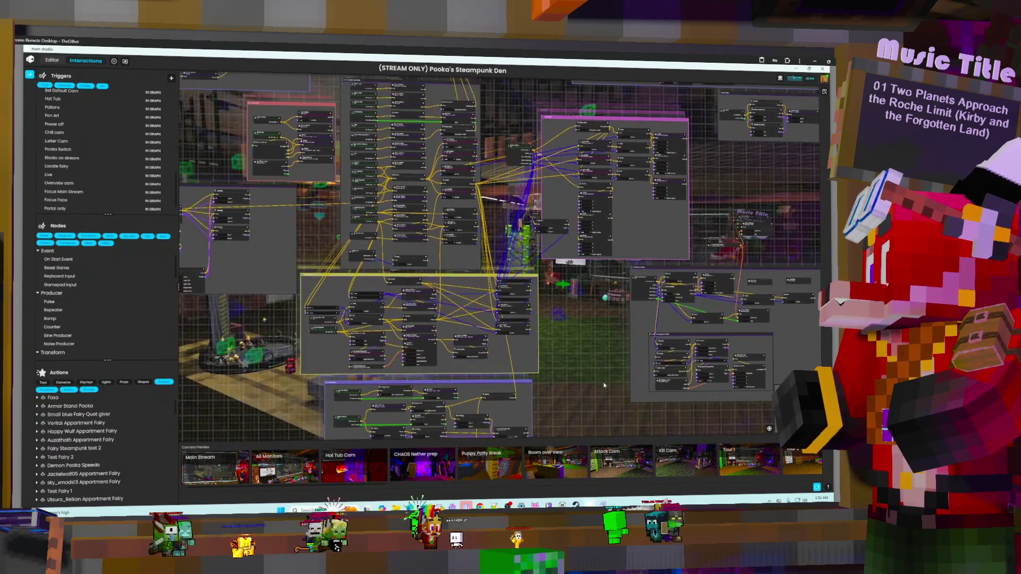
scroll(603, 385, "up", 3)
scroll(509, 156, "up", 8)
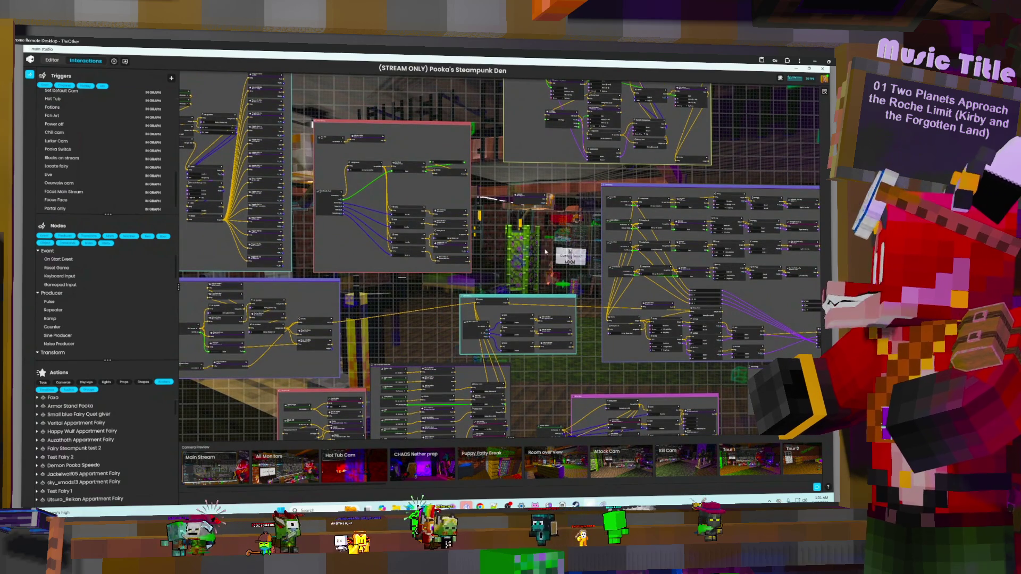
scroll(544, 222, "up", 3)
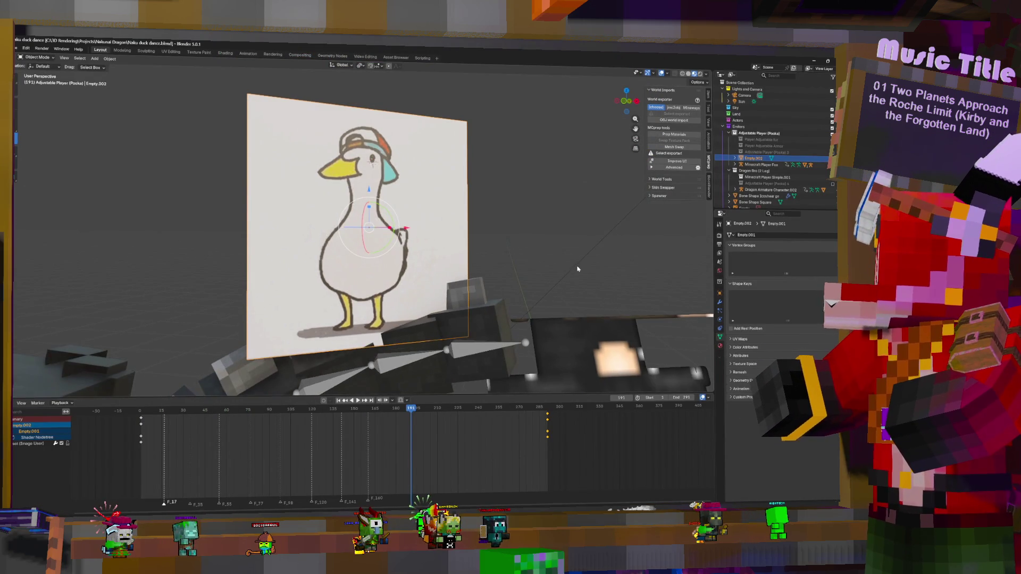
- Preview the duck dance through the camera view, then put the dragon armature in Pose Mode
key("KP_0")
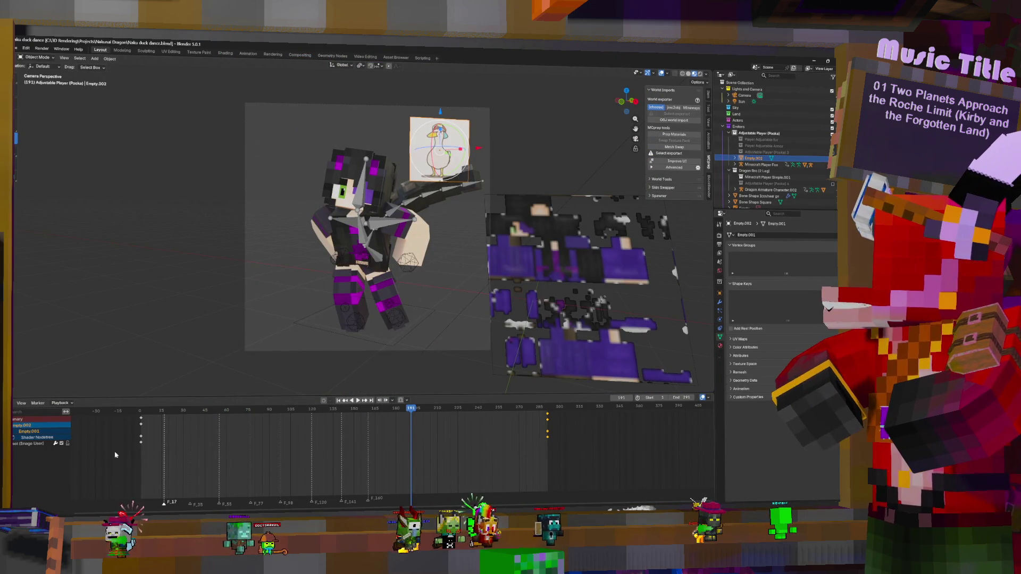
key("space")
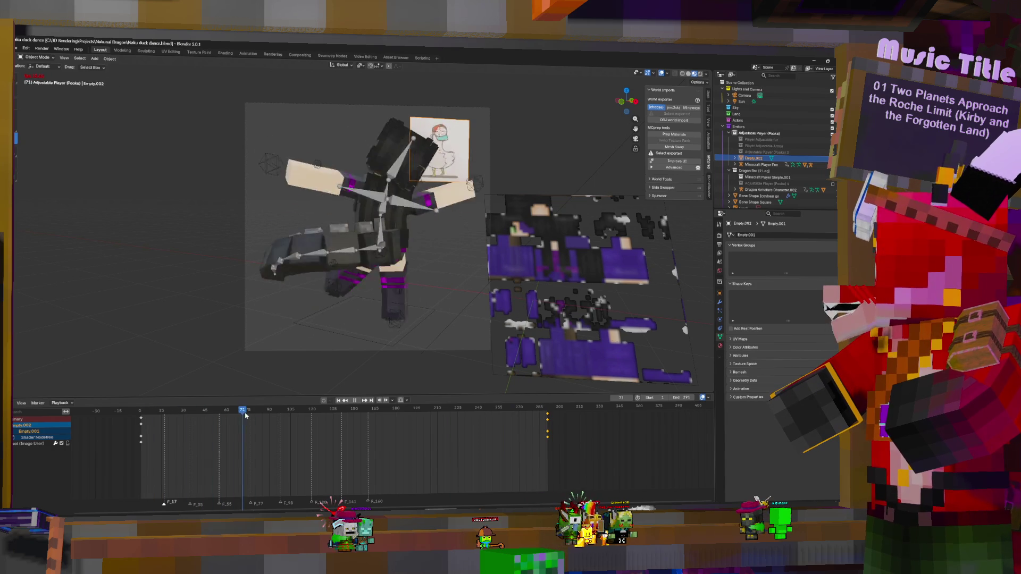
key("space")
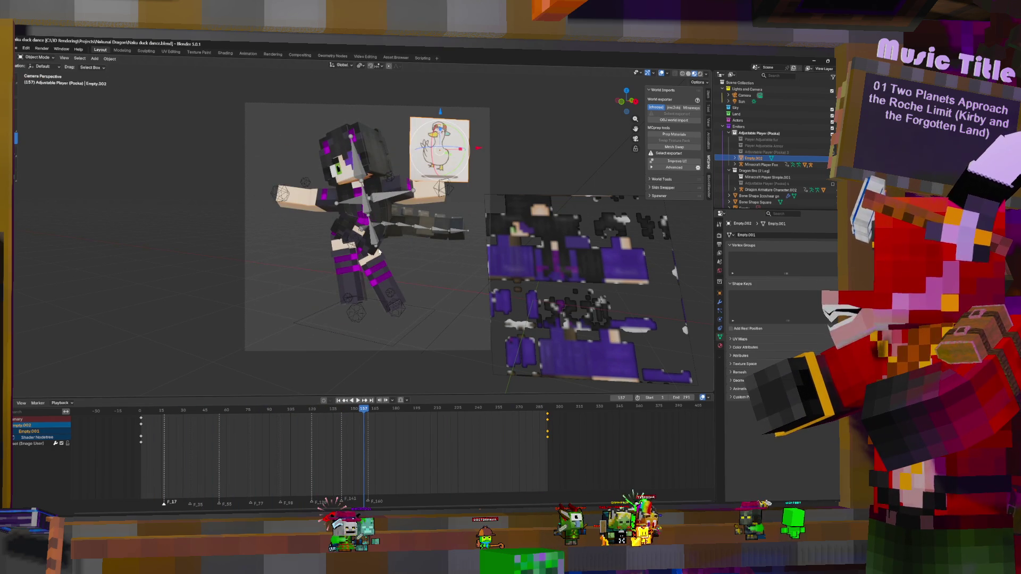
left_click(365, 229)
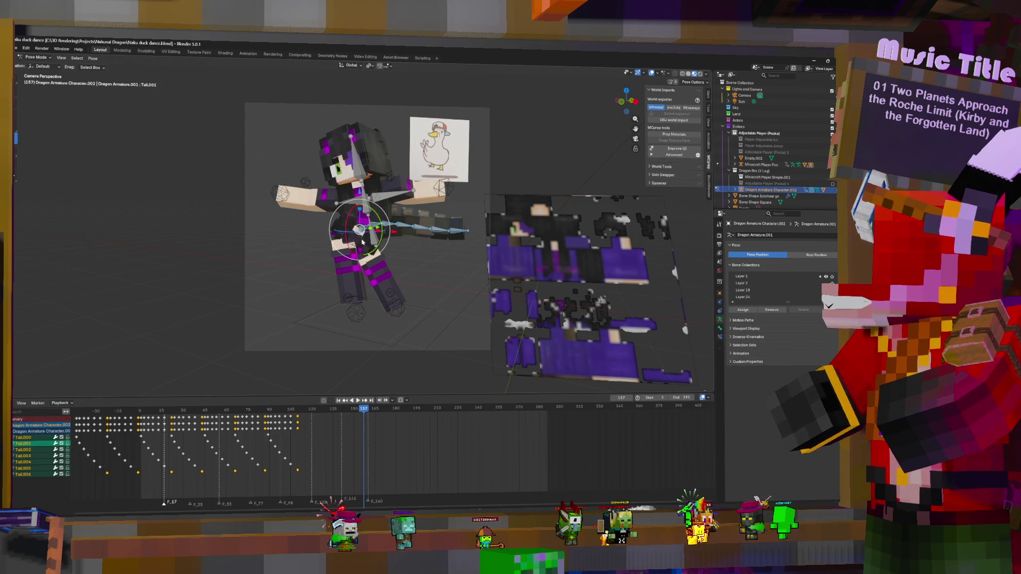
- Slide the selected tail keys so they start at frame 0, then play from the start
middle_click_drag(174, 457, 253, 457)
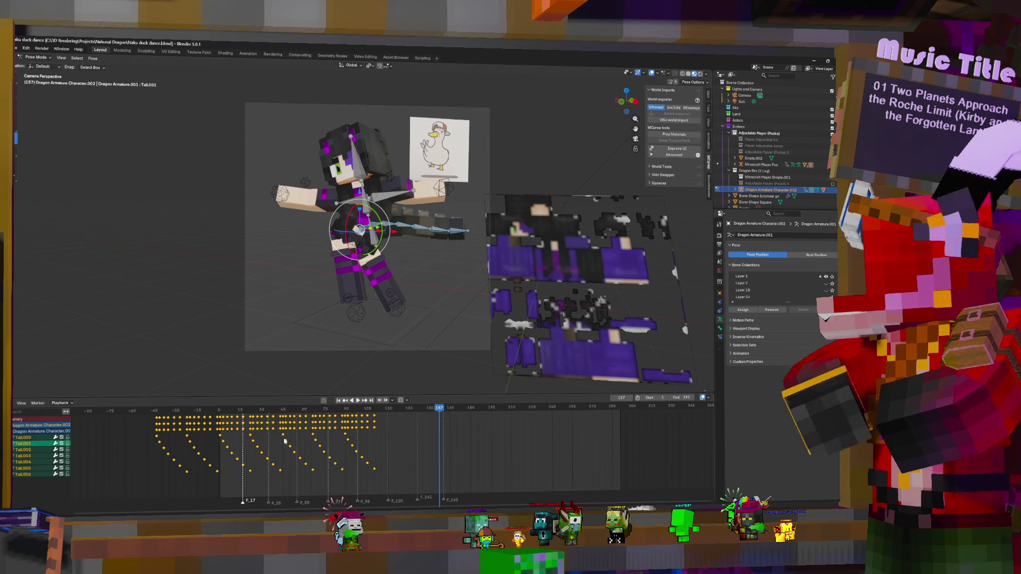
key("g")
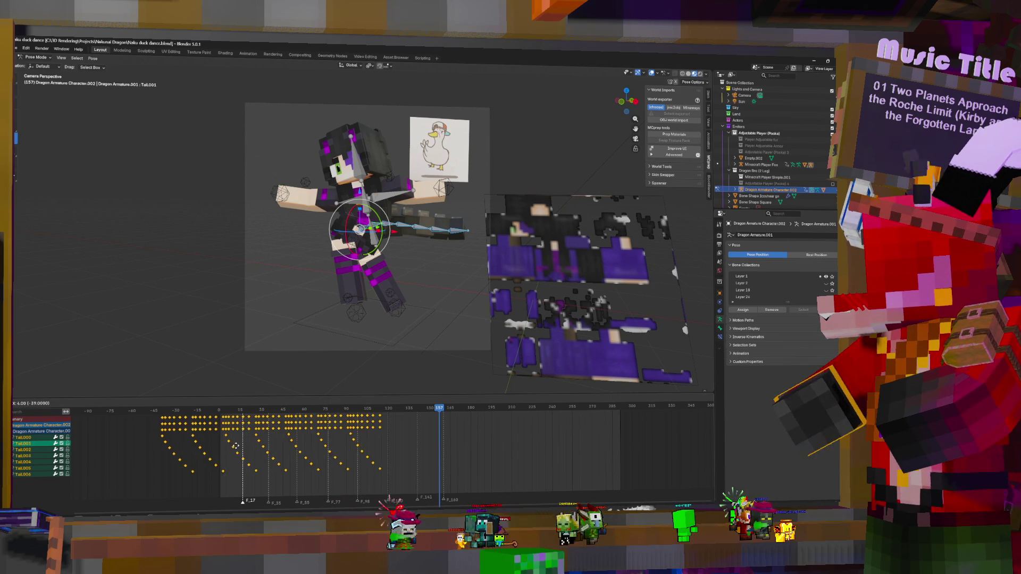
left_click(267, 444)
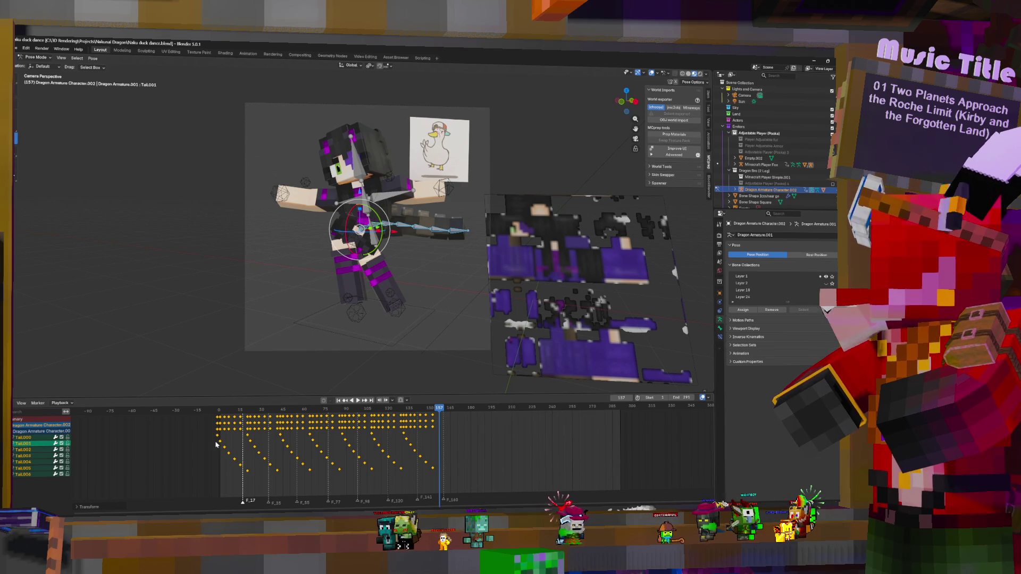
key("shift+Left")
key("space")
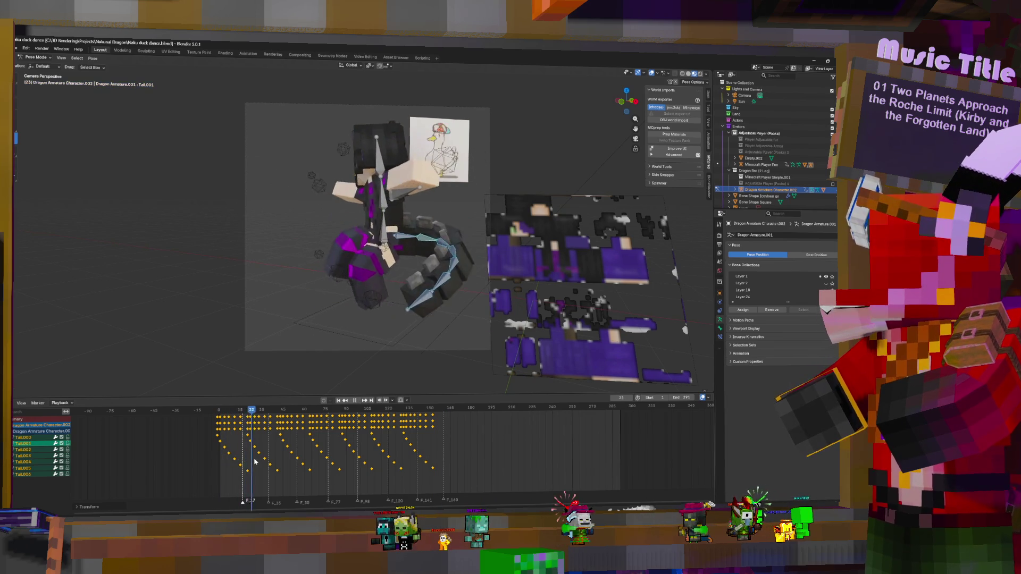
key("space")
- Replay the dance from frame 0 several times to check the tail, ending back at frame 0
key("shift+Left")
key("space")
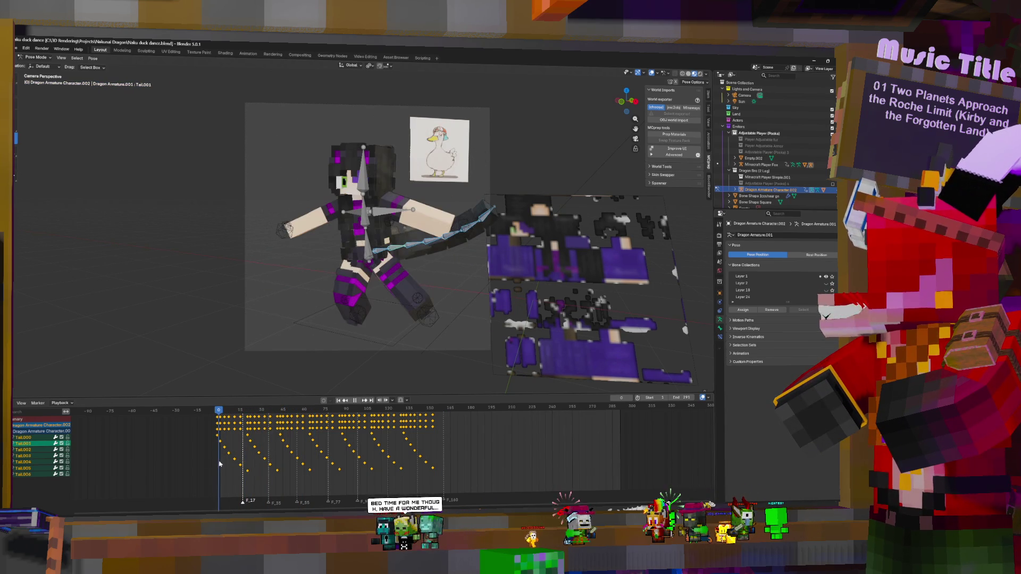
key("space")
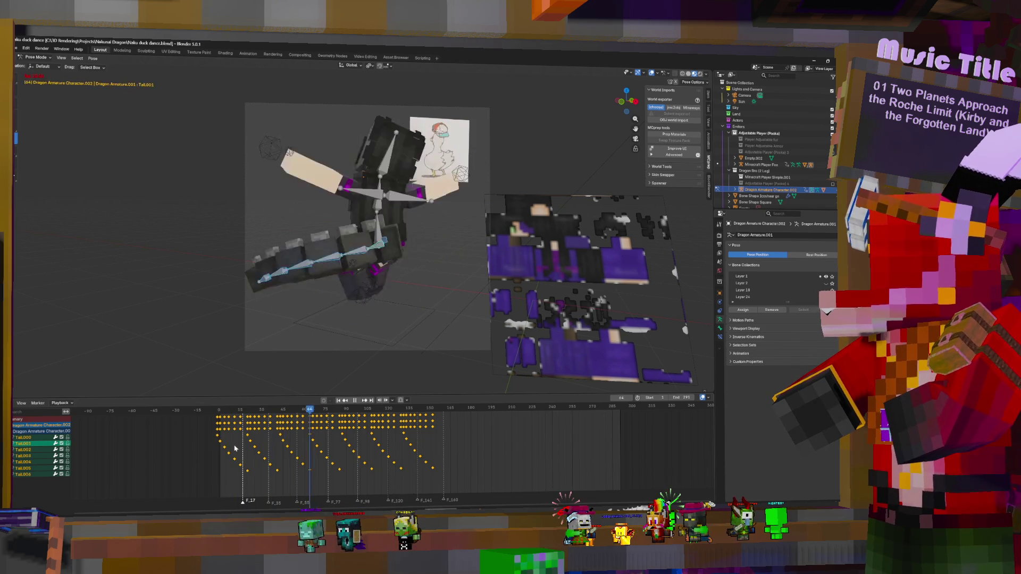
key("space")
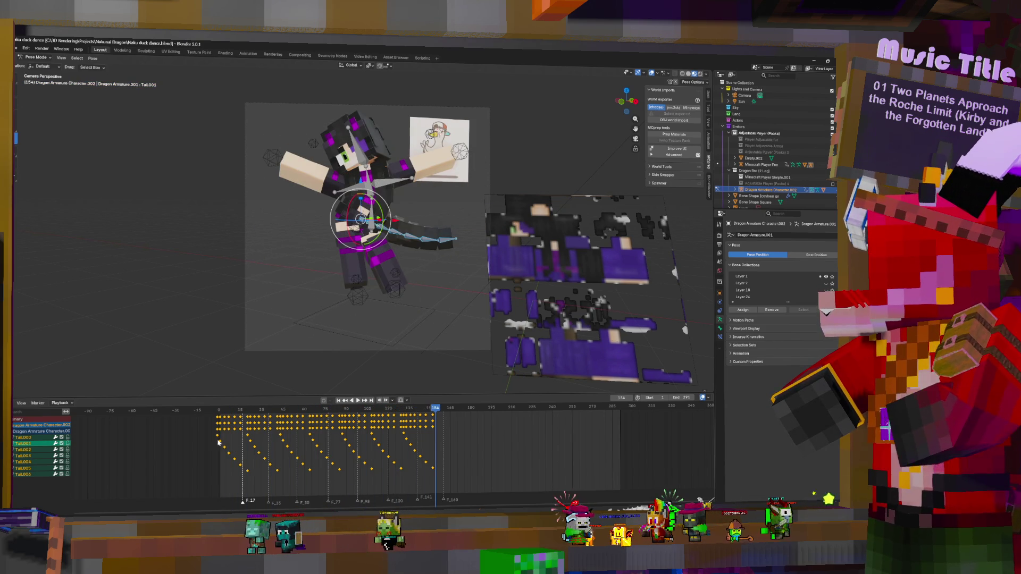
key("shift+Left")
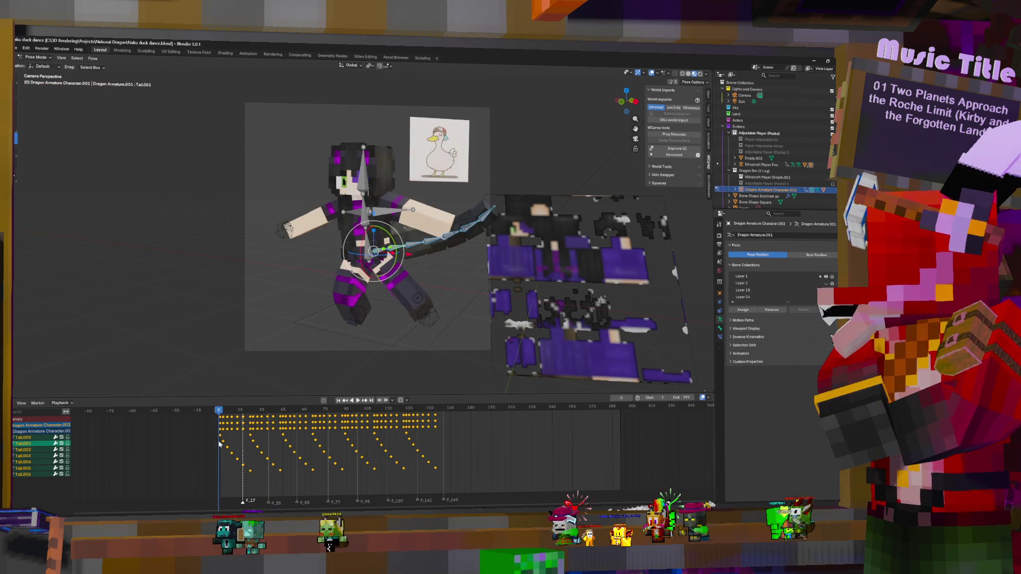
key("space")
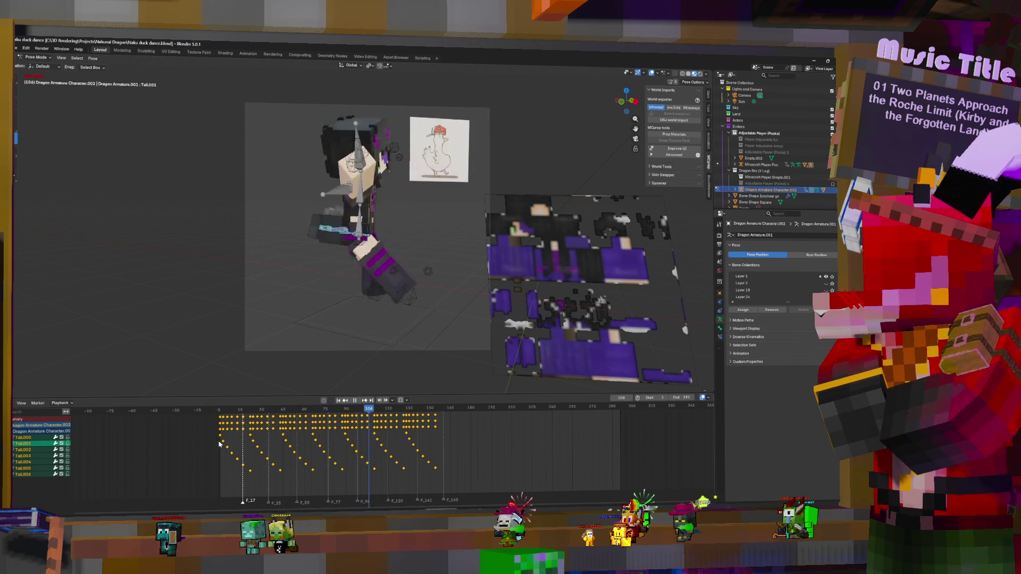
key("space")
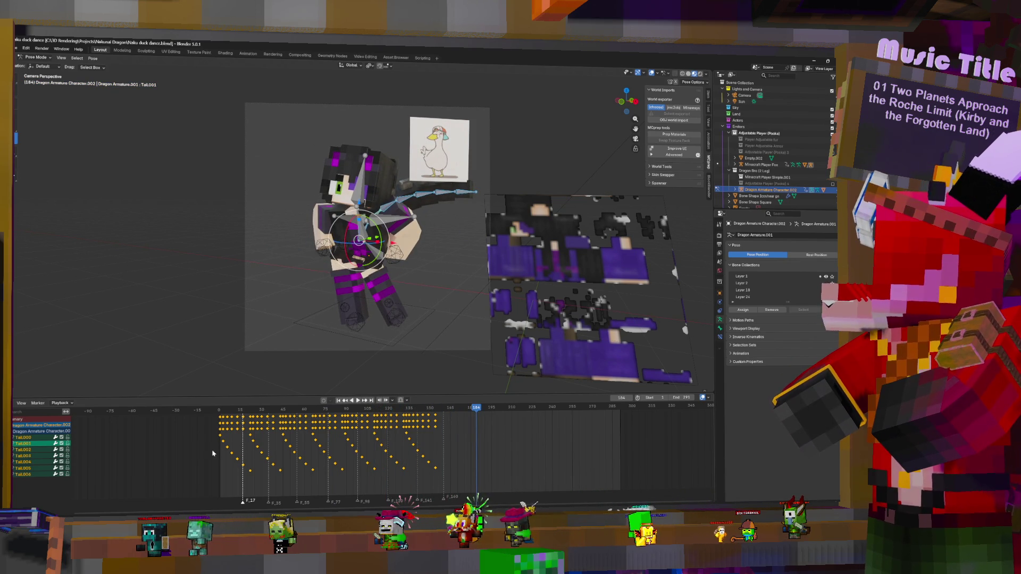
key("shift+Left")
key("space")
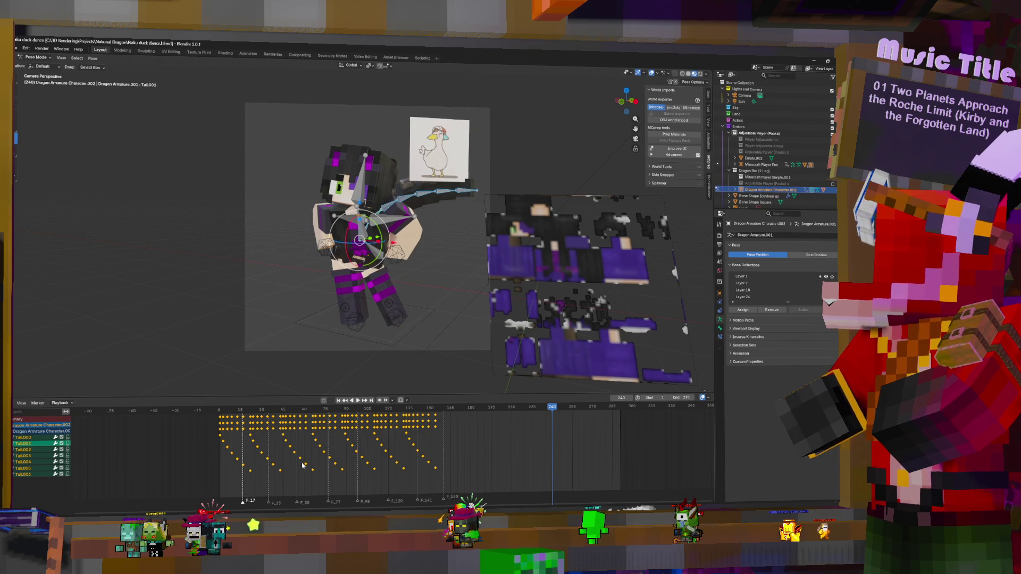
left_click(226, 449)
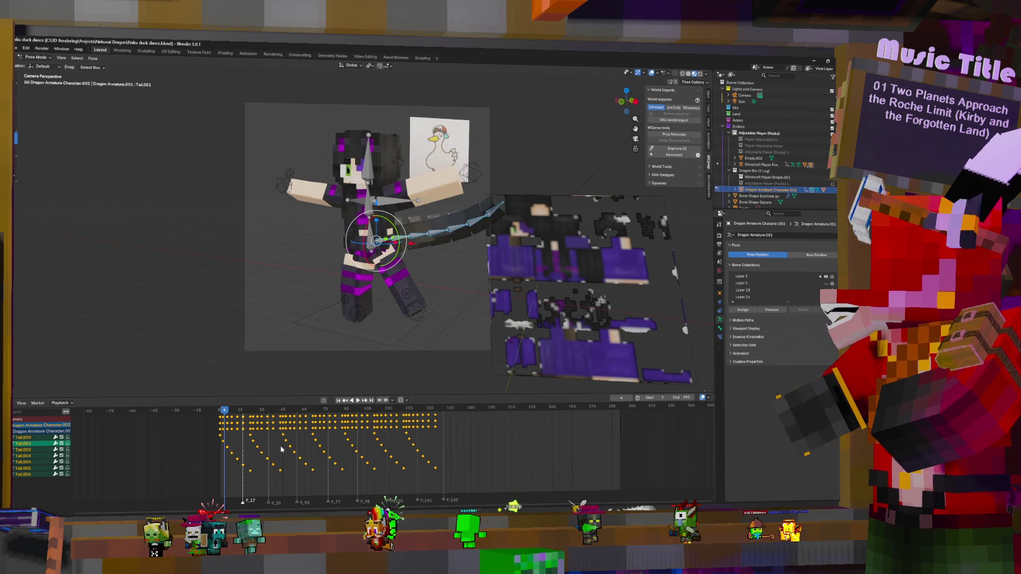
left_click(219, 432)
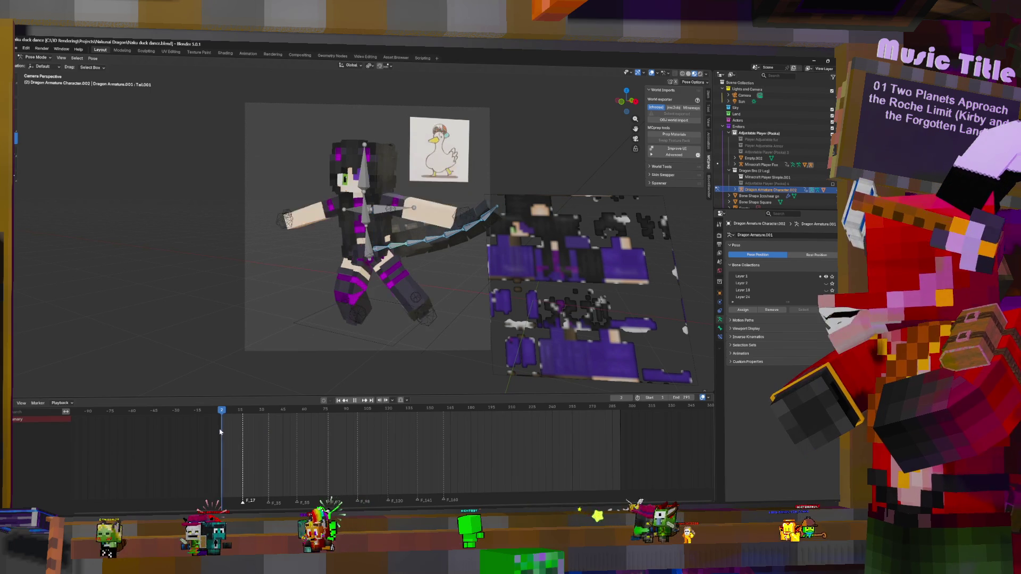
- Reset the tail base bone, rotate it on X then Y, and keyframe the pose
left_click(424, 242)
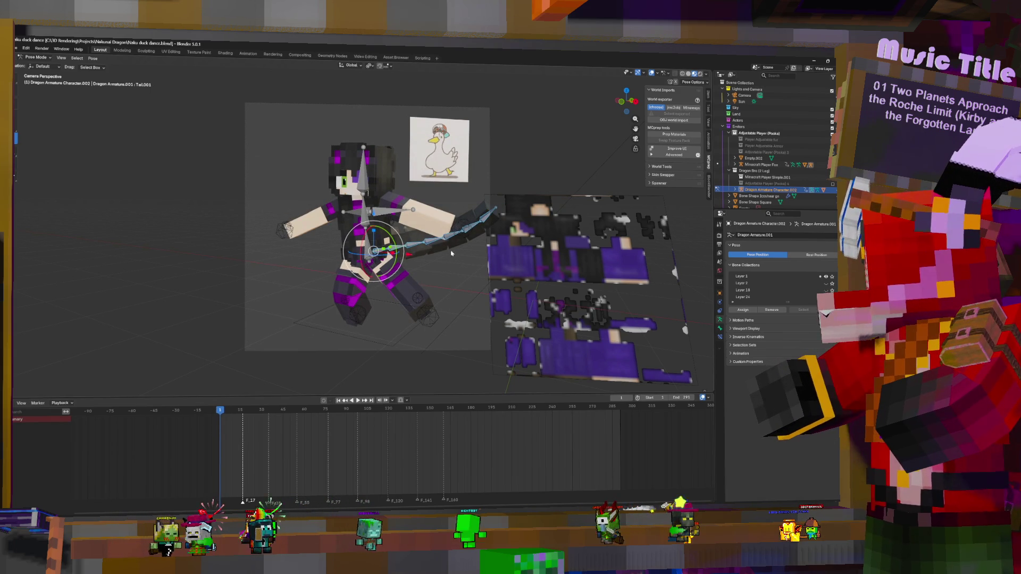
key("alt+r")
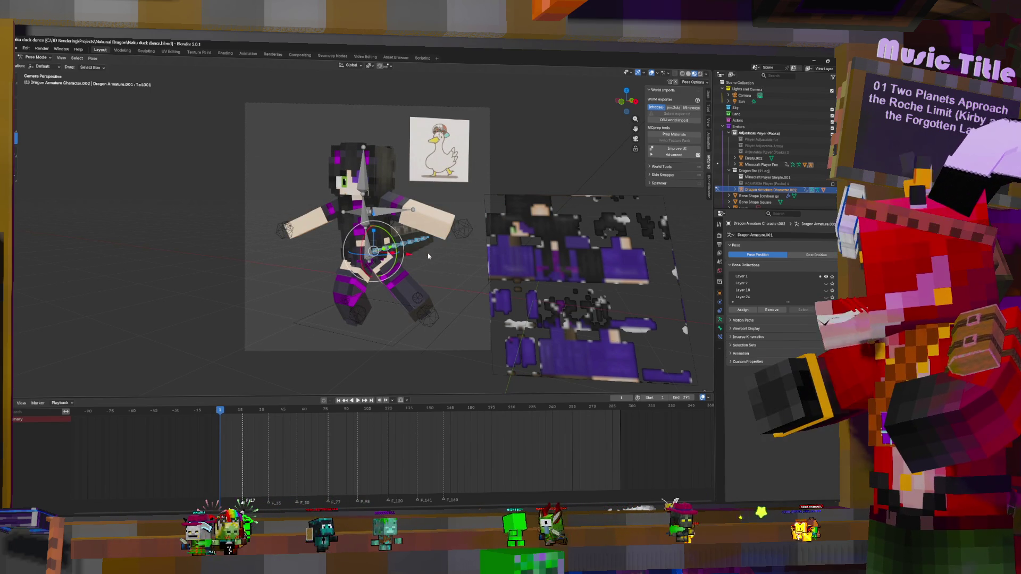
key("r")
key("x")
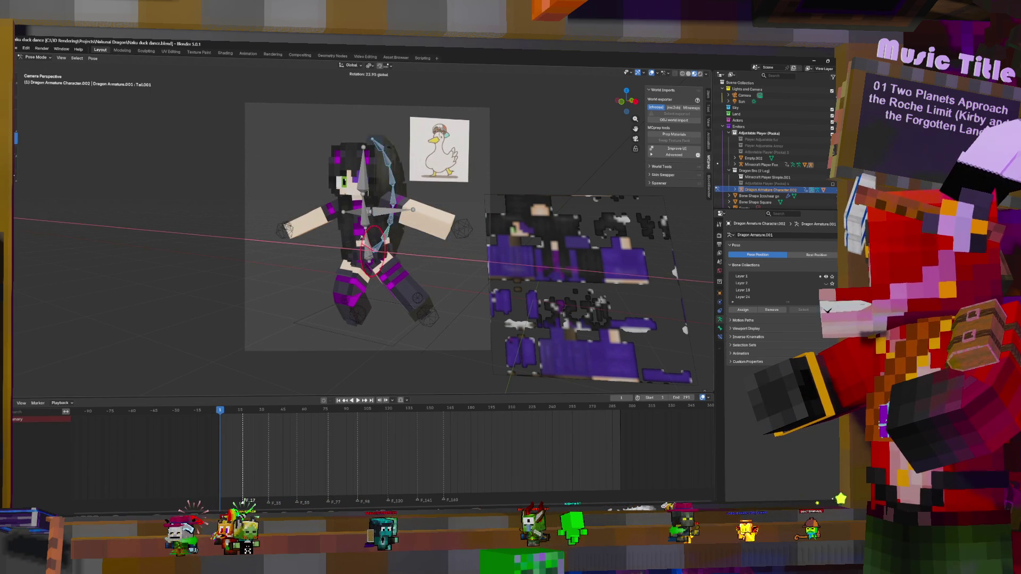
left_click(330, 315)
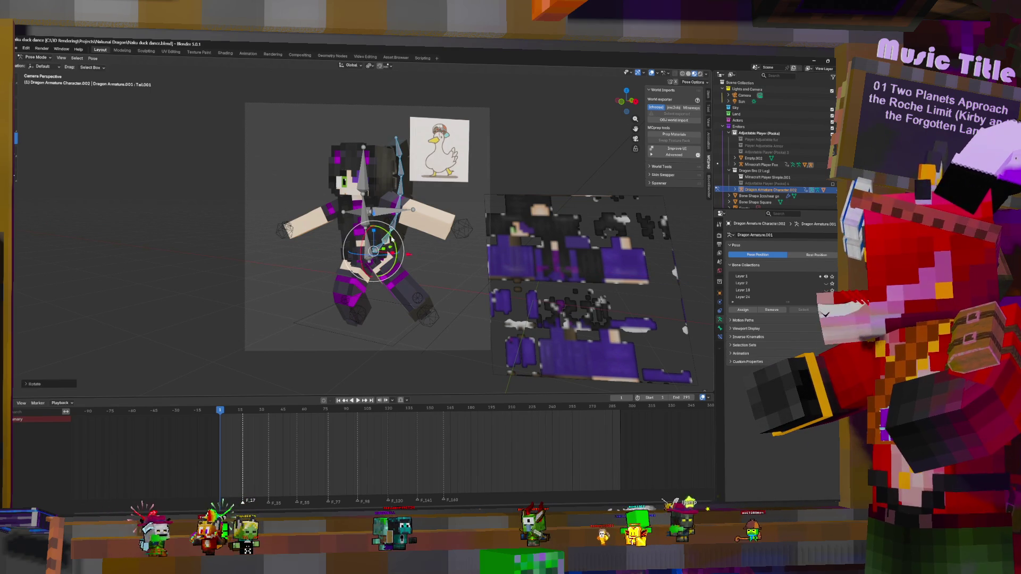
key("r")
key("y")
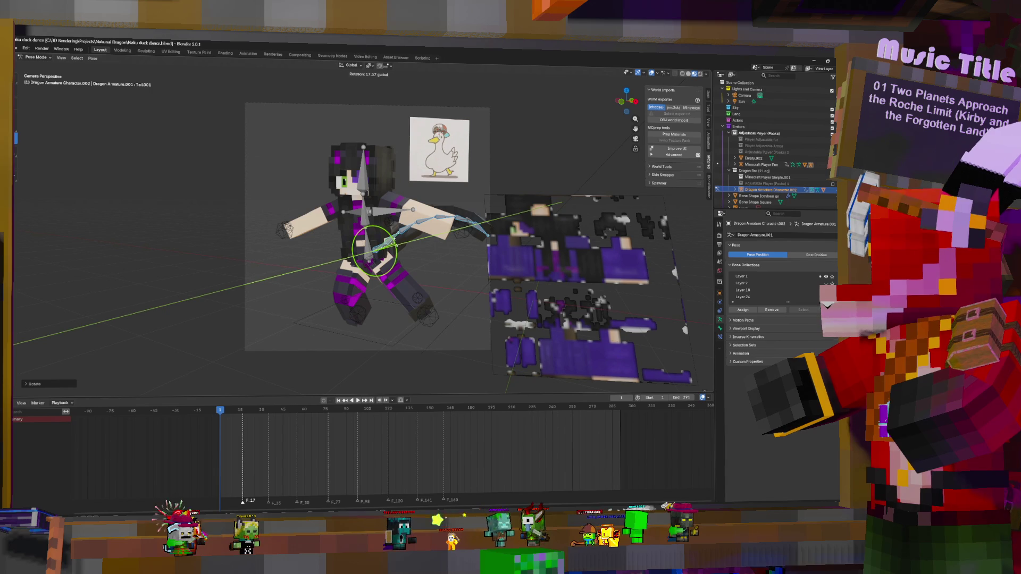
left_click(394, 242)
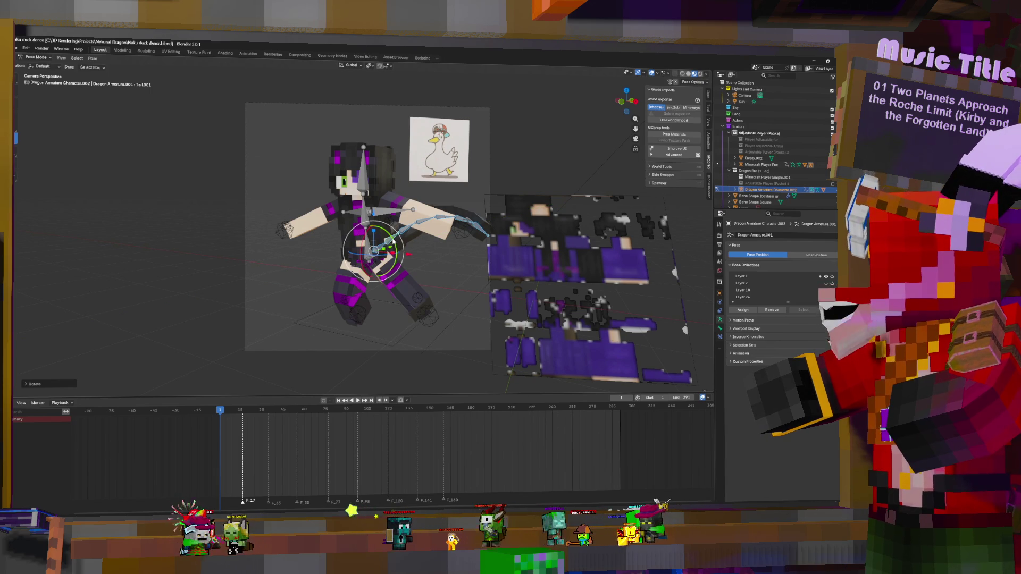
key("i")
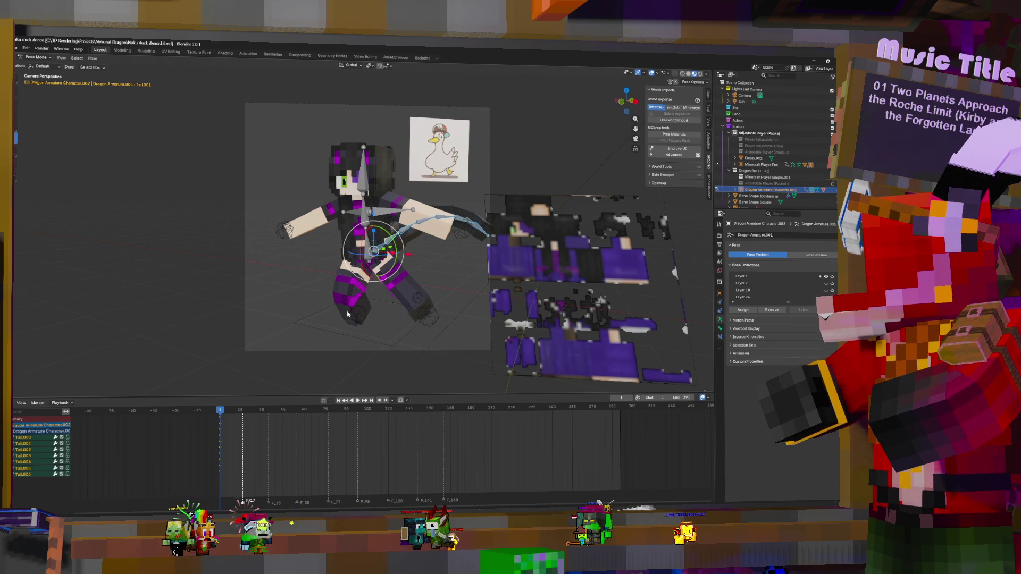
scroll(425, 286, "up", 2)
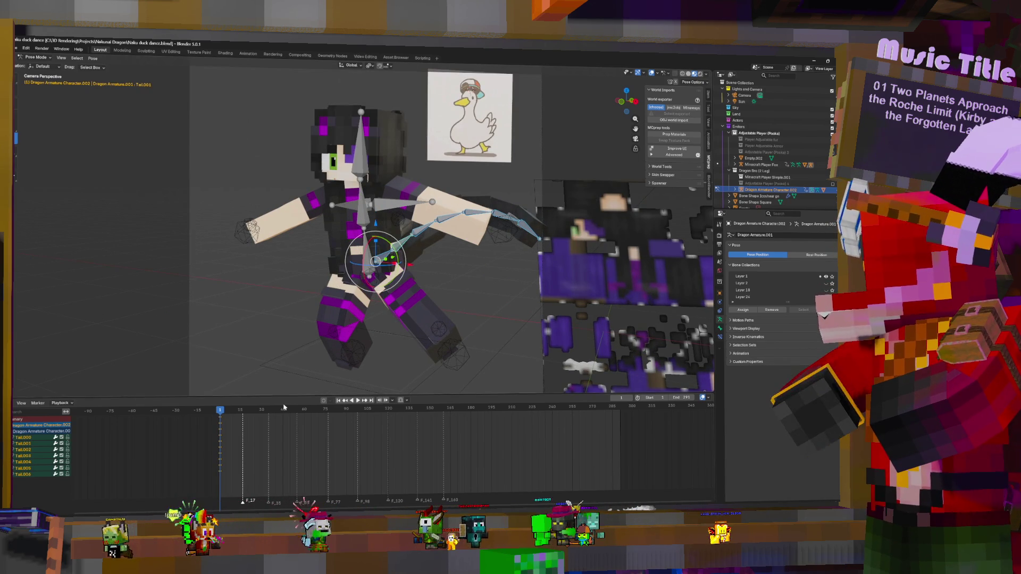
- Swing the tail further around Y and keyframe it at frame 17
key("space")
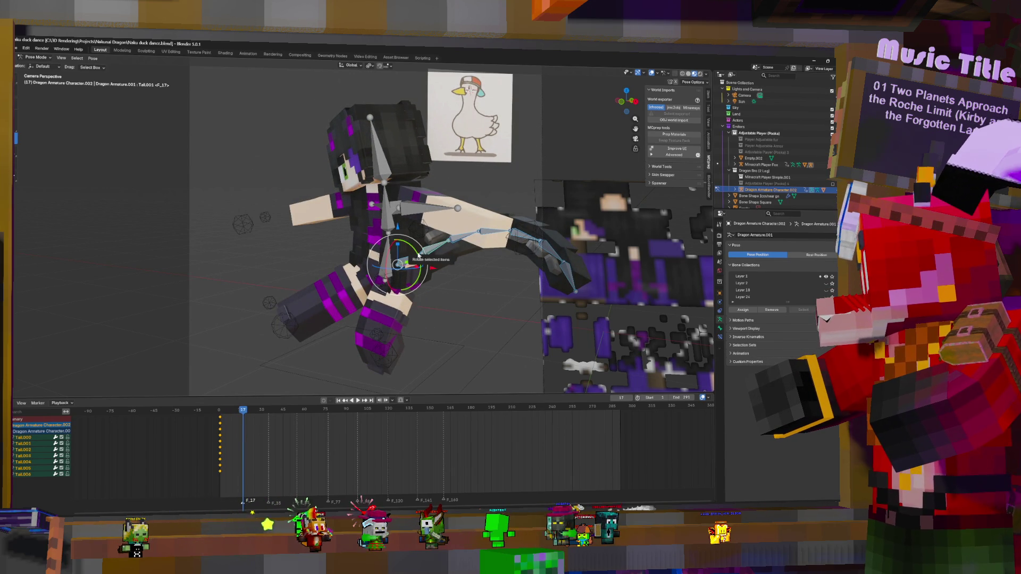
mouse_move(414, 249)
left_mouse_down()
mouse_move(414, 224)
mouse_move(372, 237)
mouse_move(372, 287)
mouse_move(420, 292)
mouse_move(438, 260)
mouse_move(429, 252)
left_mouse_up()
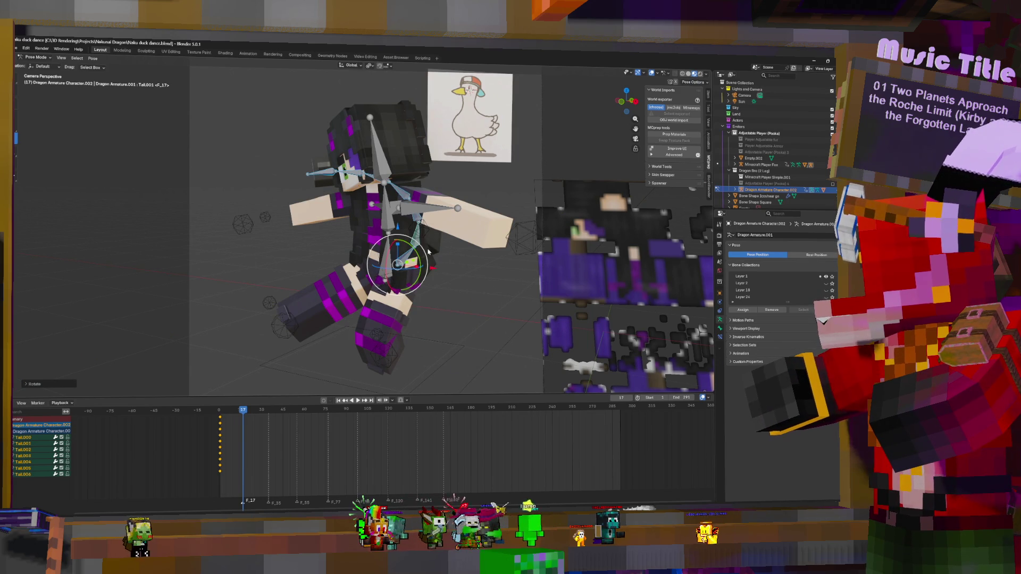
key("i")
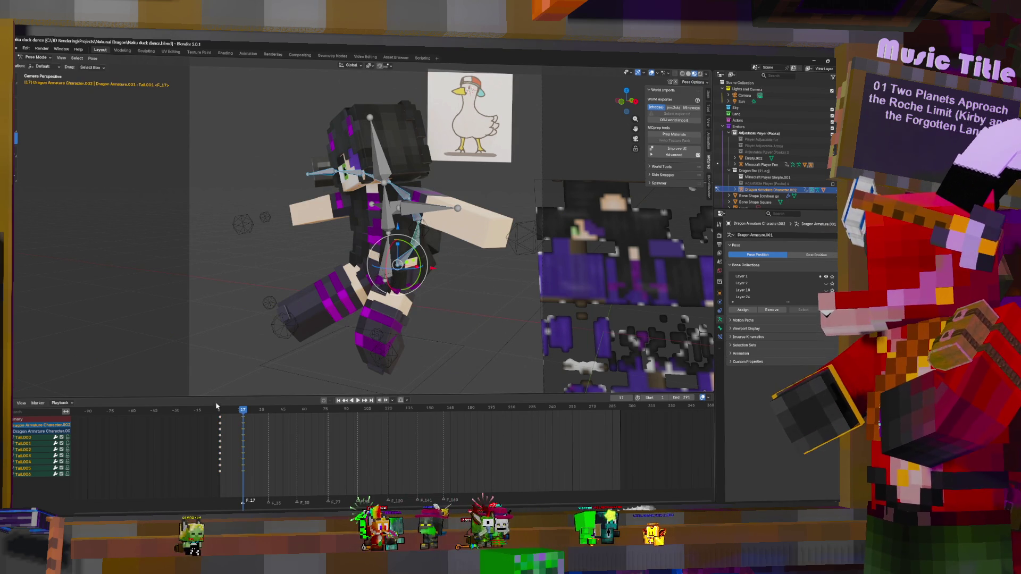
scroll(254, 432, "up", 3)
middle_click_drag(254, 432, 395, 467)
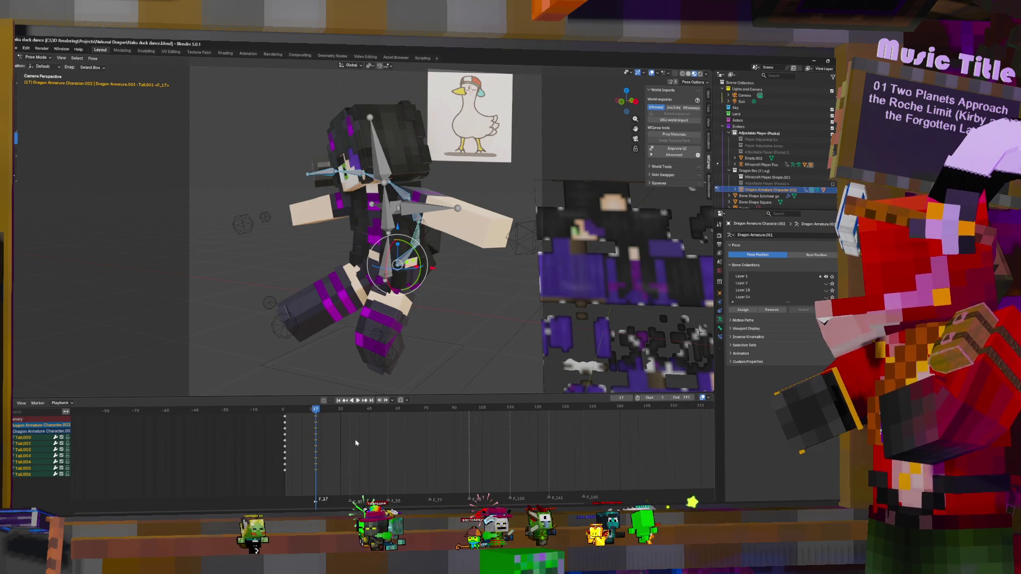
- Duplicate the frame-0 tail key column twice further along the timeline and preview it
left_click(284, 423)
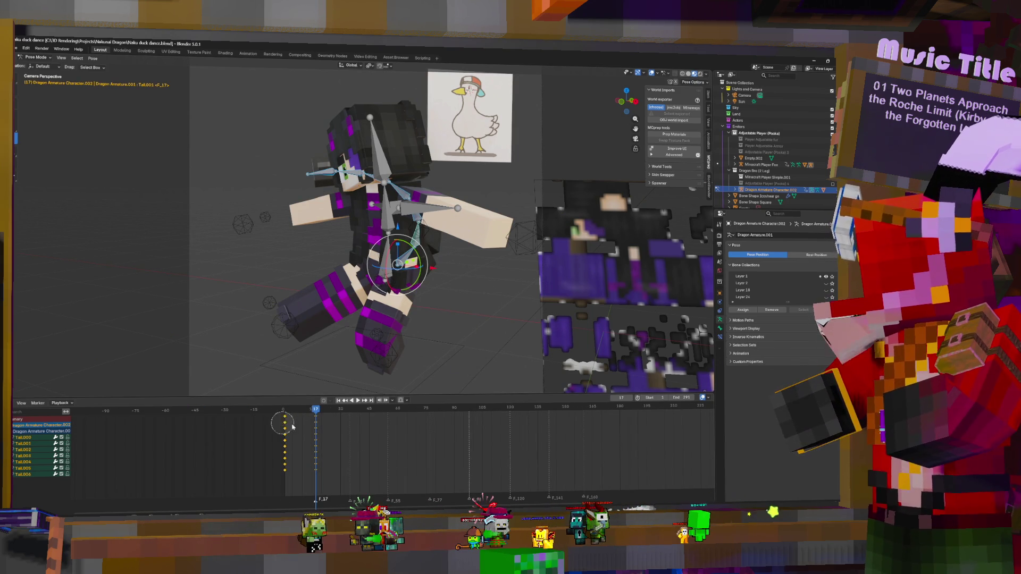
key("shift+d")
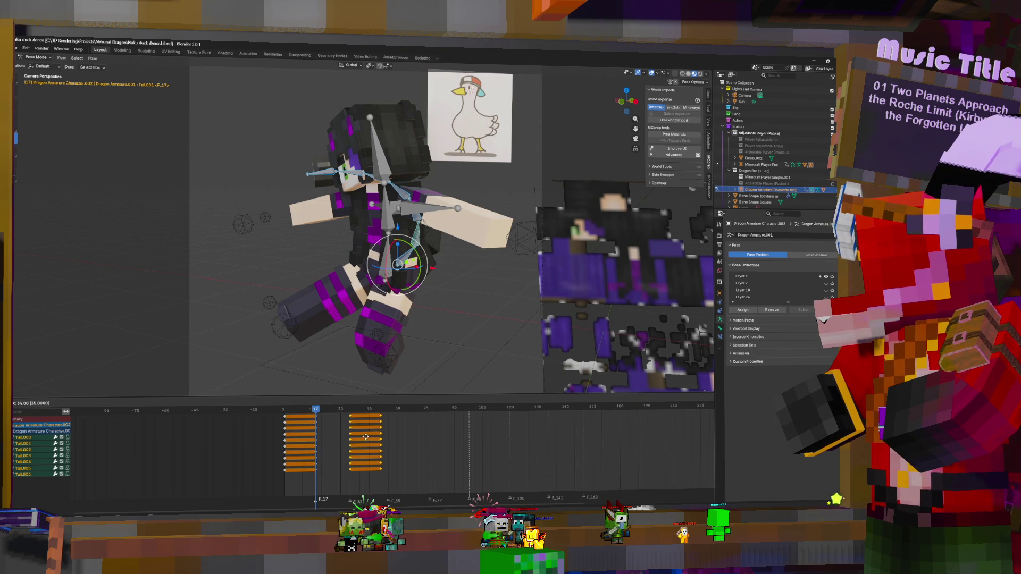
left_click(365, 438)
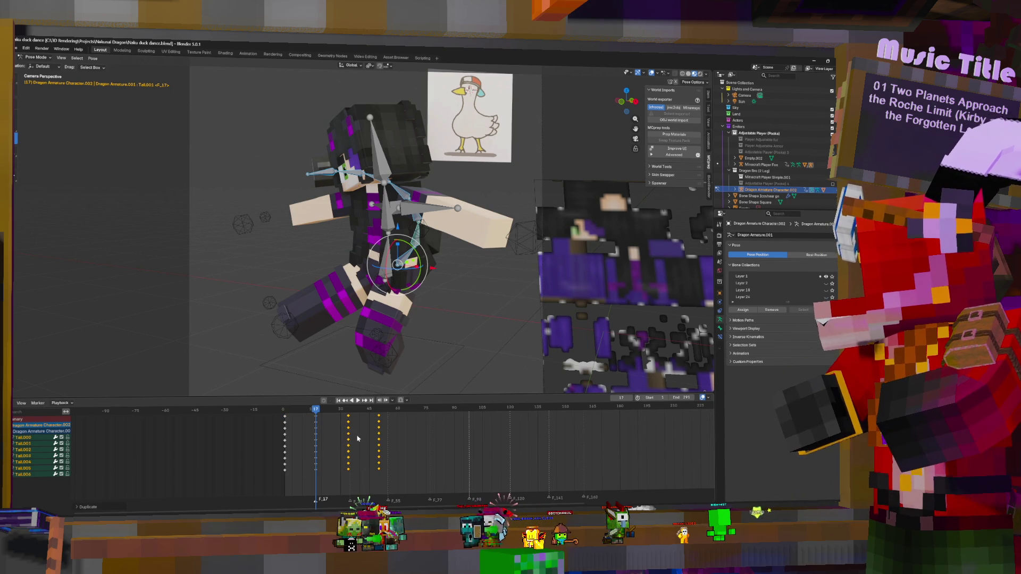
key("shift+d")
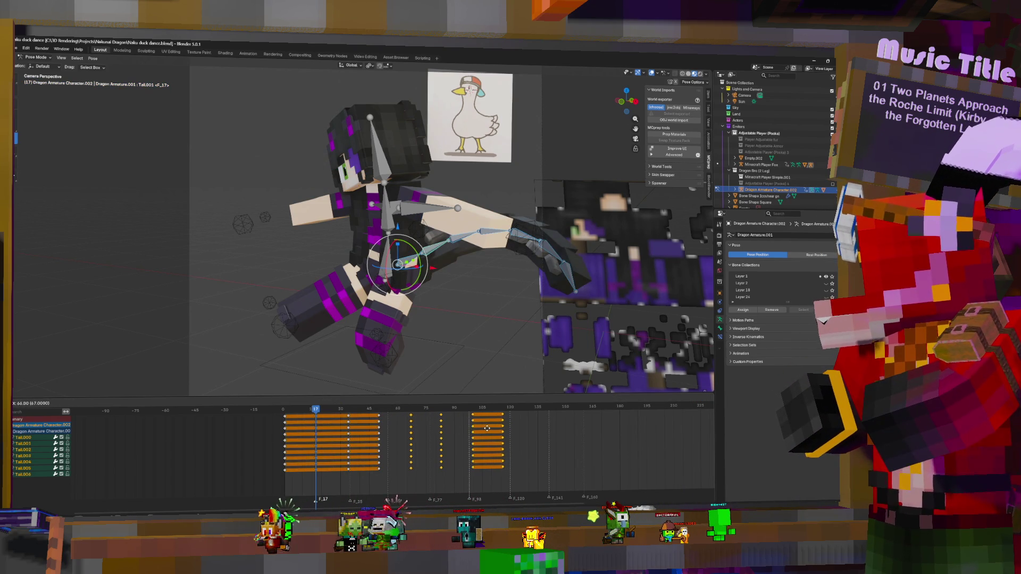
left_click(486, 428)
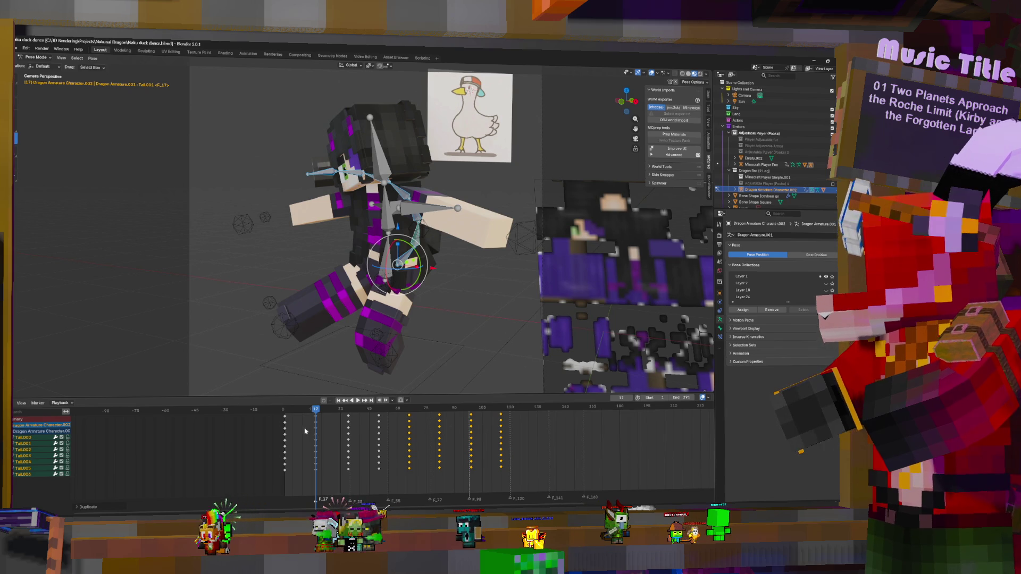
key("space")
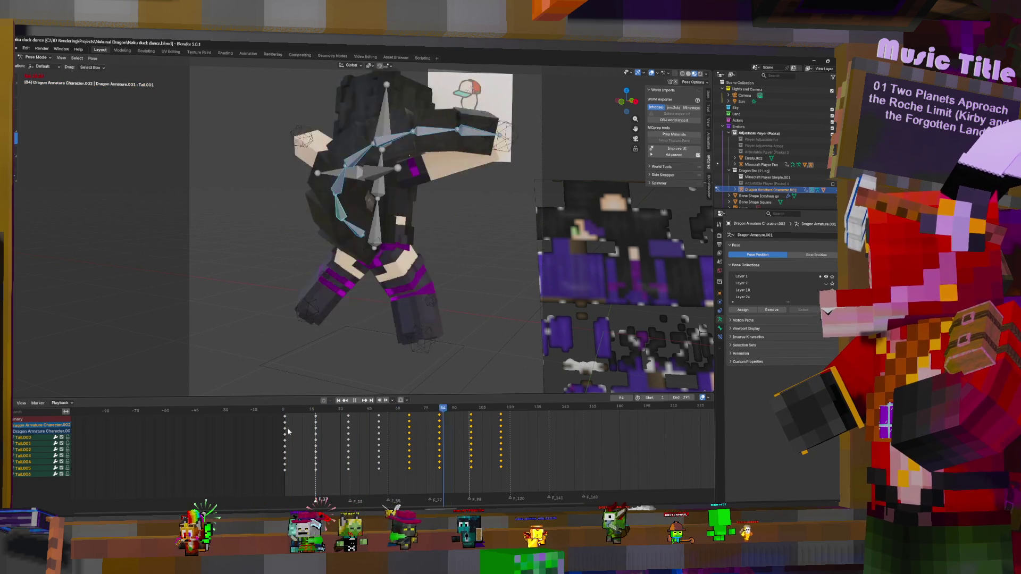
key("space")
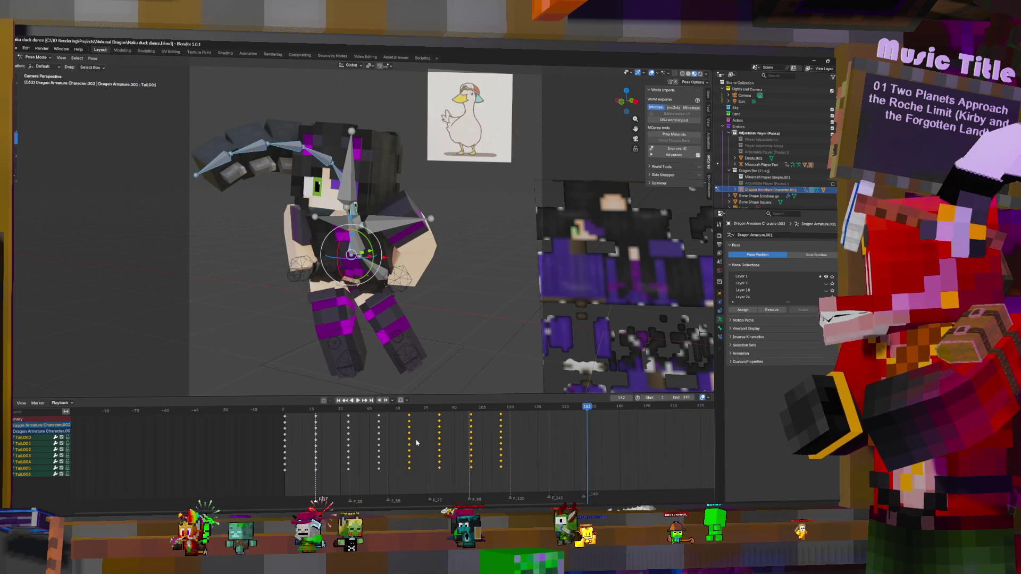
- Add two more tail key copies toward the end, then shift all keys about 55 frames earlier
scroll(416, 443, "down", 1)
key("shift+d")
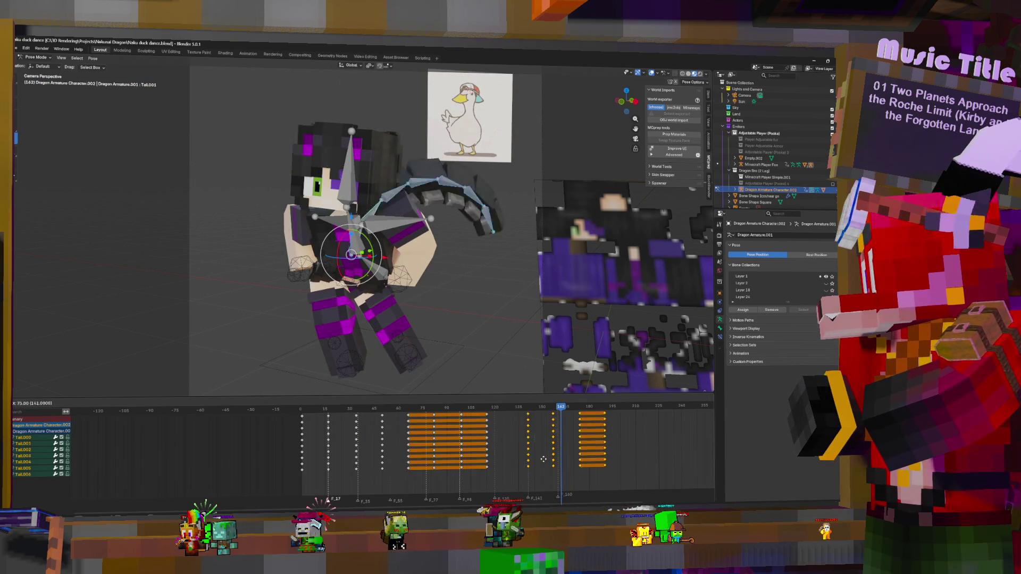
left_click(510, 461)
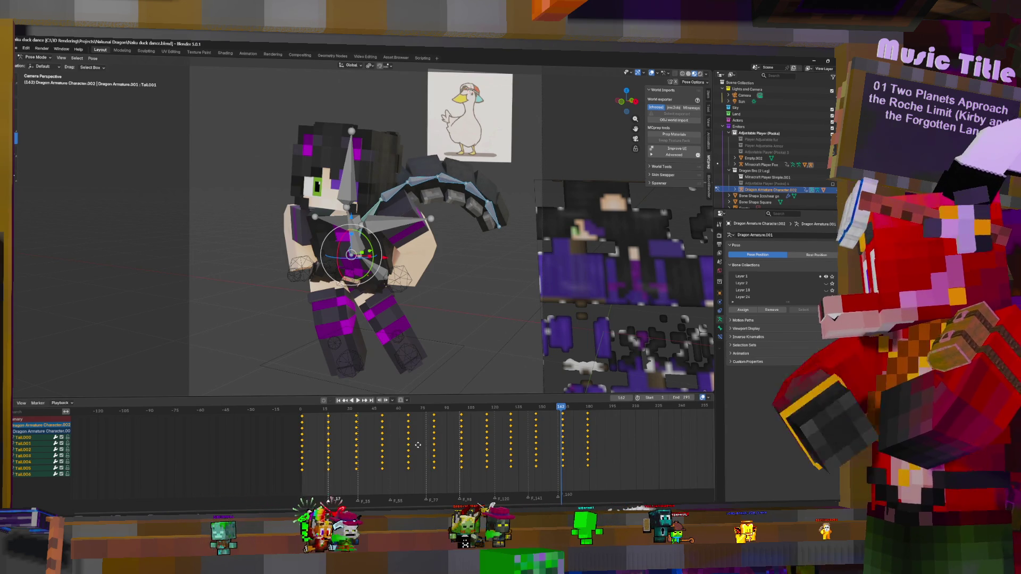
key("shift+d")
left_click(639, 441)
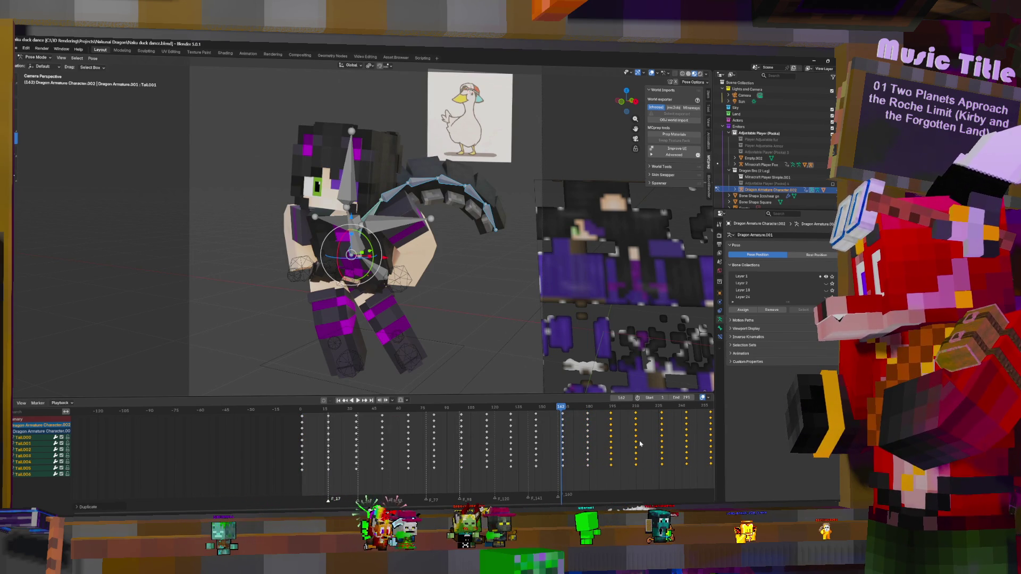
key("g")
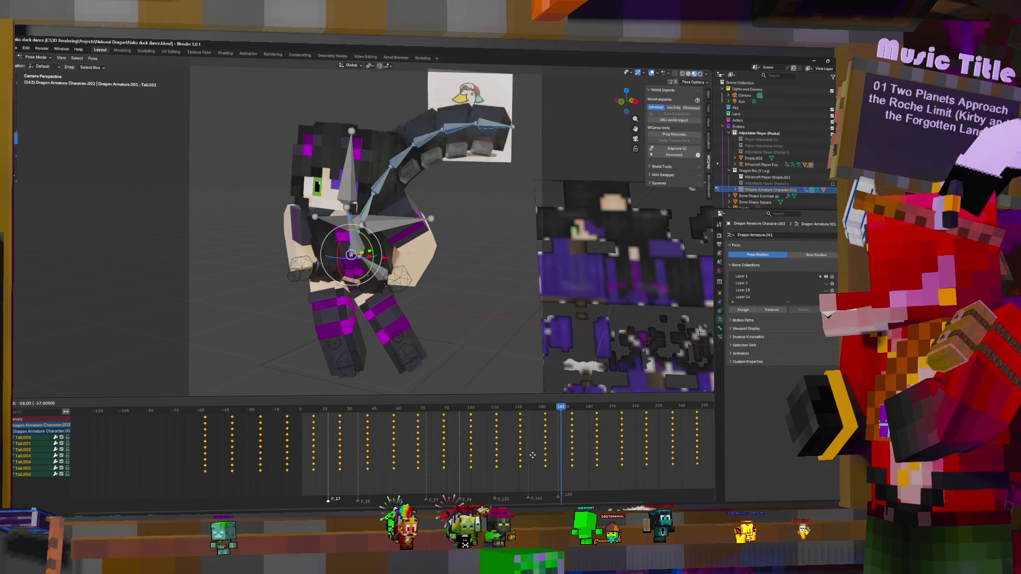
left_click(537, 458)
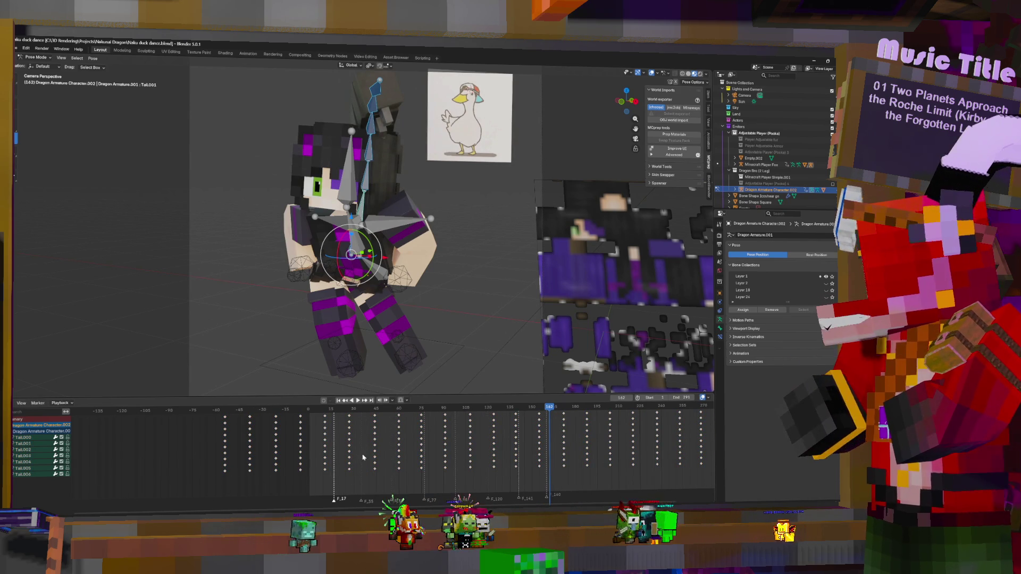
- Shift the lower tail rows' keys a couple of frames later
scroll(363, 458, "down", 10)
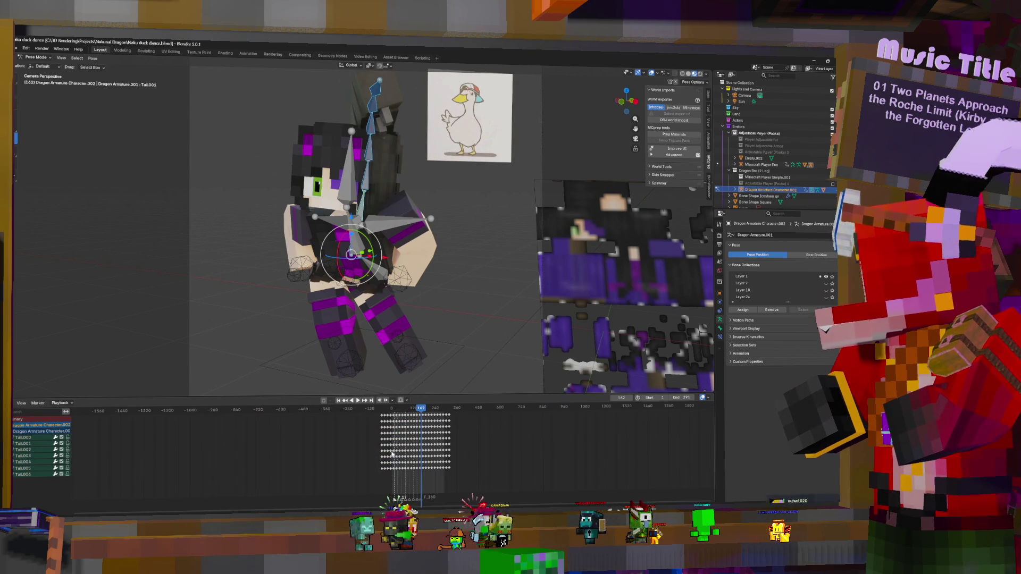
scroll(365, 443, "up", 10)
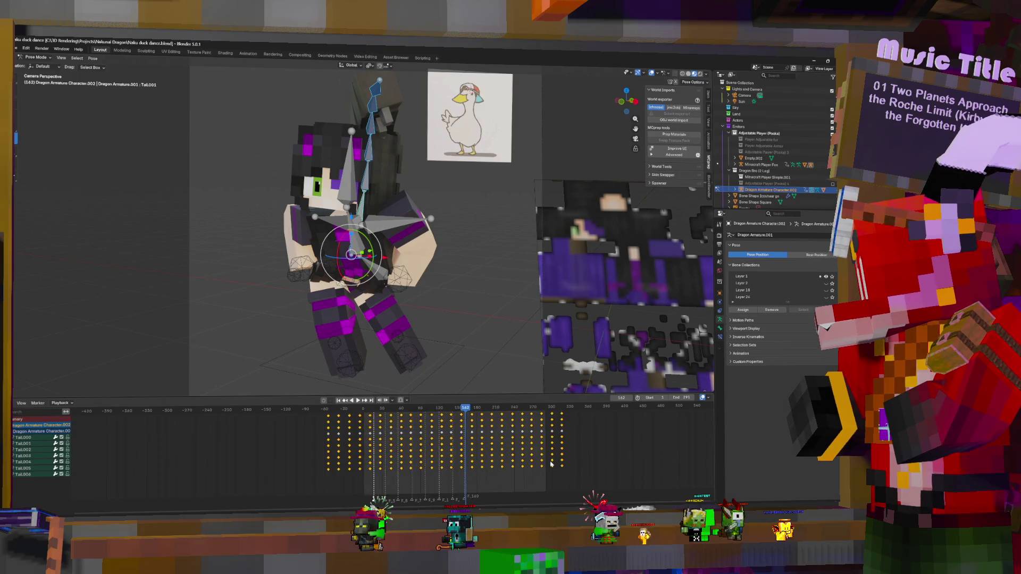
scroll(425, 468, "up", 3)
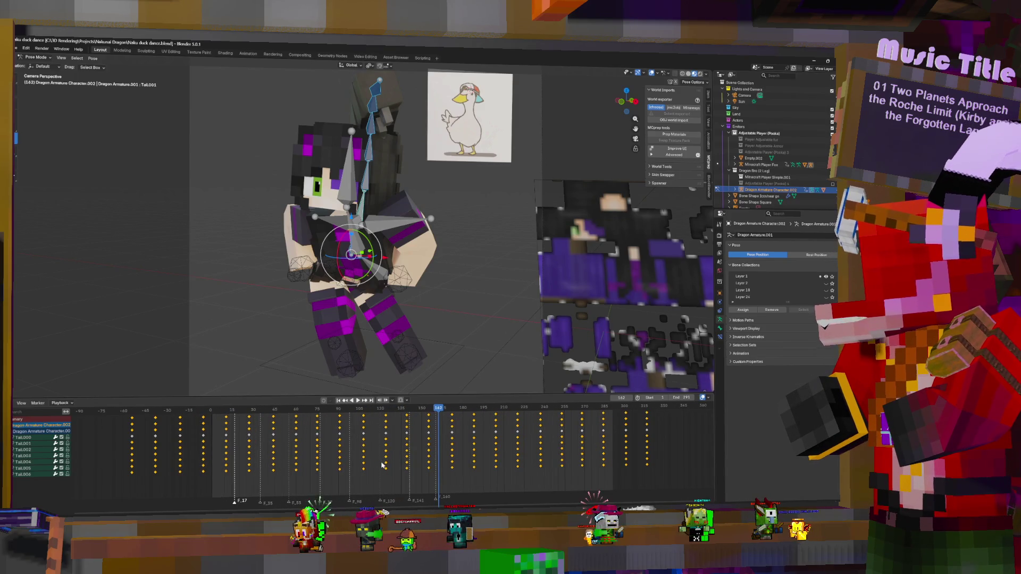
key("g")
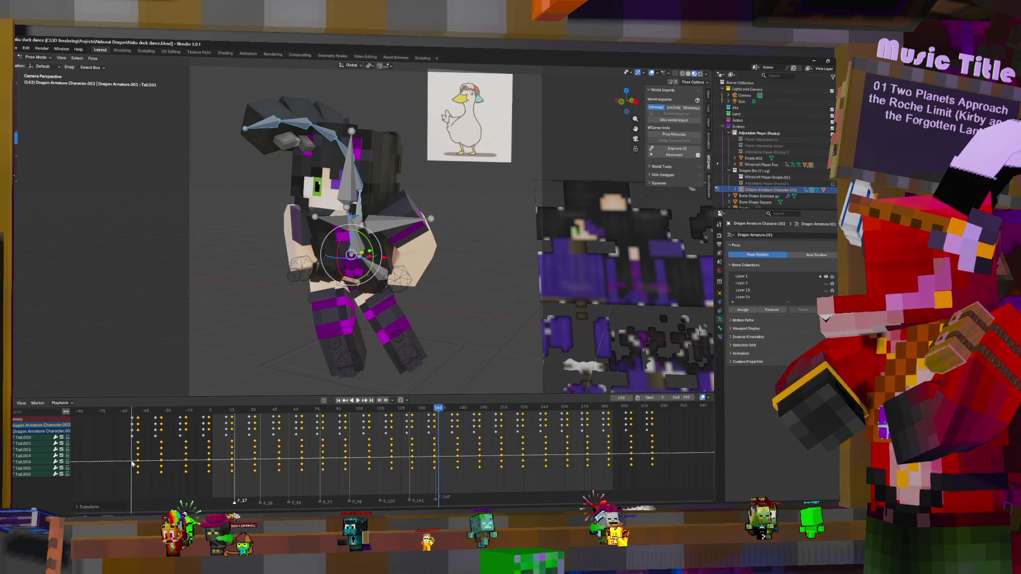
mouse_move(133, 446)
left_mouse_down()
mouse_move(167, 463)
mouse_move(670, 479)
left_mouse_up()
key("g")
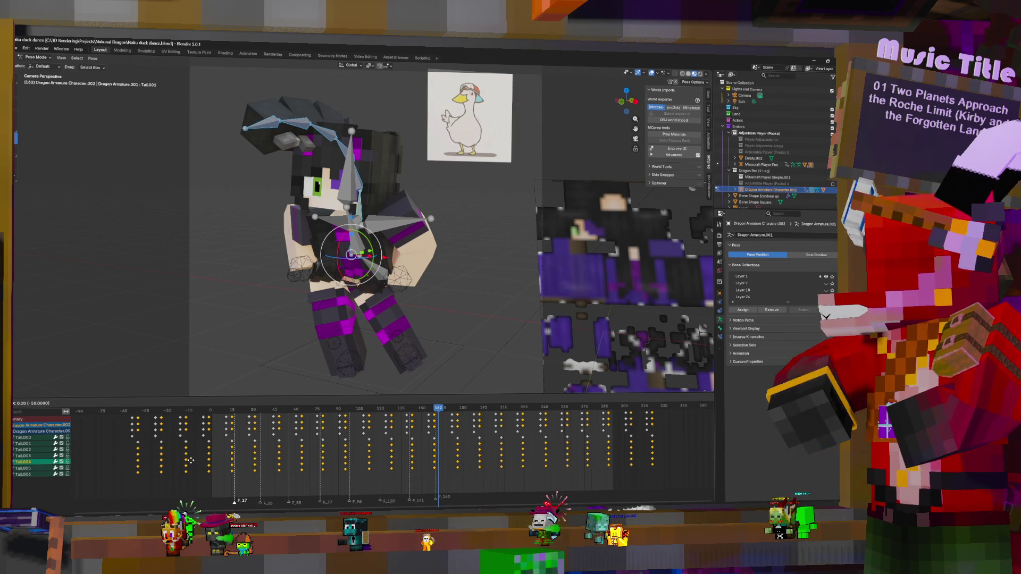
left_click(196, 460)
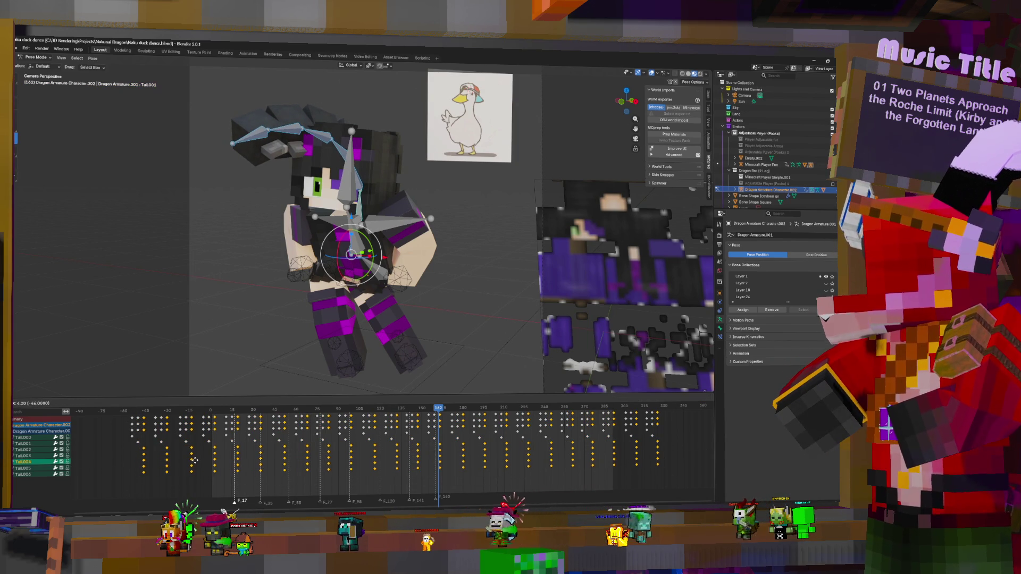
left_click(134, 470)
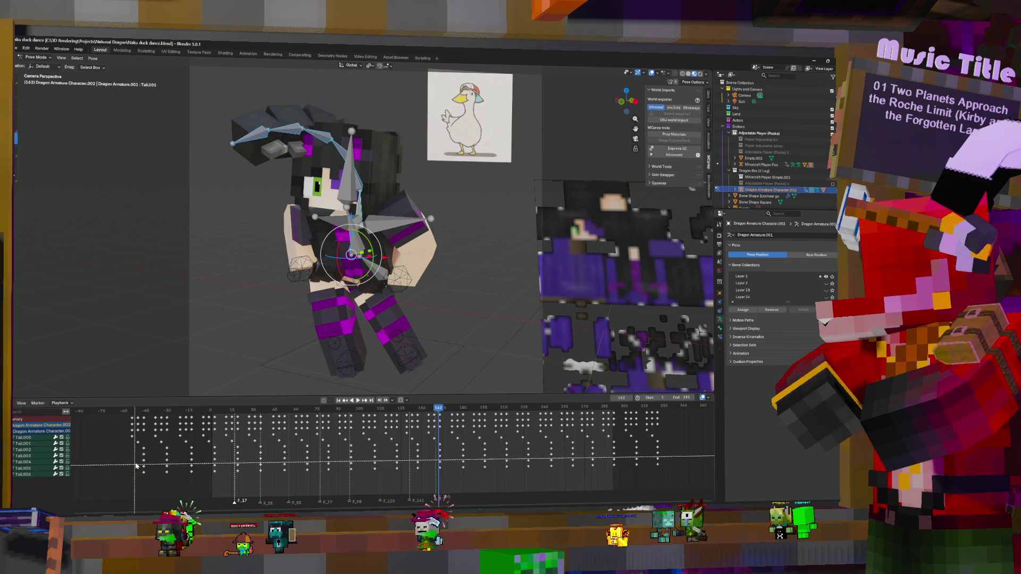
- Offset the next lower tail rows' keys three frames later
left_click_drag(139, 452, 535, 492)
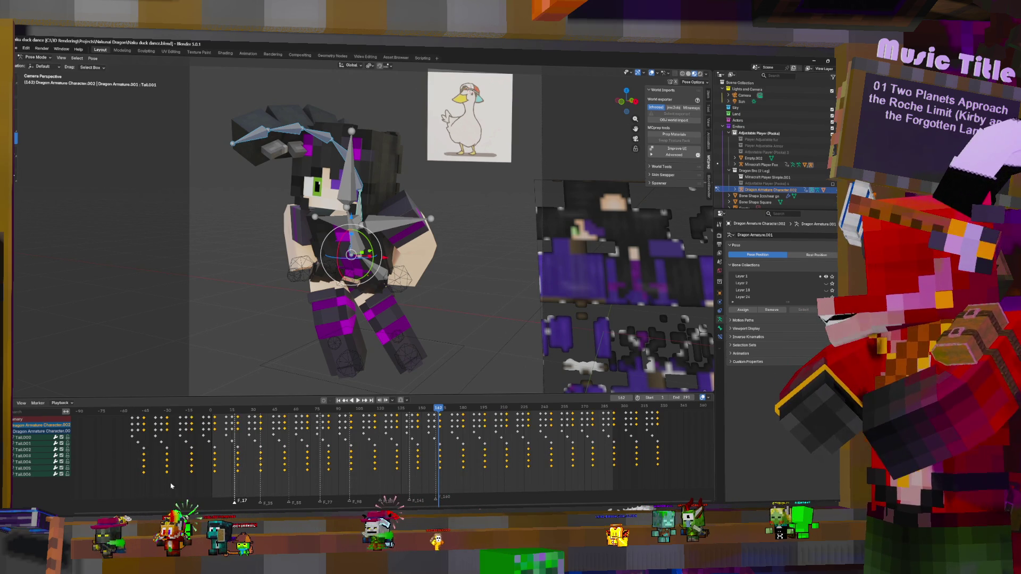
key("g")
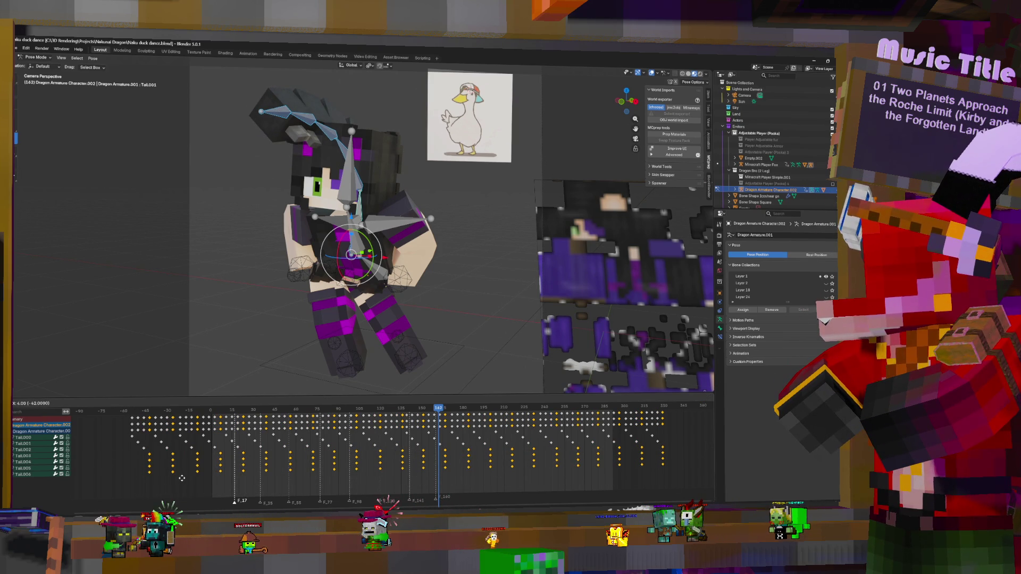
left_click(175, 484)
left_click(168, 489)
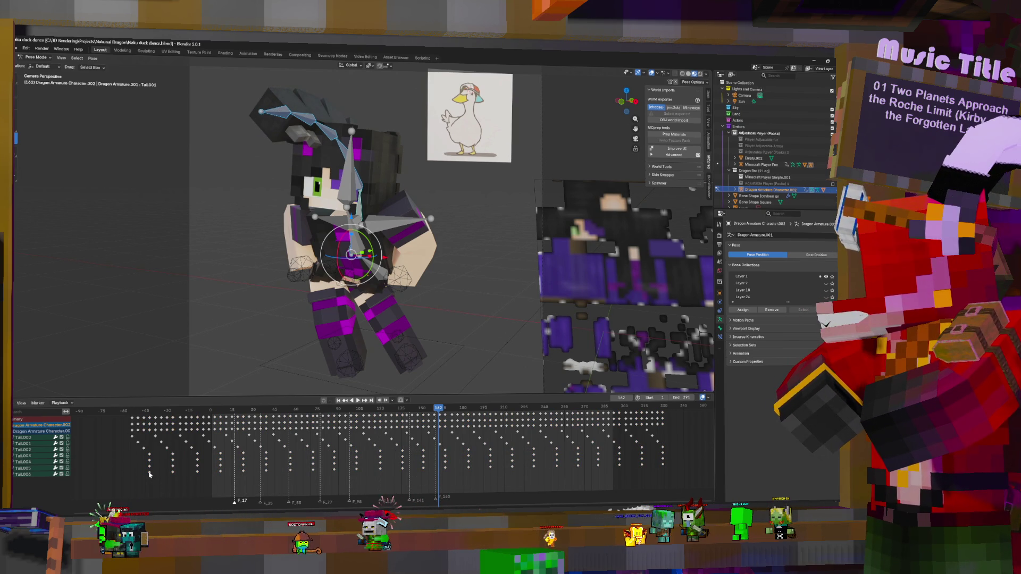
- Shift the remaining lower tail rows' keys four frames later
left_click_drag(144, 453, 674, 472)
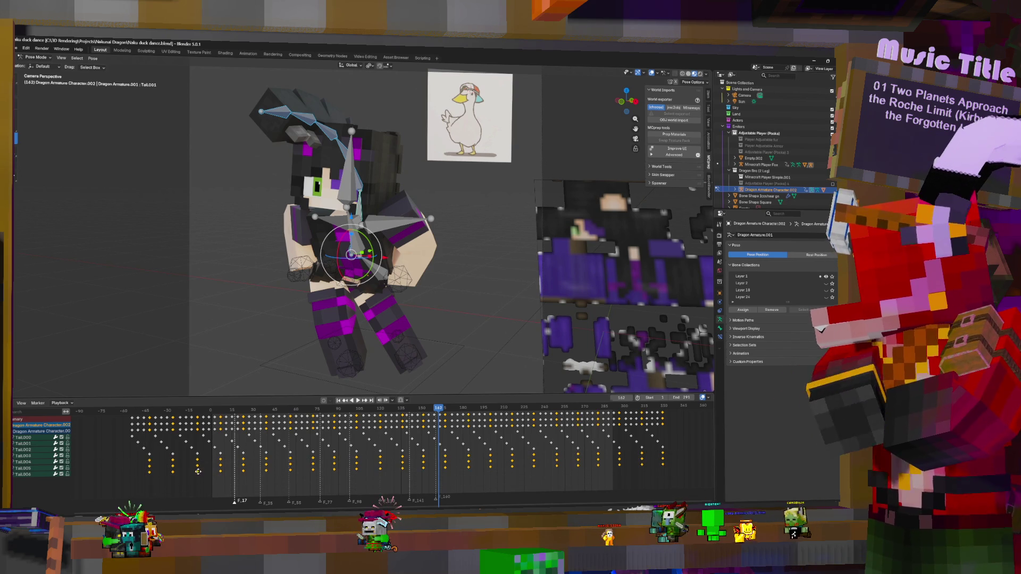
key("g")
key("Escape")
key("alt+a")
- Box-select the lower tail rows and shift their keys three frames later
key("b")
left_click_drag(151, 467, 691, 481)
key("g")
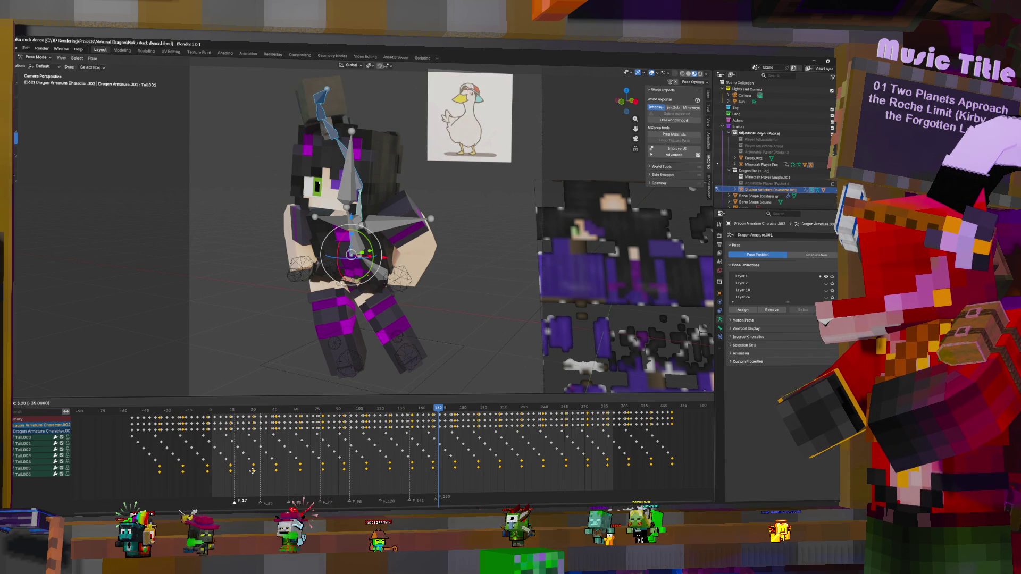
key("Escape")
key("alt+a")
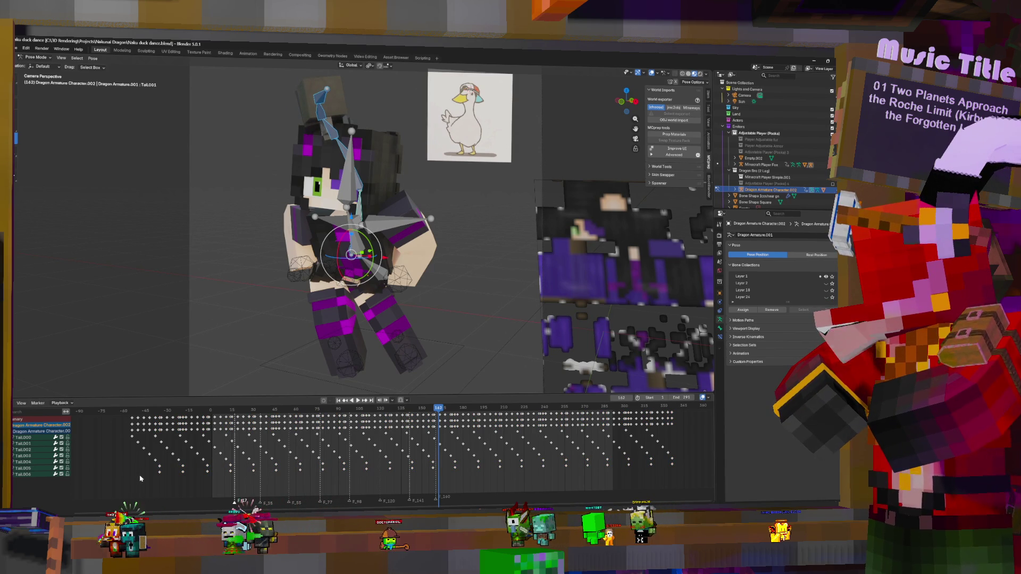
- Shift the bottom tail row's keys two frames later and play the staggered tail
key("b")
left_click_drag(141, 478, 638, 482)
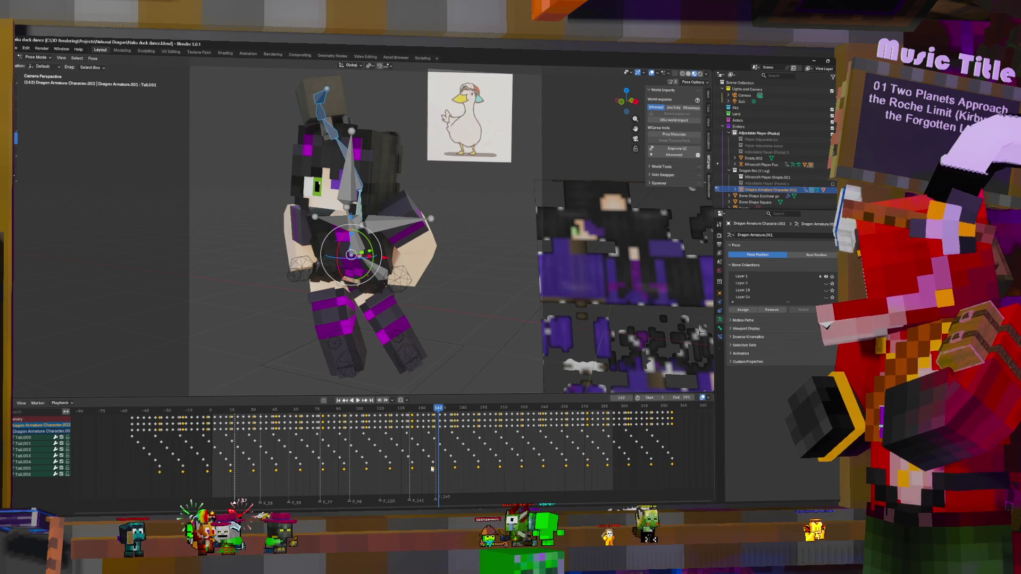
key("g")
left_click(369, 466)
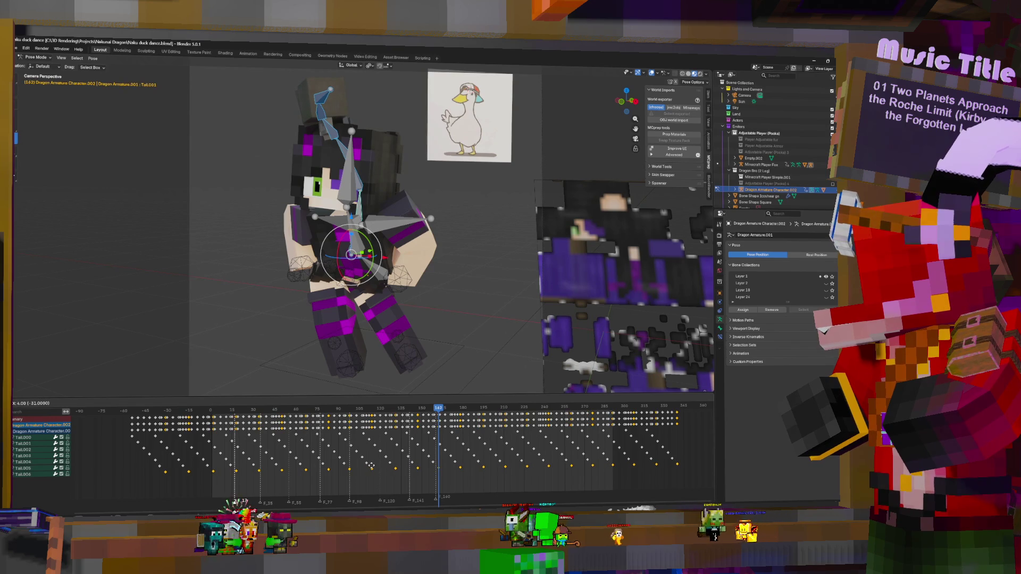
key("space")
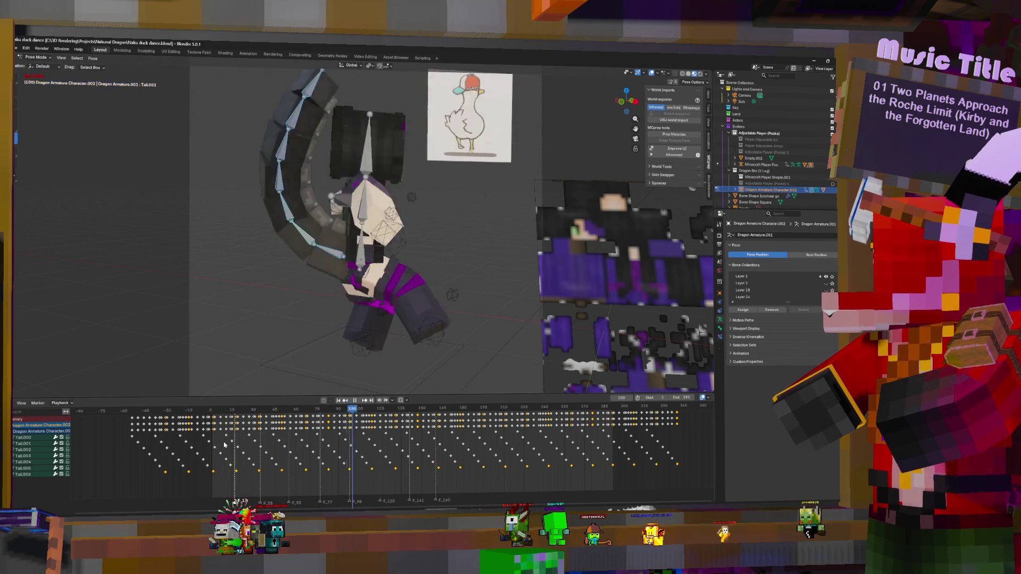
key("space")
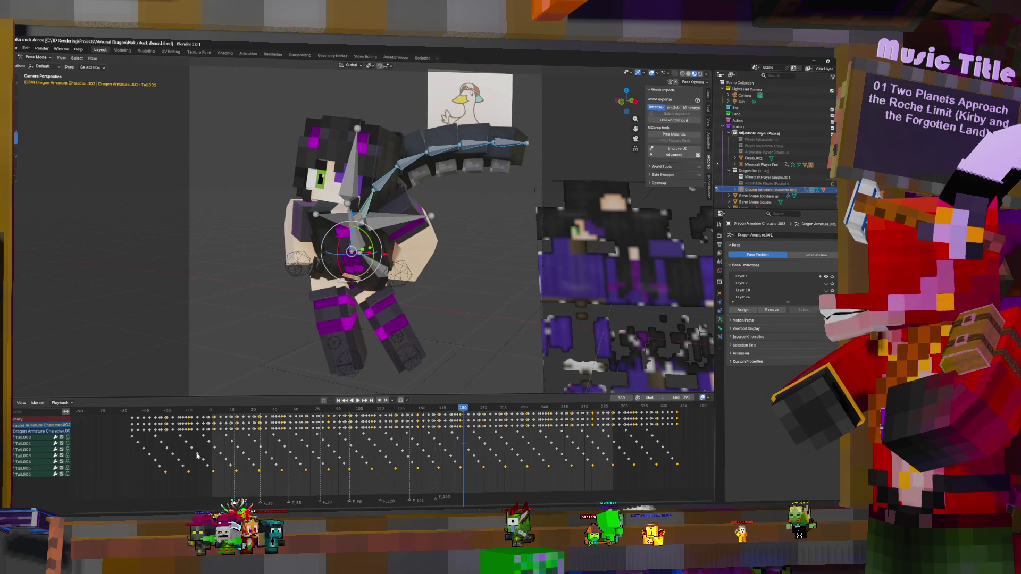
key("space")
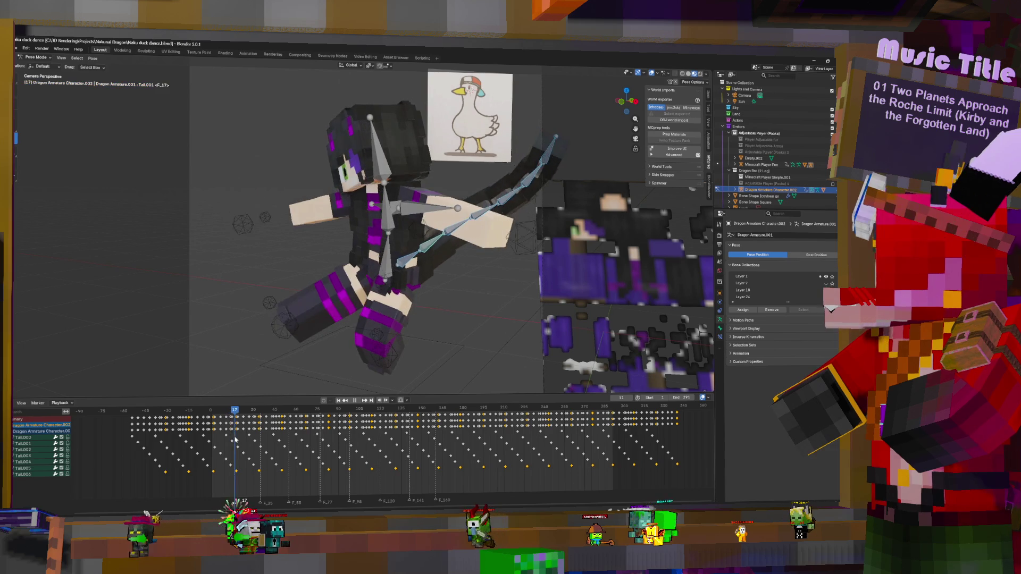
left_click(237, 439)
mouse_move(238, 439)
left_mouse_down()
mouse_move(439, 452)
mouse_move(432, 446)
left_mouse_up()
- Select the Tail.005 bone, delete the tail keys after frame 157, and preview the animation
left_click(451, 461)
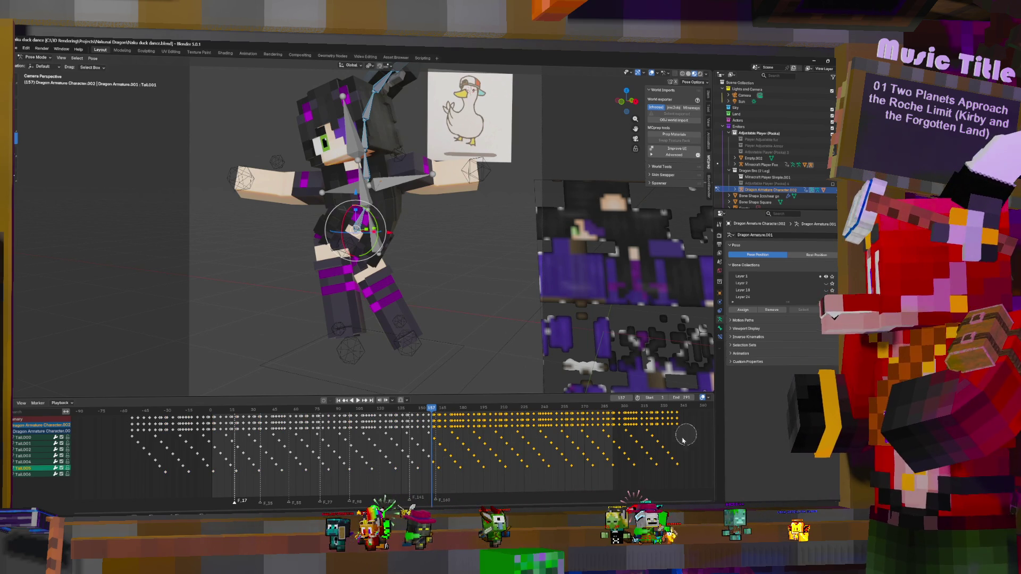
key("Delete")
key("space")
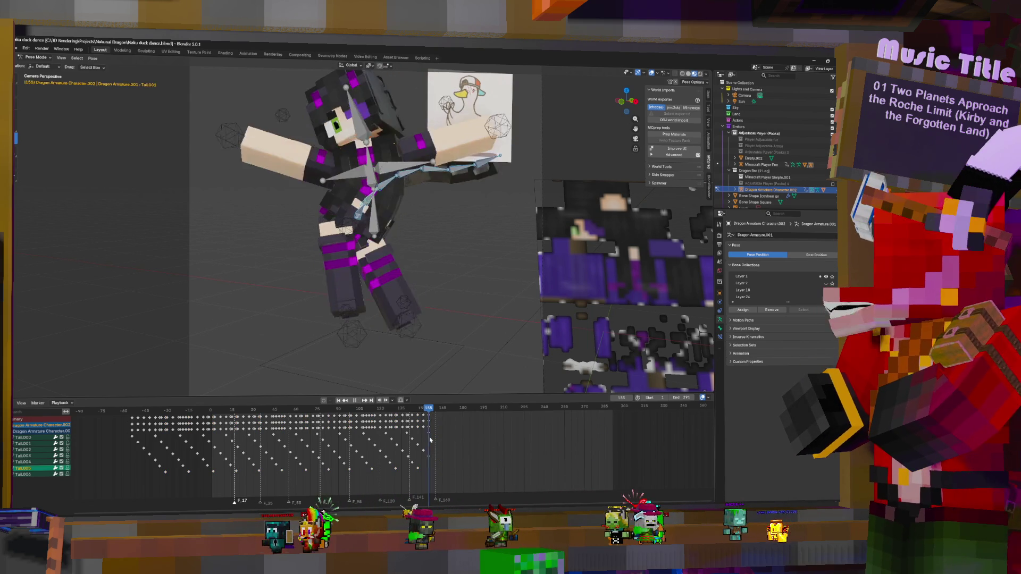
key("Left")
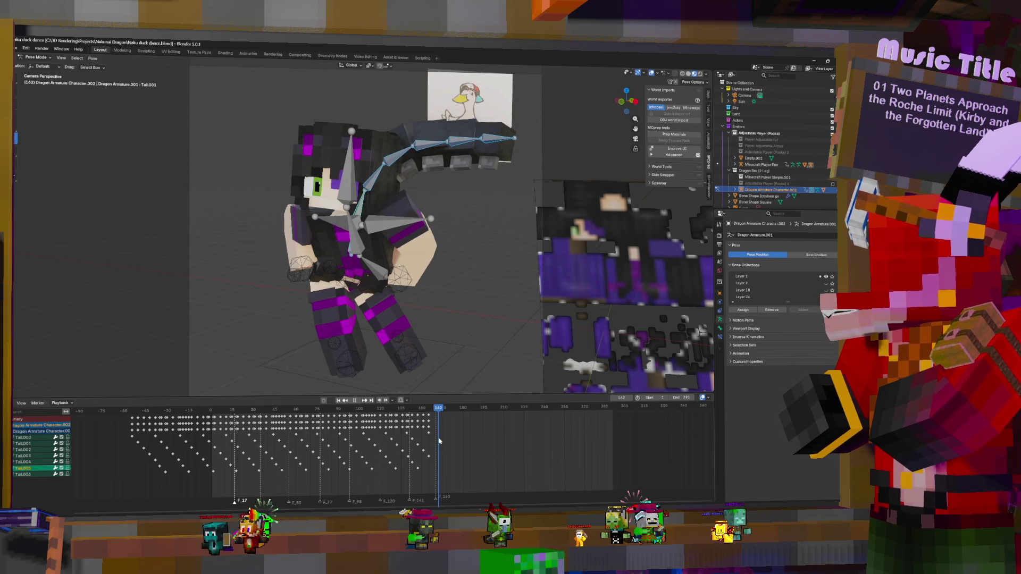
key("Left")
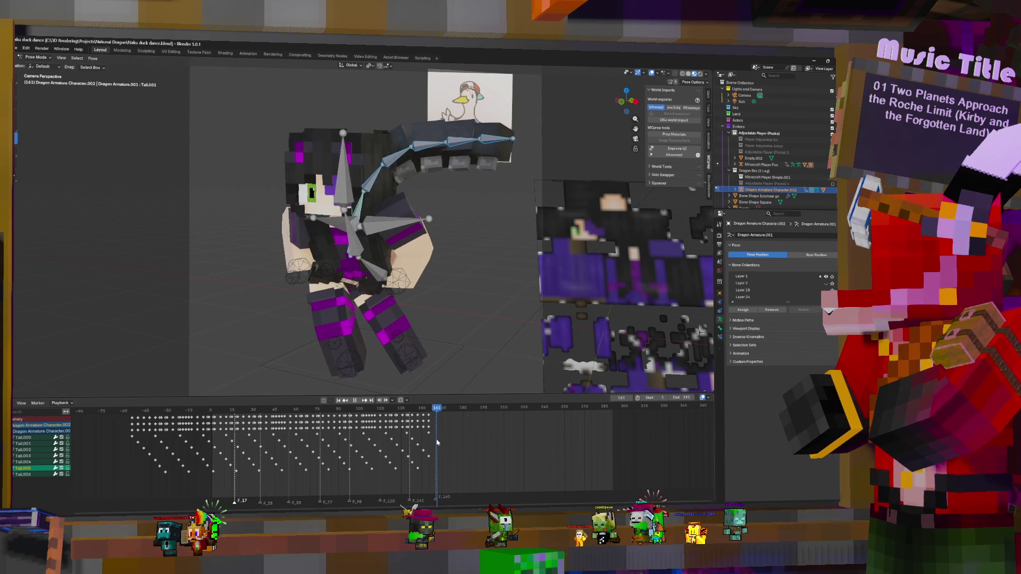
key("space")
- Swing the tail bones up and to the left and key the pose at frame 161
key("r")
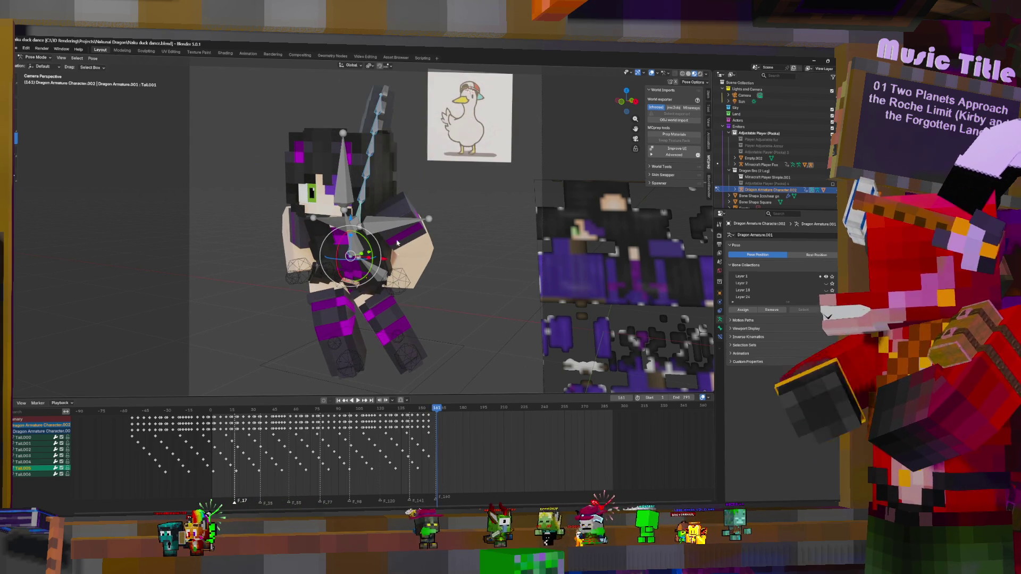
left_click_drag(371, 247, 367, 242)
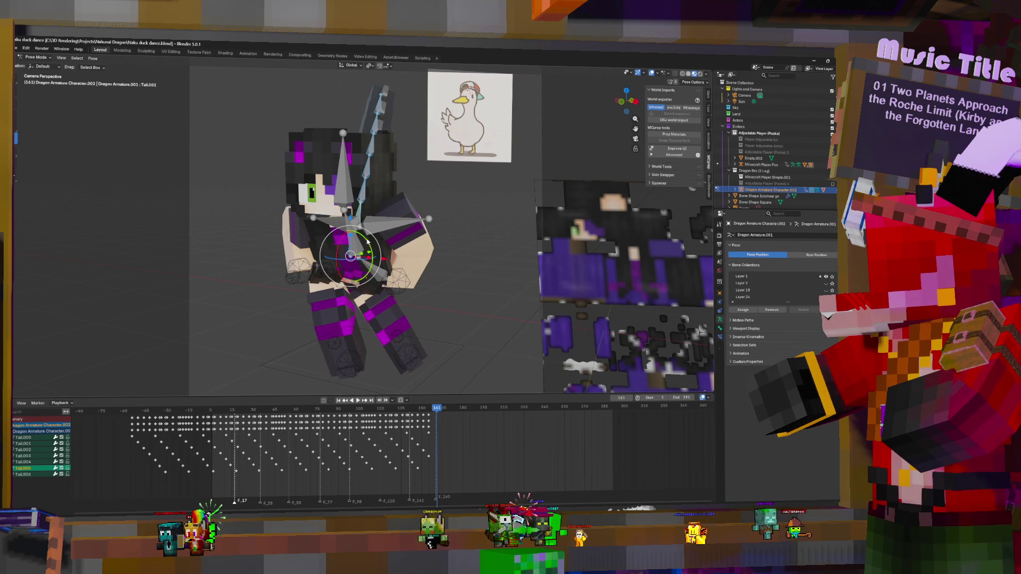
mouse_move(366, 244)
left_mouse_down()
mouse_move(338, 240)
mouse_move(364, 233)
left_mouse_up()
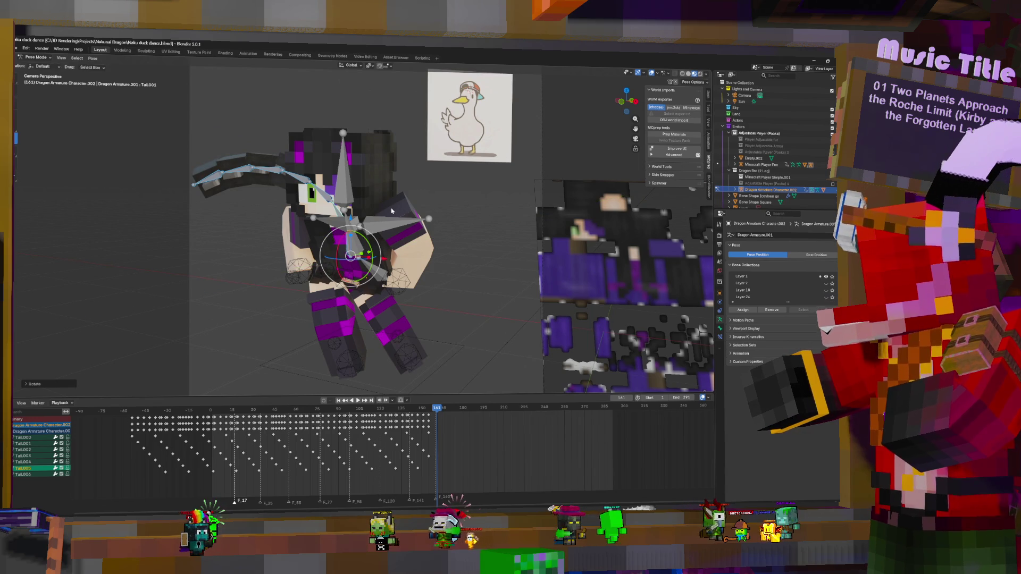
key("i")
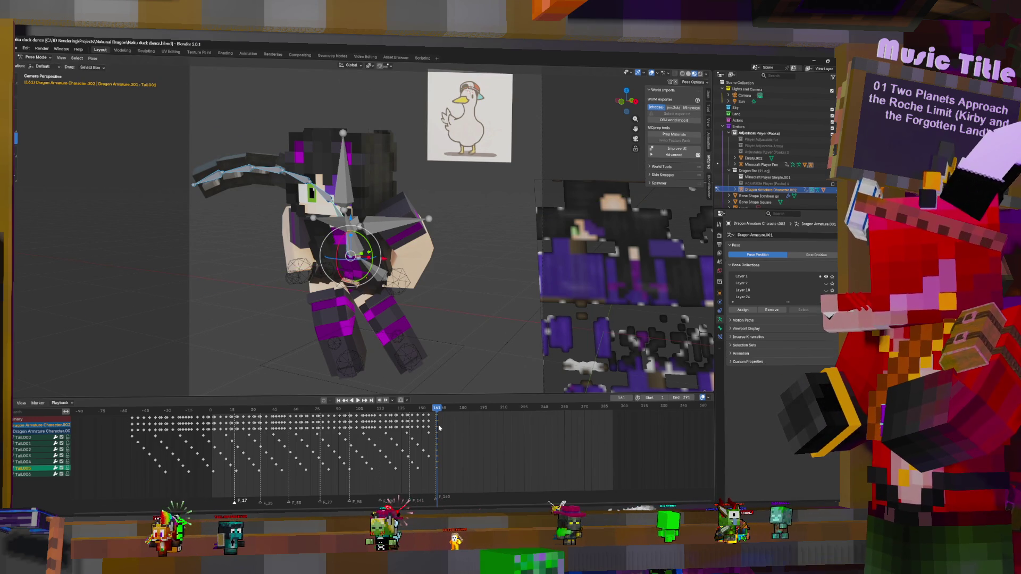
- Rotate the tail upward and key the pose at frame 167
key("Right")
key("Right")
key("Right")
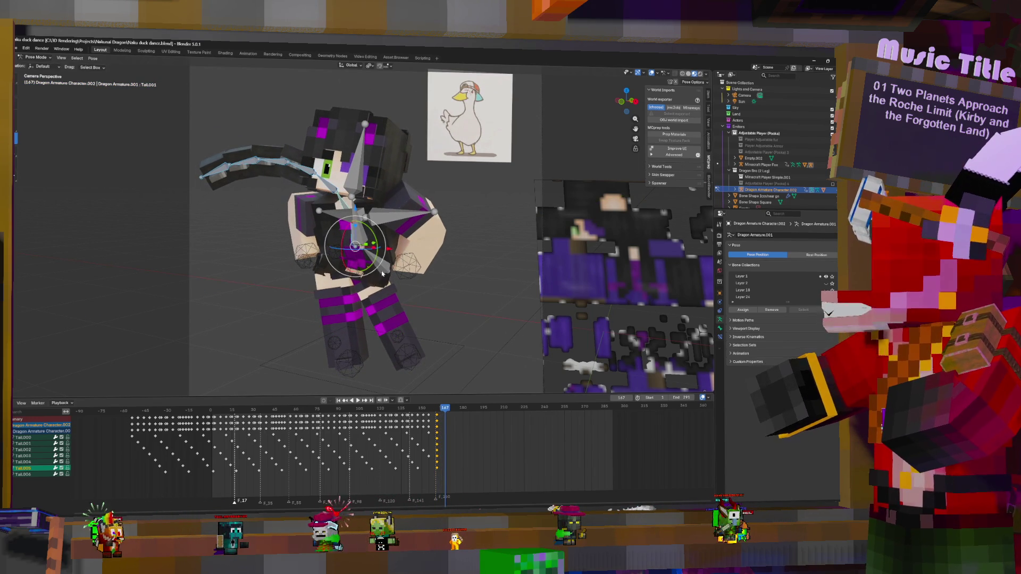
left_click_drag(379, 254, 373, 227)
key("i")
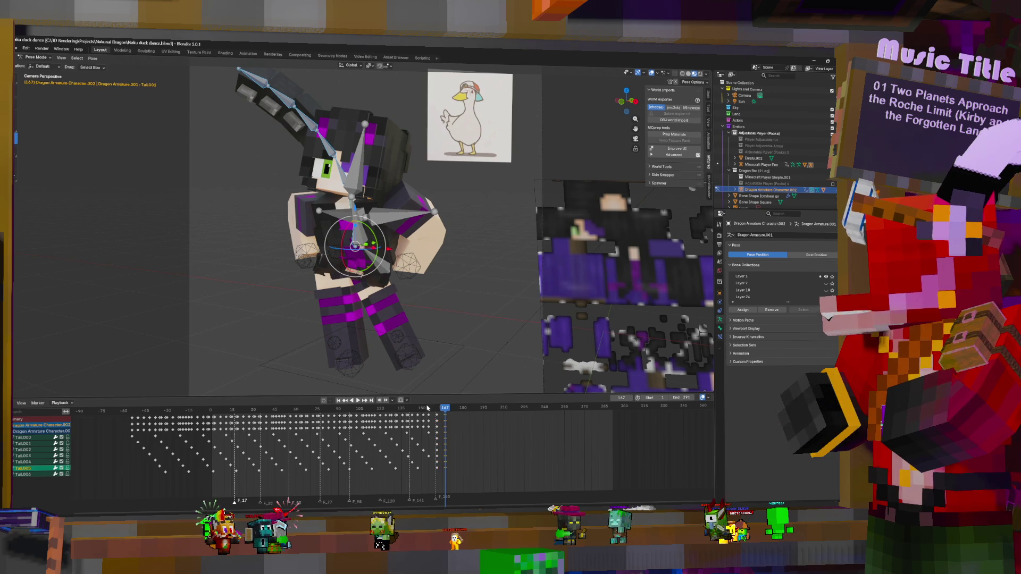
key("space")
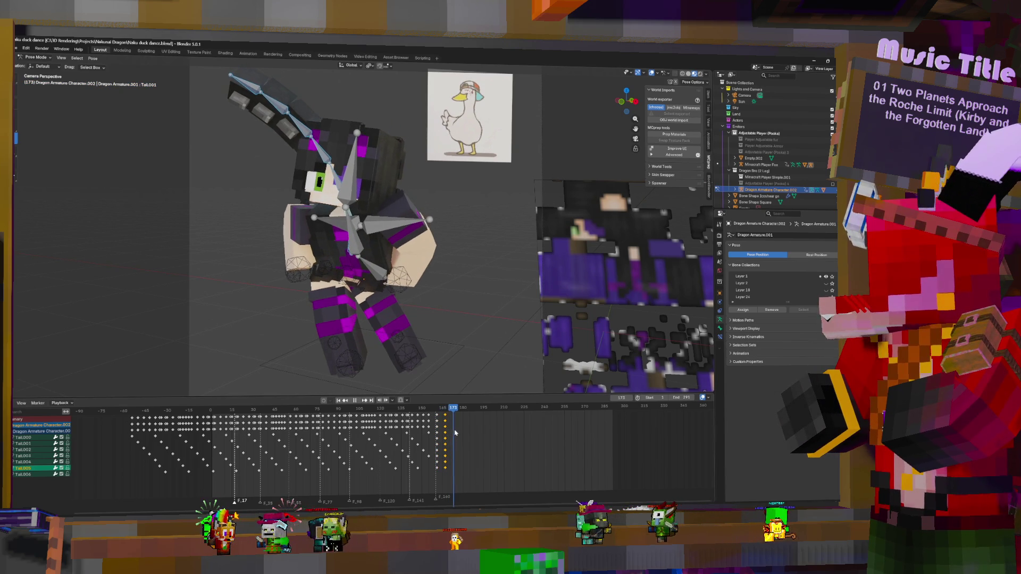
key("space")
- Duplicate the frame-167 tail keys to frames 174 and 182
key("shift+d")
left_click(460, 424)
key("space")
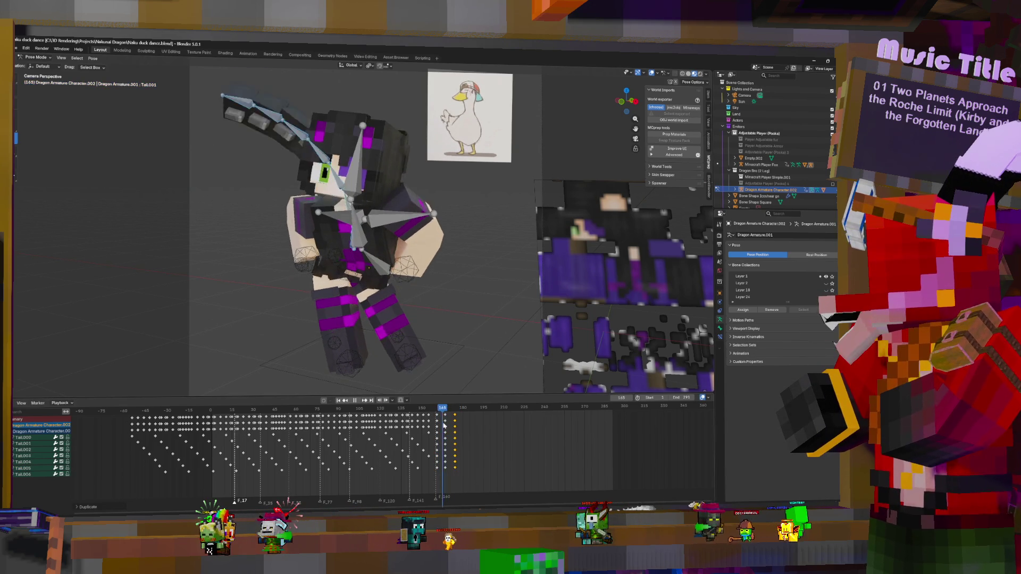
key("space")
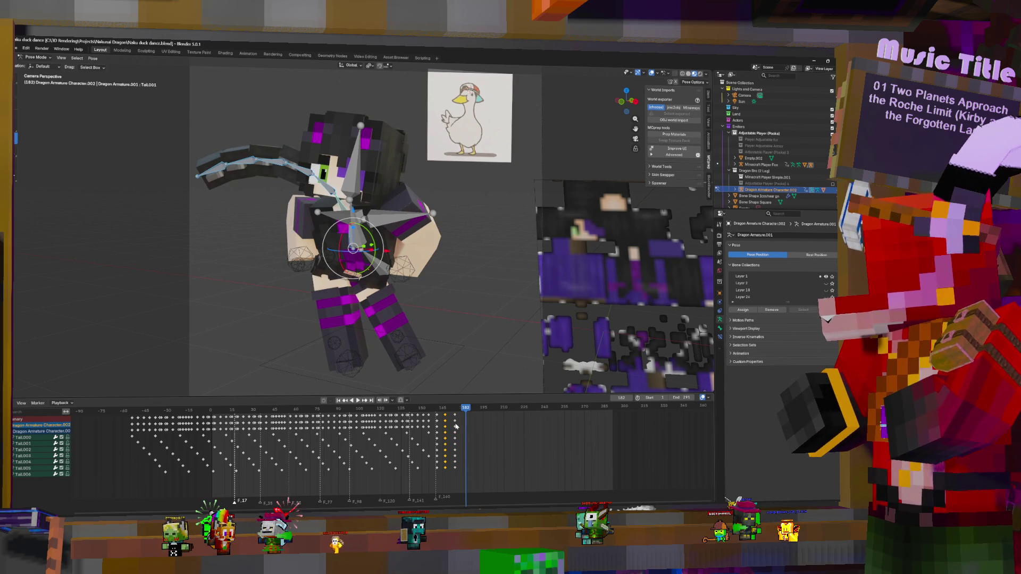
key("shift+d")
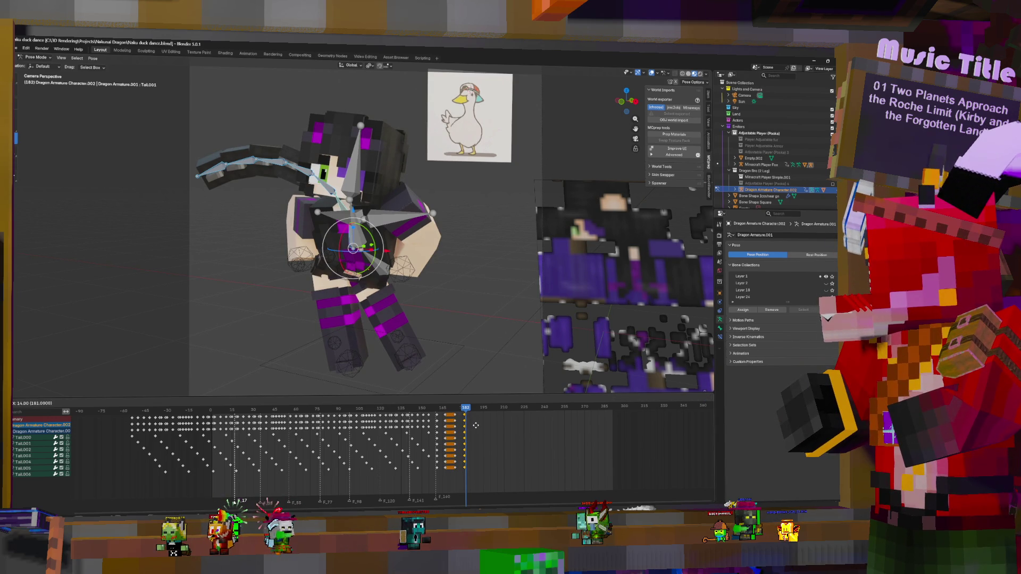
left_click(478, 425)
key("space")
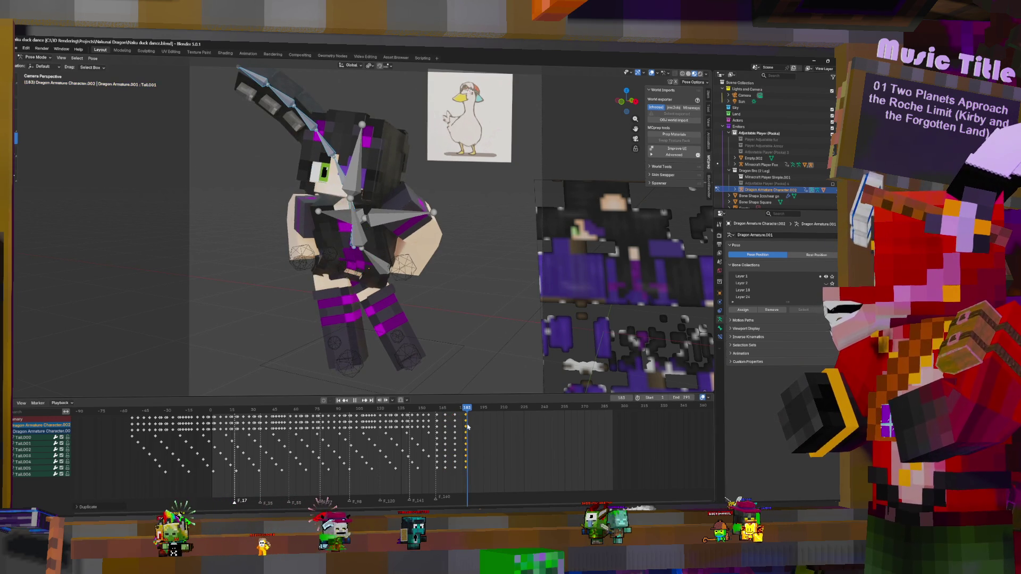
- Scale the tail keys from frame 161 to spread them apart, then deselect the bones
left_click_drag(486, 431, 449, 426)
left_click(436, 408)
key("s")
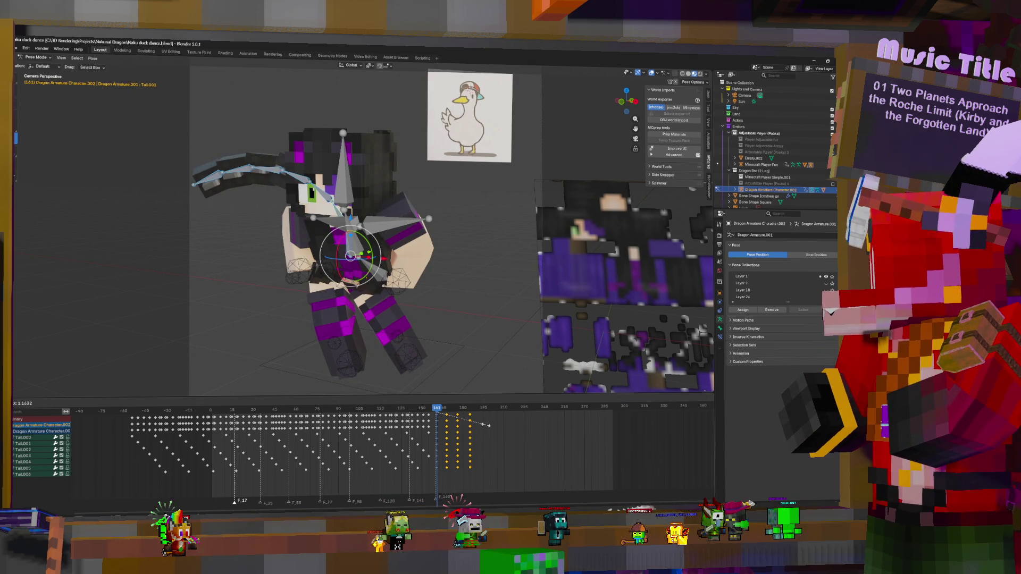
left_click(485, 425)
left_click(473, 407)
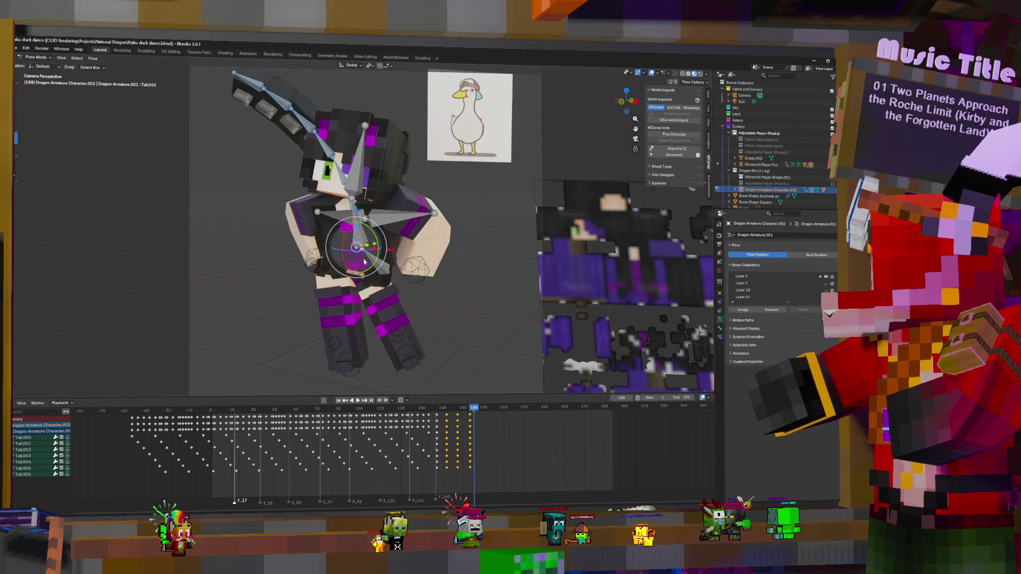
left_click(397, 293)
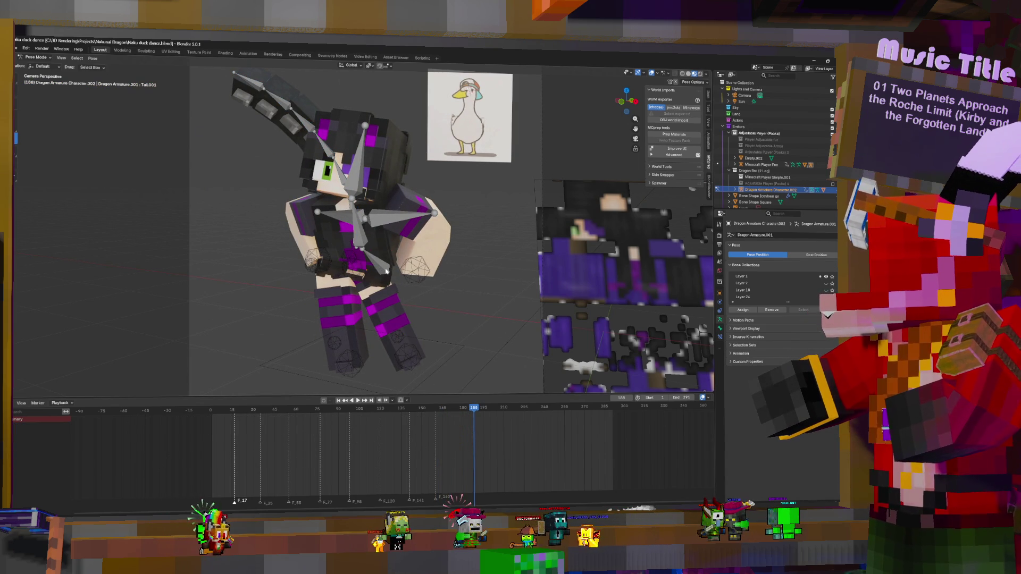
- Select the Minecraft Player Fox rig and its IK Hip bone in Pose Mode
key("ctrl+Tab")
left_click(380, 269)
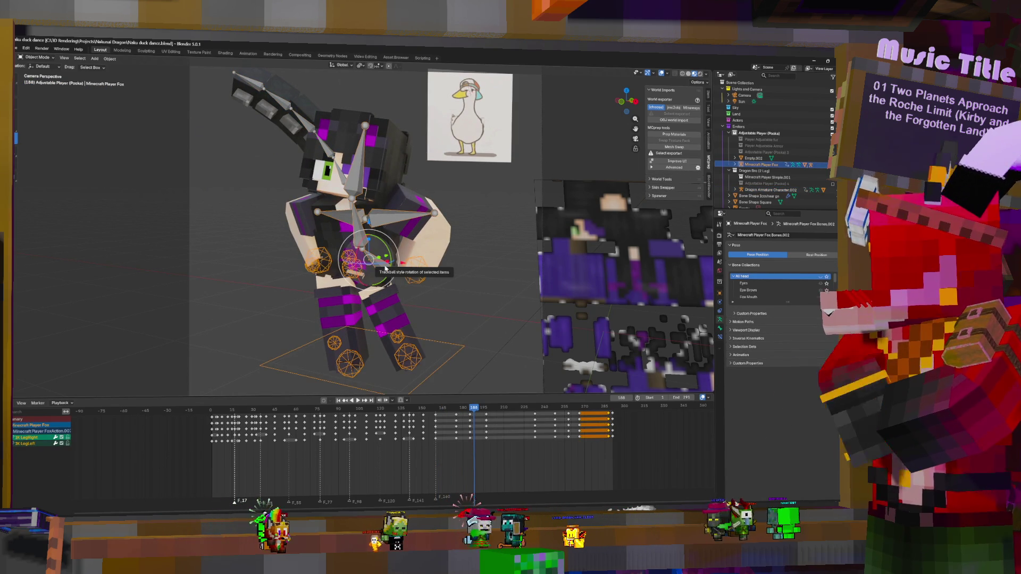
key("ctrl+Tab")
left_click(348, 270)
- Add markers at frames 199 and 268 during dance playback, then reselect the dragon tail
left_click(446, 439)
key("space")
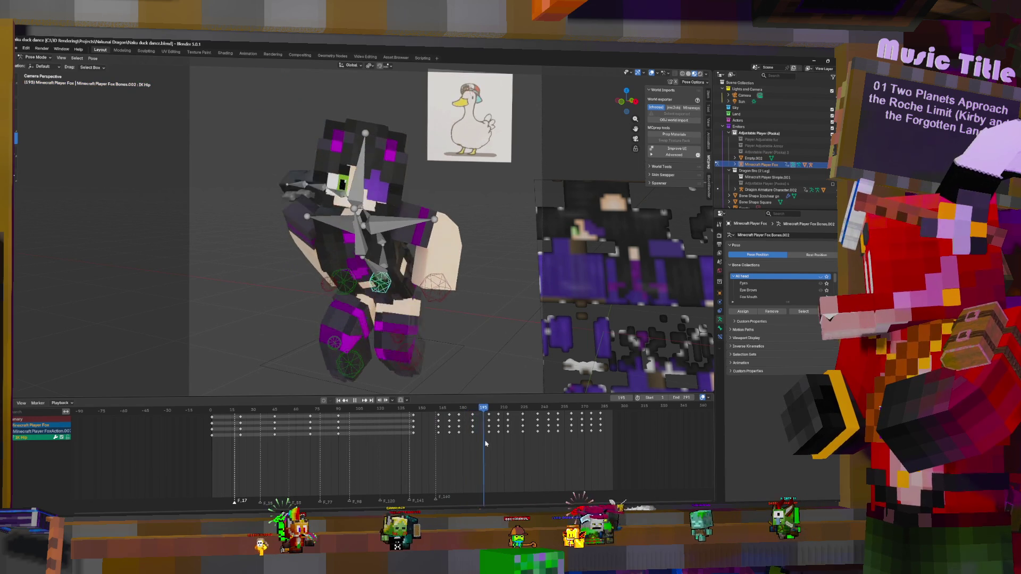
key("space")
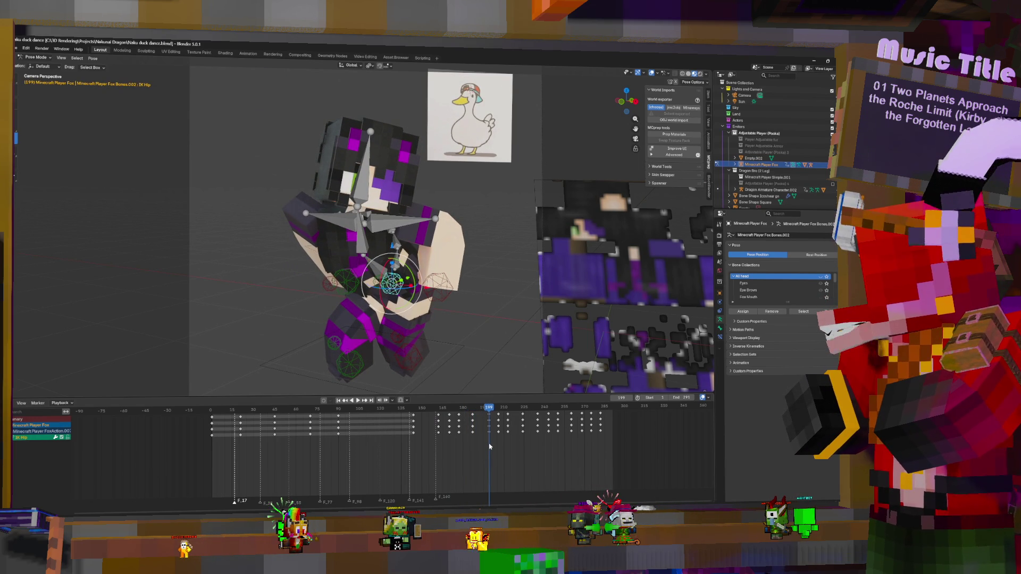
key("m")
key("space")
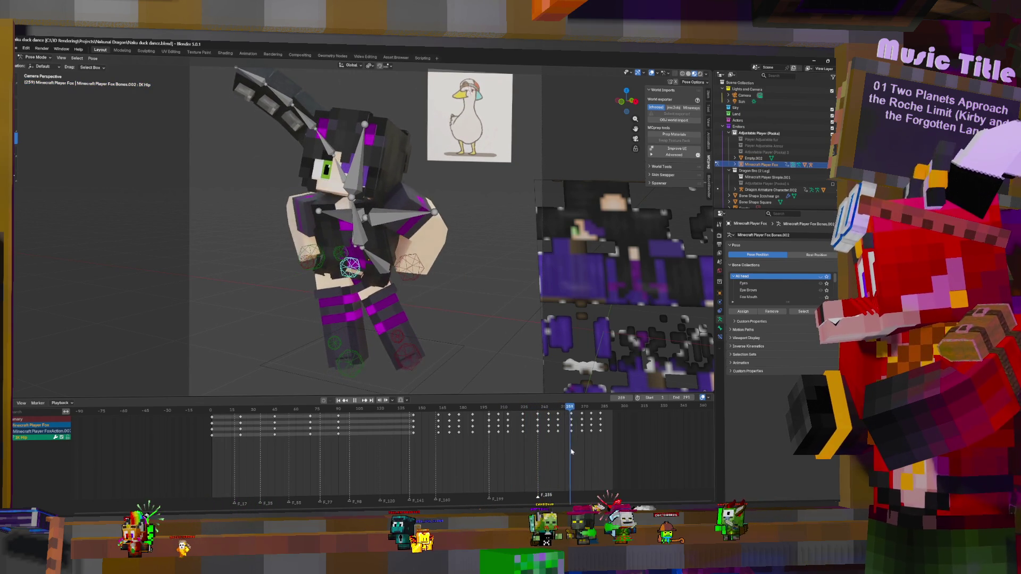
key("space")
key("m")
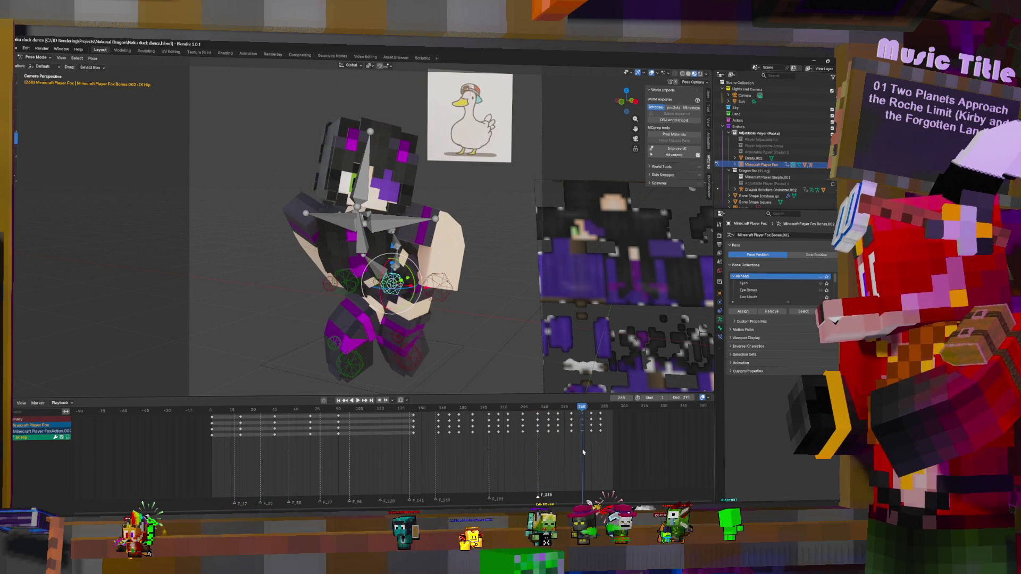
left_click(398, 260)
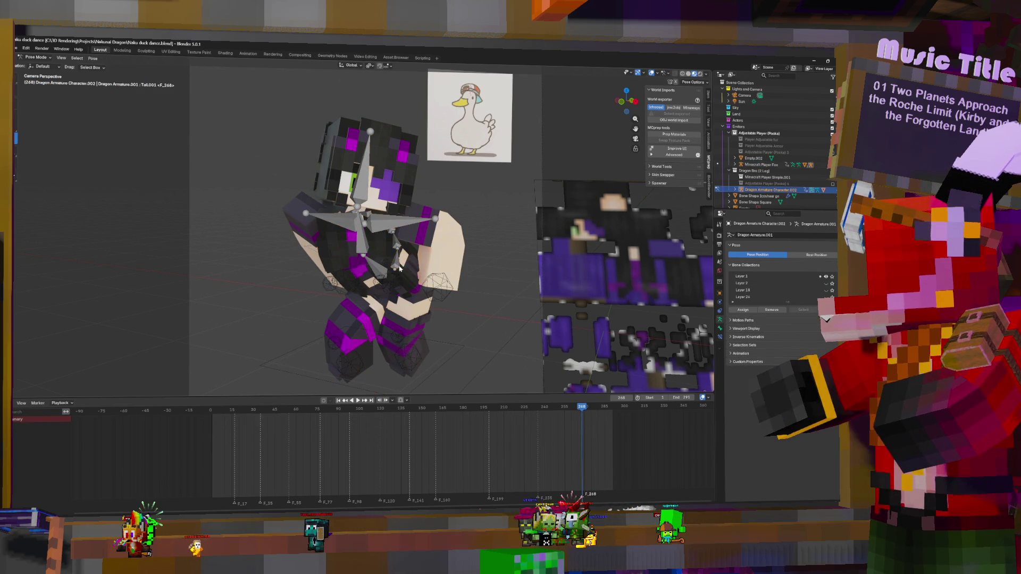
key("space")
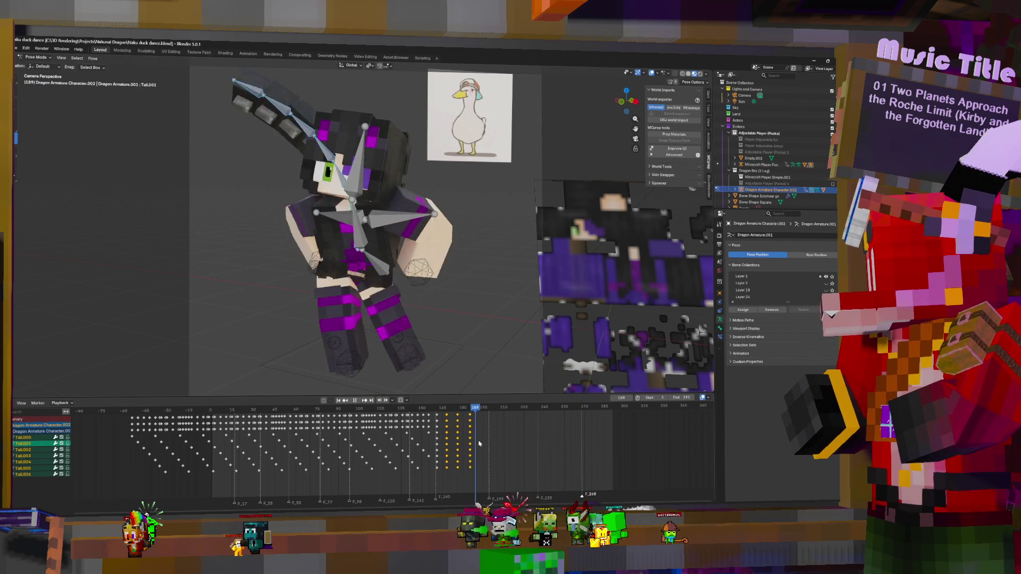
- Rotate the tail chain down to the right and key the pose at frame 199
left_click(487, 443)
key("space")
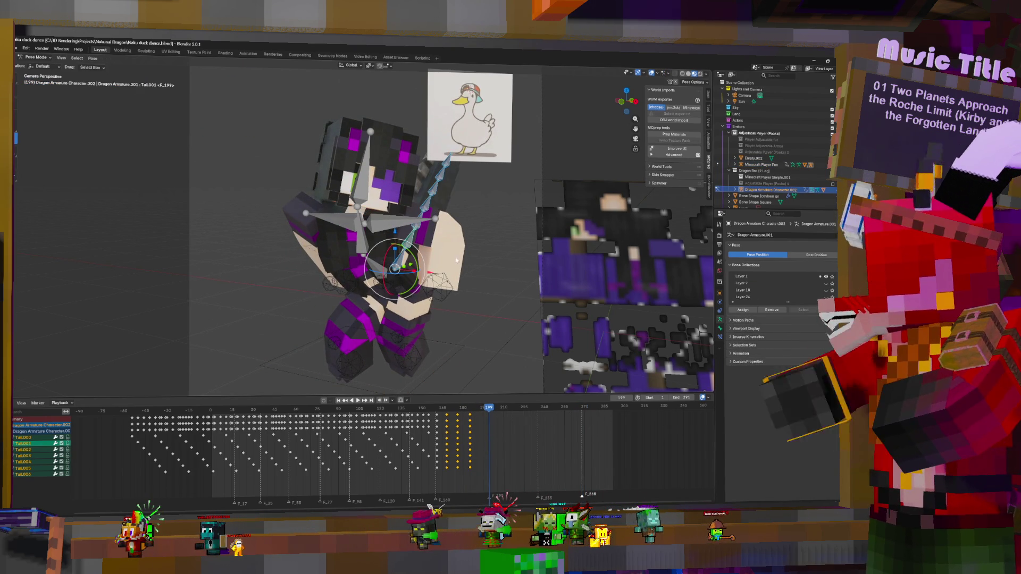
left_click_drag(409, 262, 420, 259)
scroll(448, 194, "down", 1)
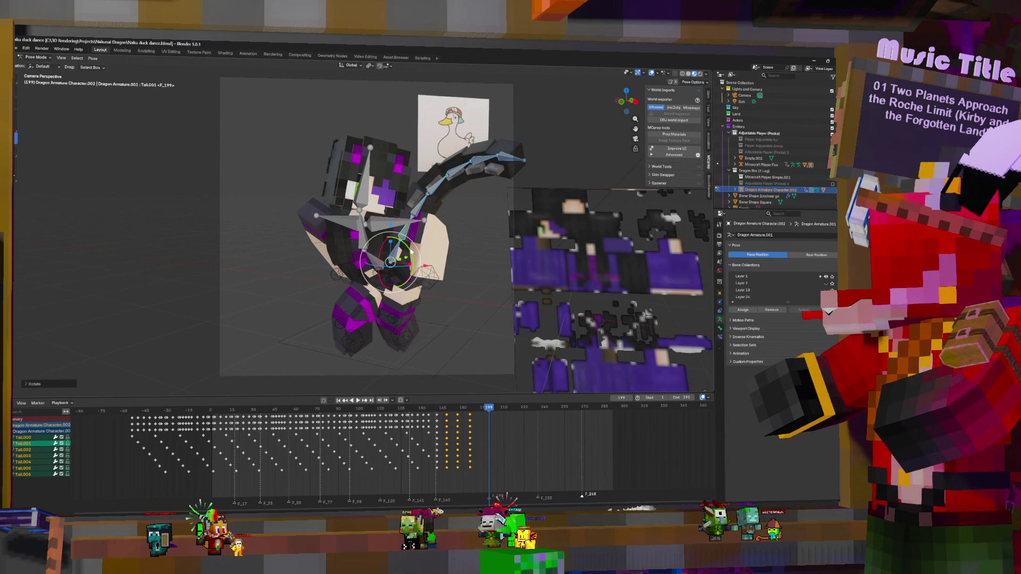
mouse_move(411, 252)
left_mouse_down()
mouse_move(420, 213)
mouse_move(441, 228)
mouse_move(436, 200)
left_mouse_up()
key("i")
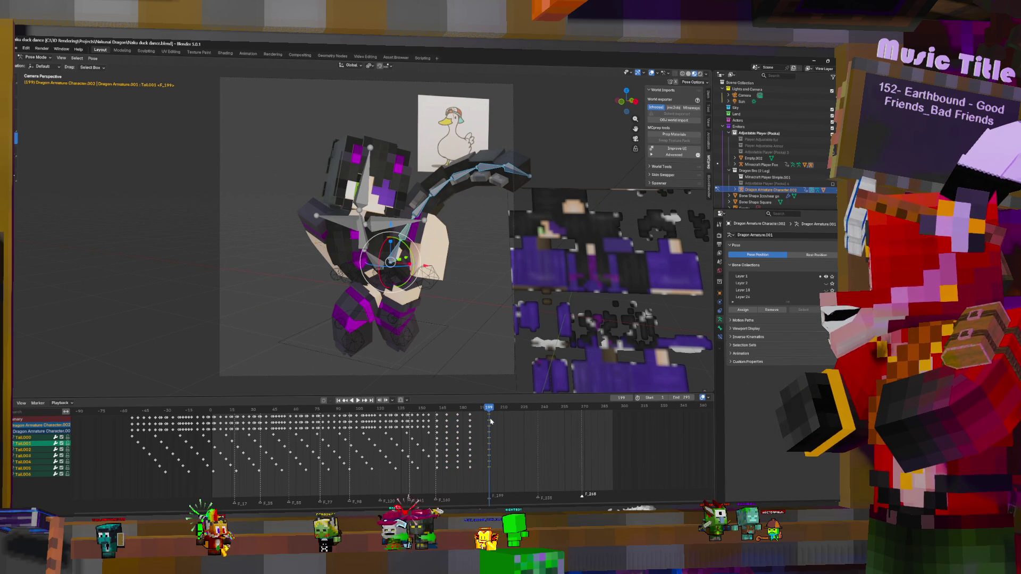
- Rotate the tail to point upward and key the pose at frame 205
key("space")
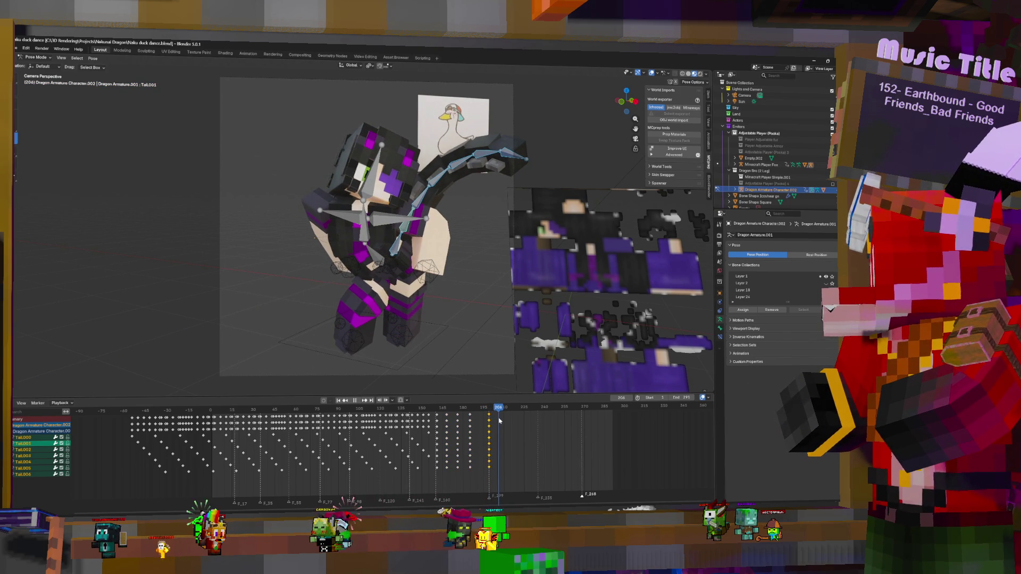
key("space")
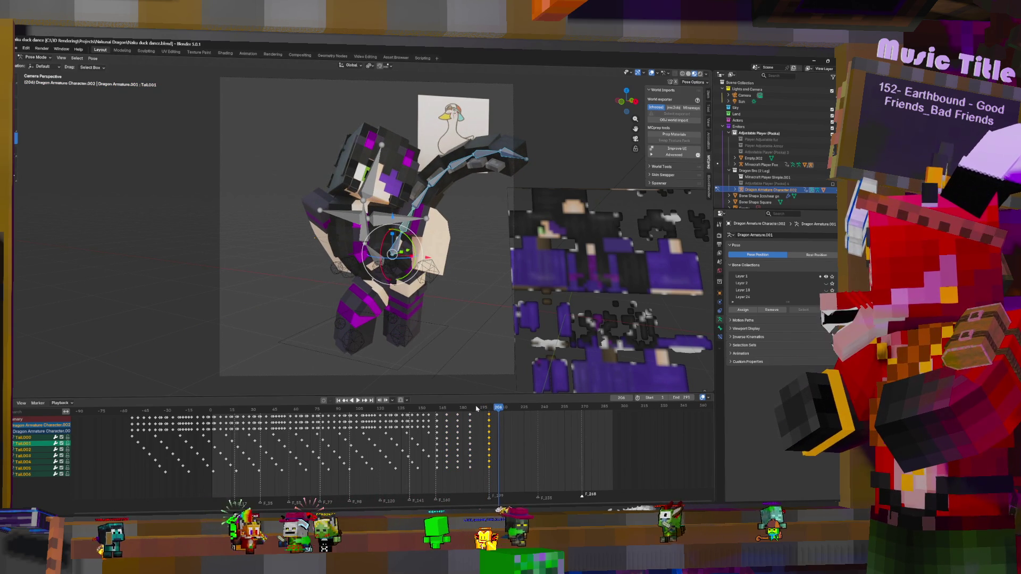
key("Left")
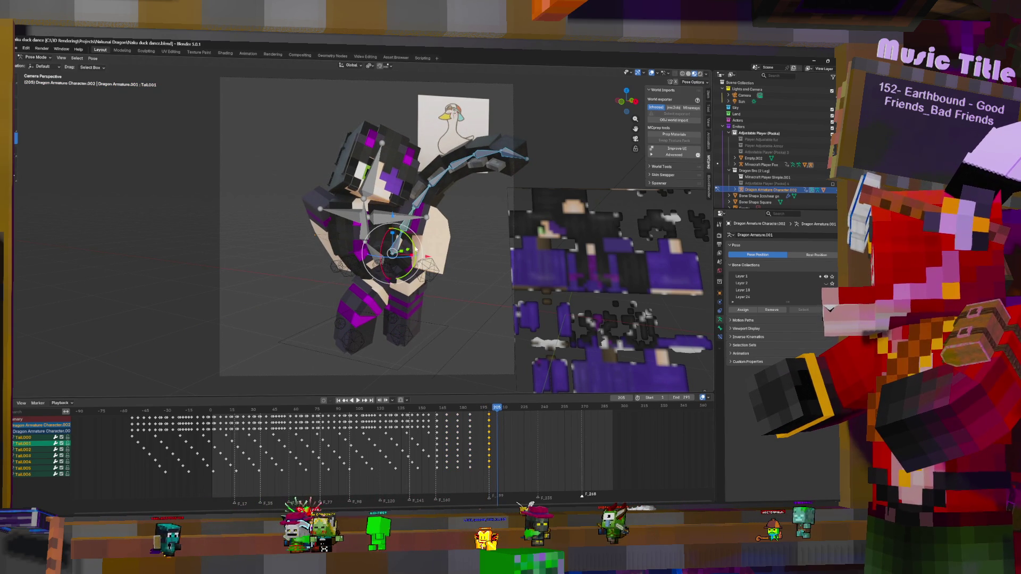
key("r")
left_click(416, 246)
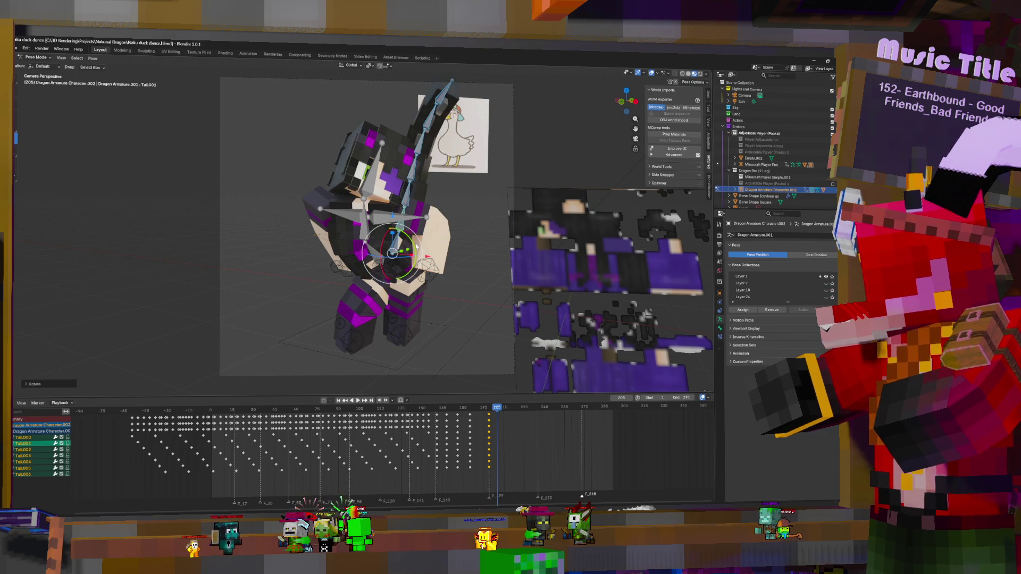
key("i")
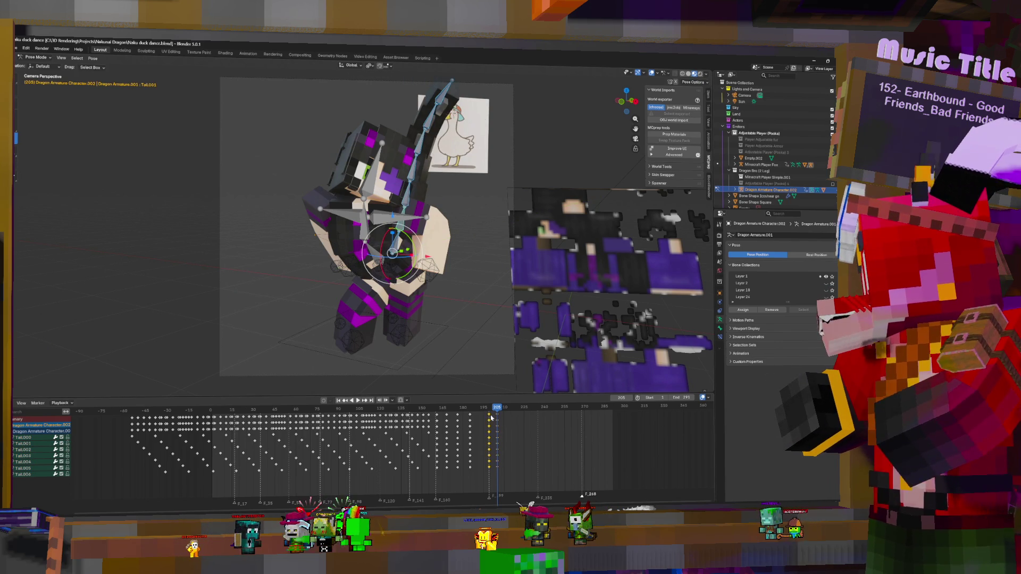
- Duplicate the frame-205 tail keys and slide the copies to about frame 222
key("shift+d")
left_click(509, 420)
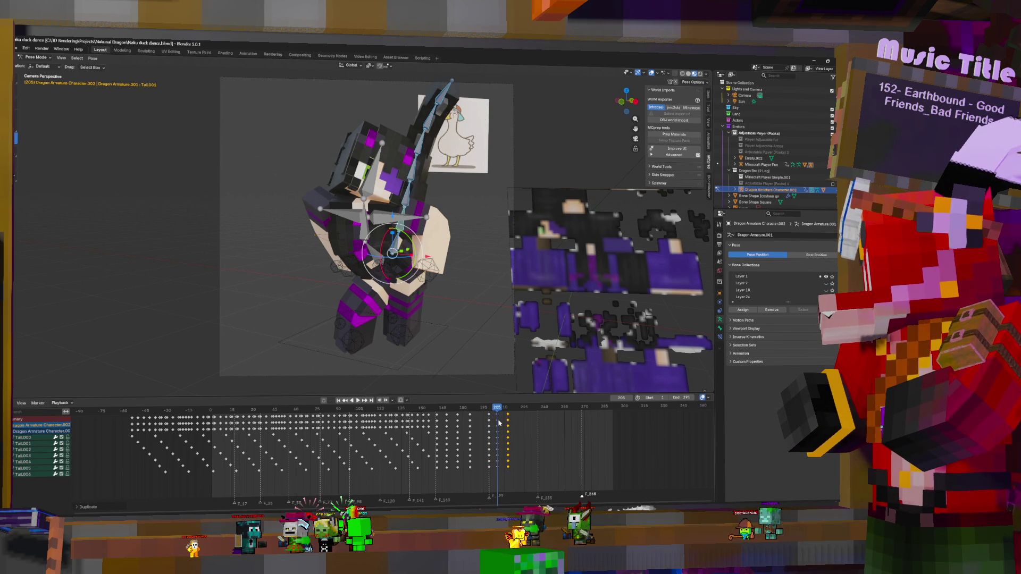
key("space")
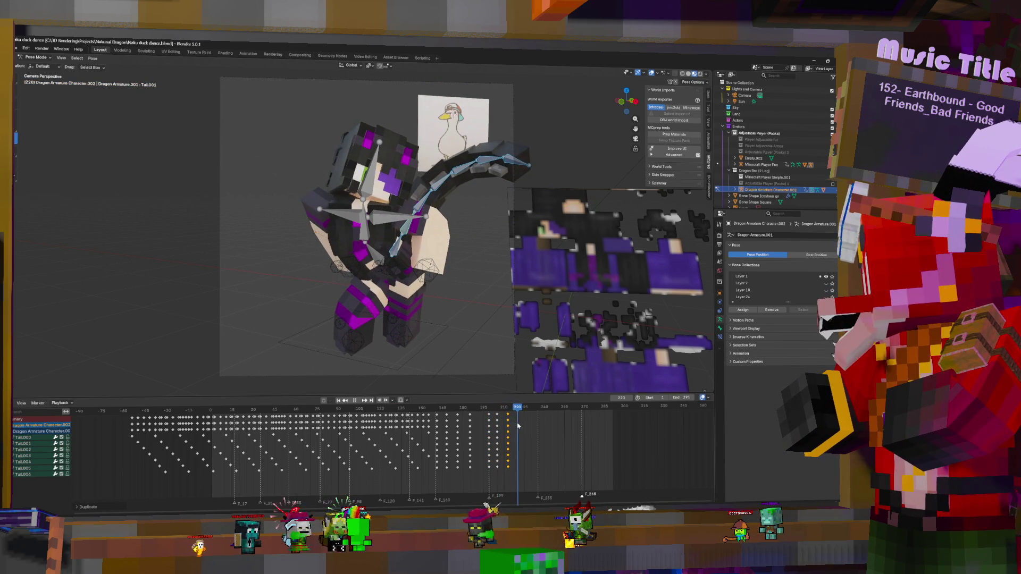
key("space")
left_click_drag(499, 419, 524, 423)
key("space")
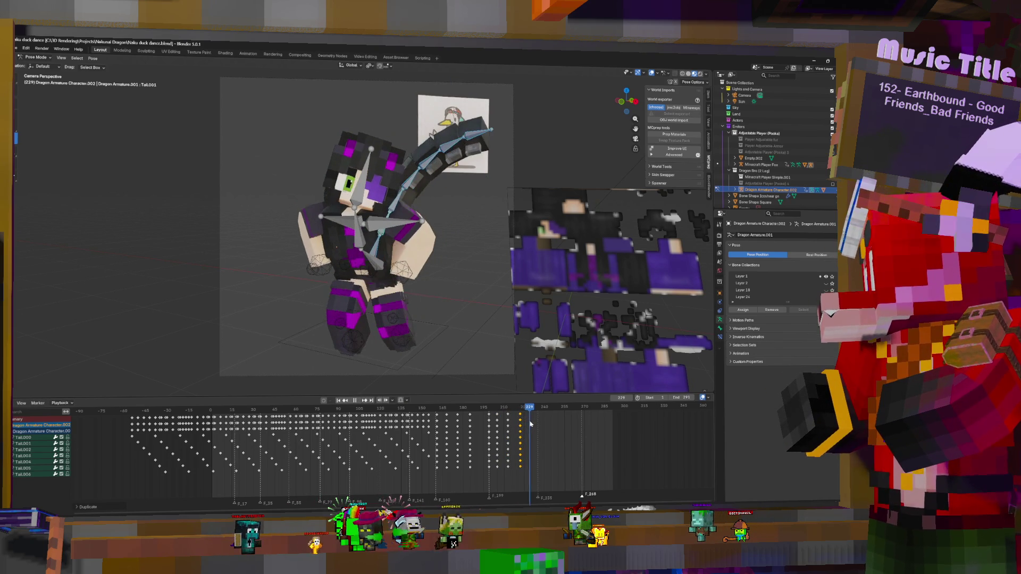
left_click_drag(480, 434, 435, 413)
- Copy the frame 163–185 key columns to about 240–265 and the 199–222 keys to 270–290
key("shift+d")
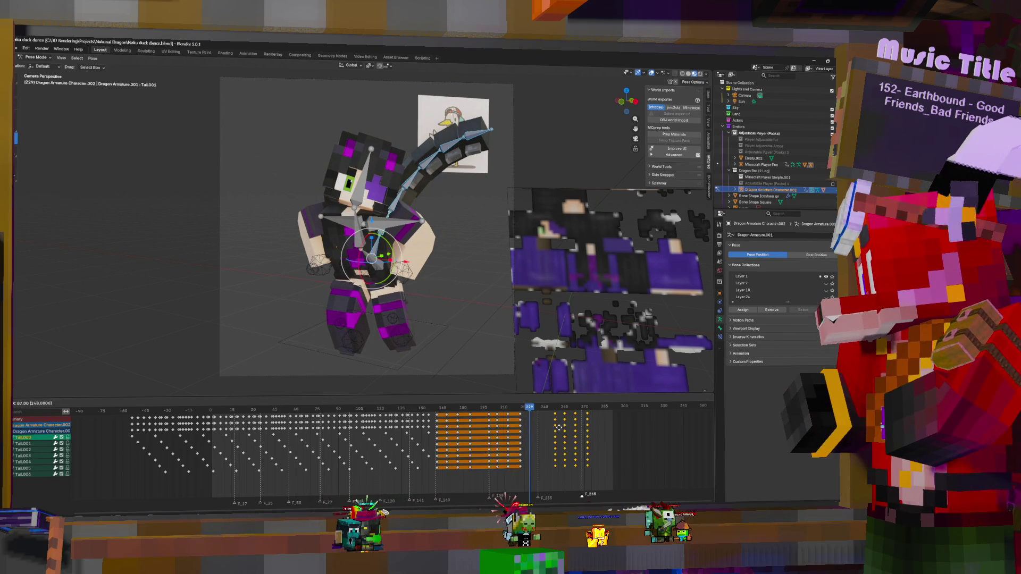
left_click(548, 430)
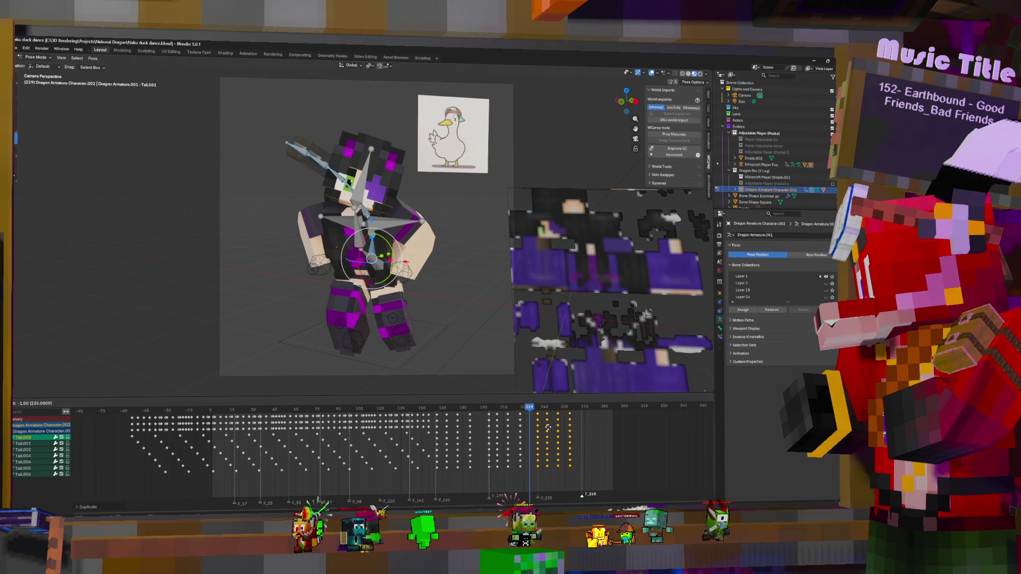
left_click_drag(524, 420, 497, 423)
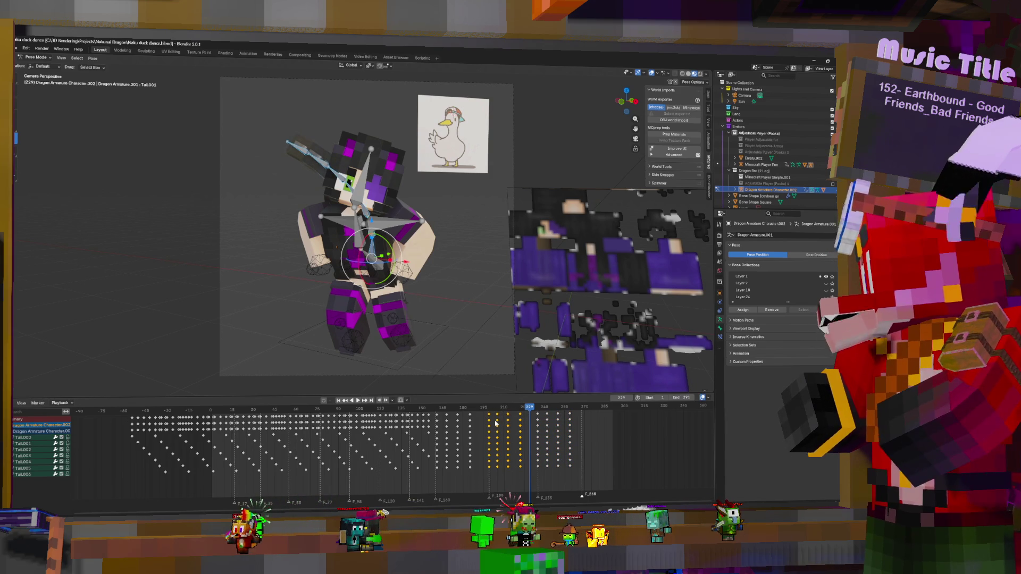
key("shift+d")
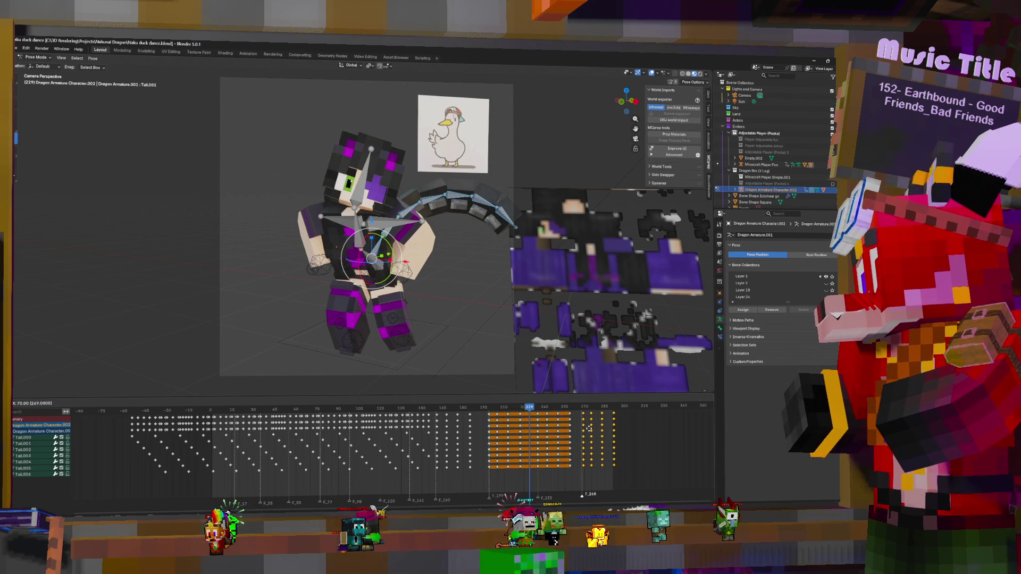
left_click(589, 430)
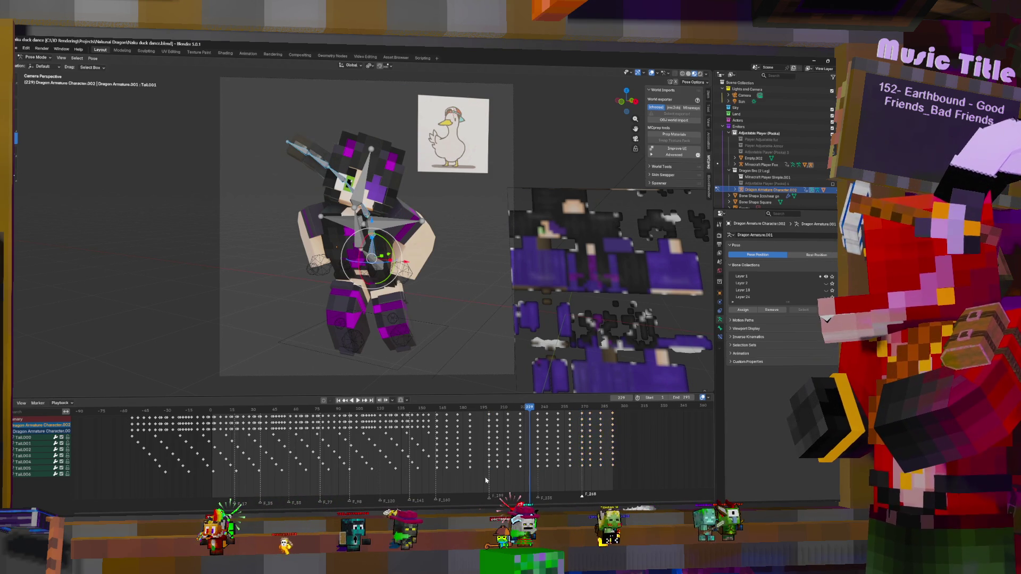
left_click(442, 439)
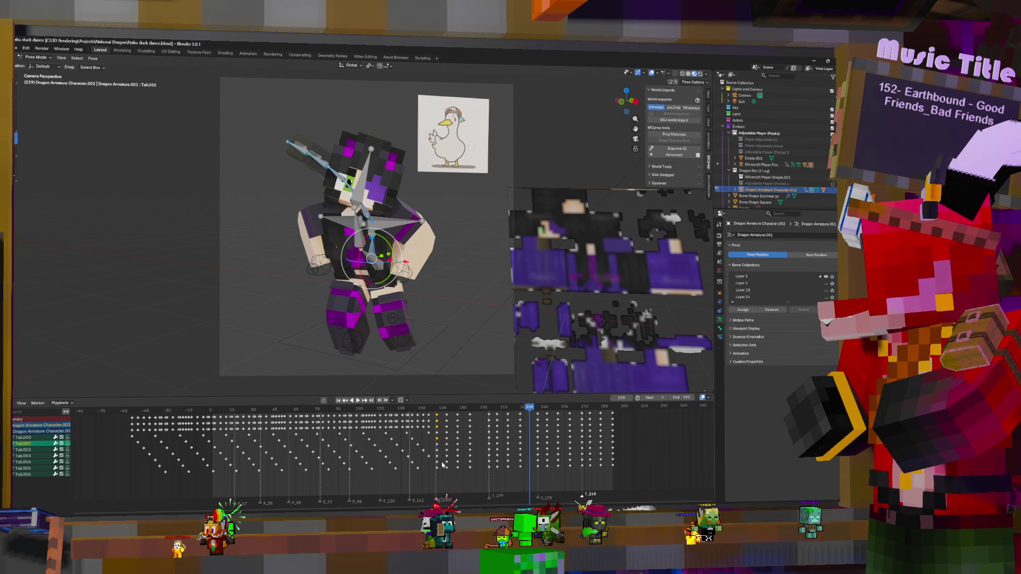
- Shift all keys from frame 160 onward one frame later
key("b")
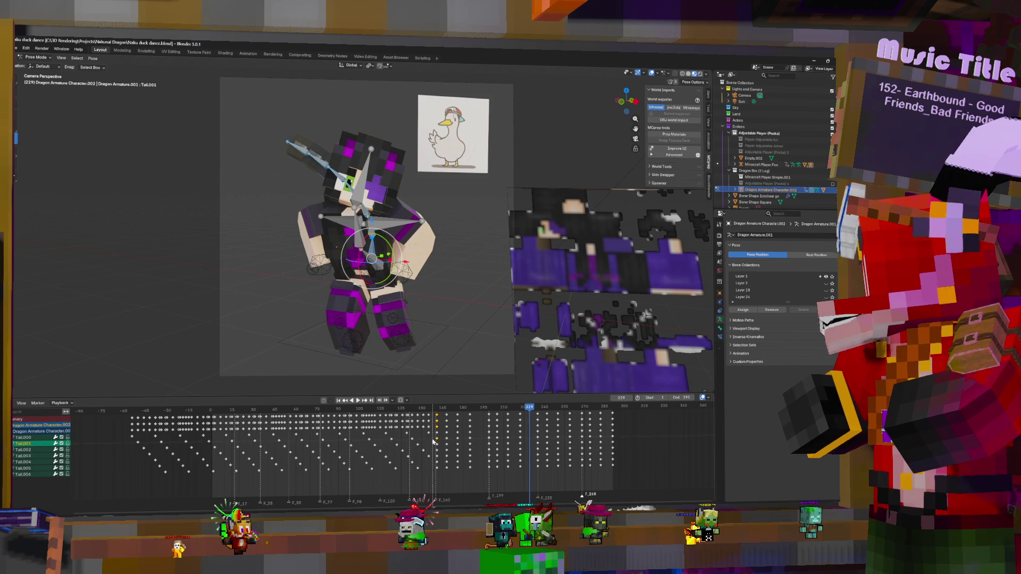
mouse_move(435, 439)
left_mouse_down()
mouse_move(496, 459)
mouse_move(623, 476)
left_mouse_up()
key("g")
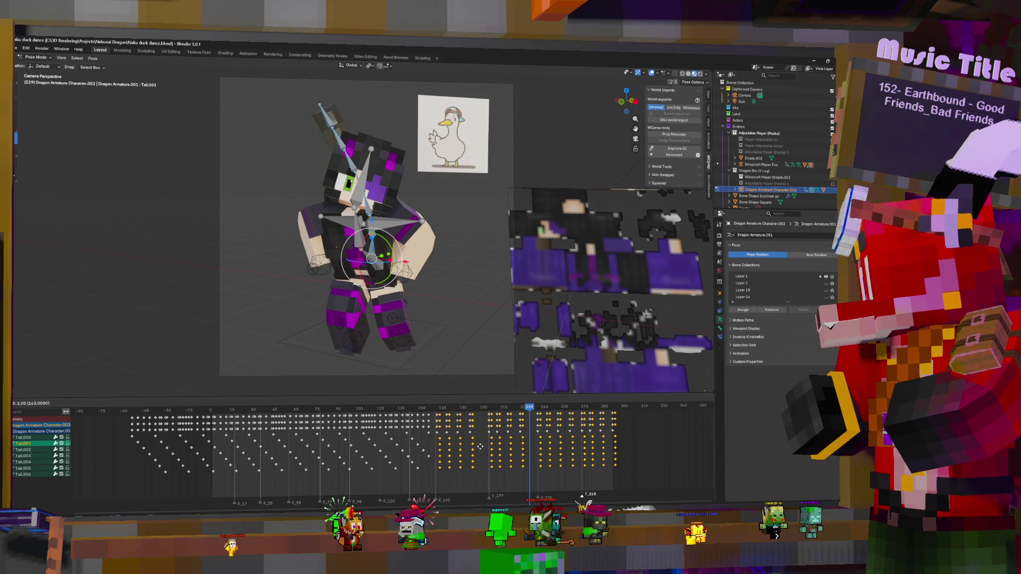
left_click(480, 447)
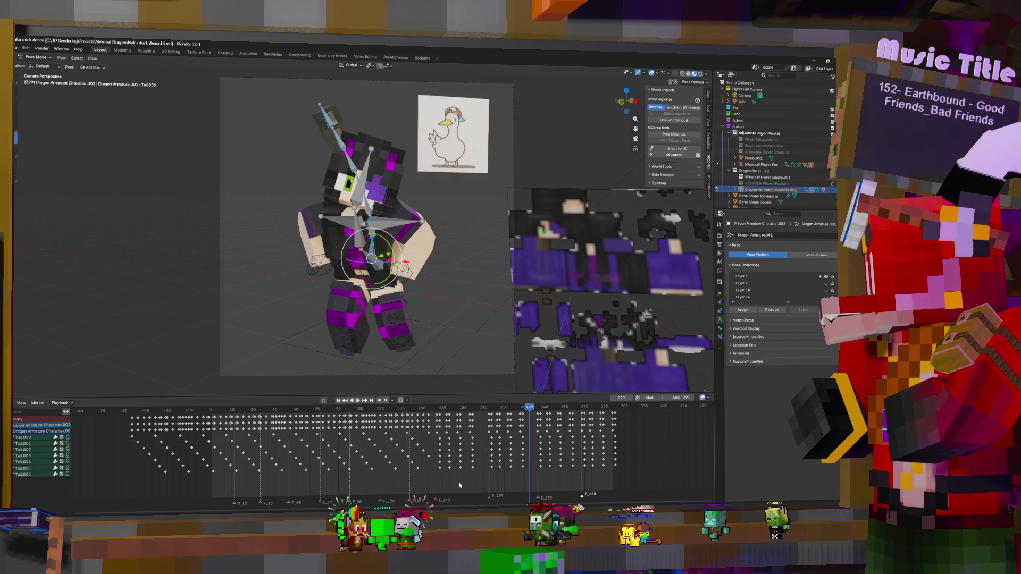
key("ctrl+z")
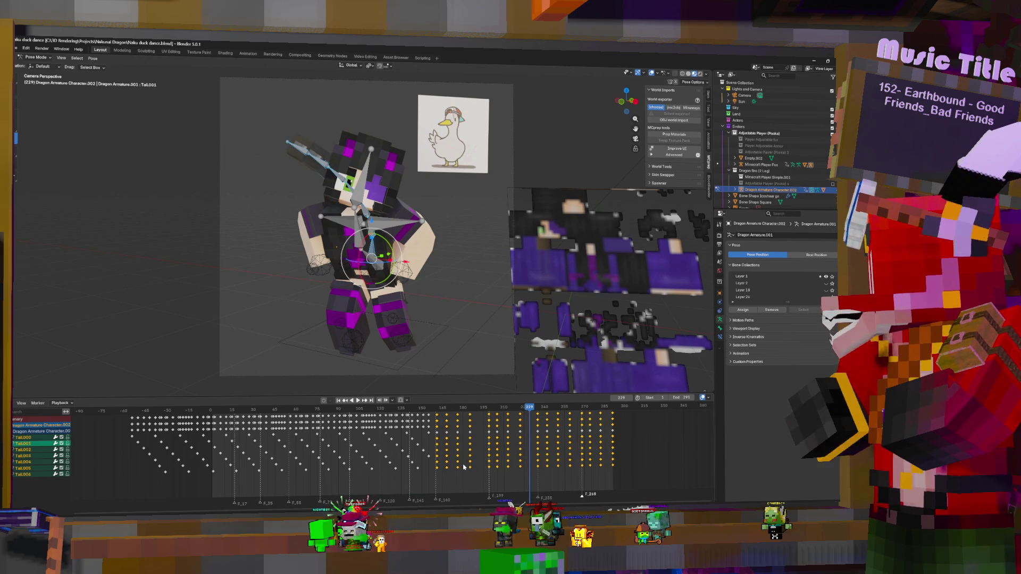
key("b")
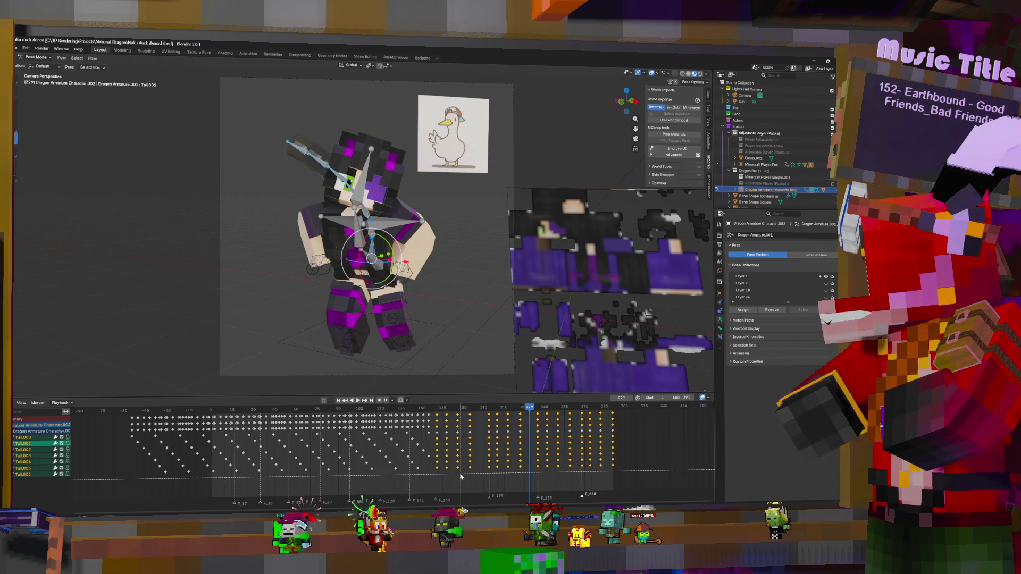
key("Escape")
key("g")
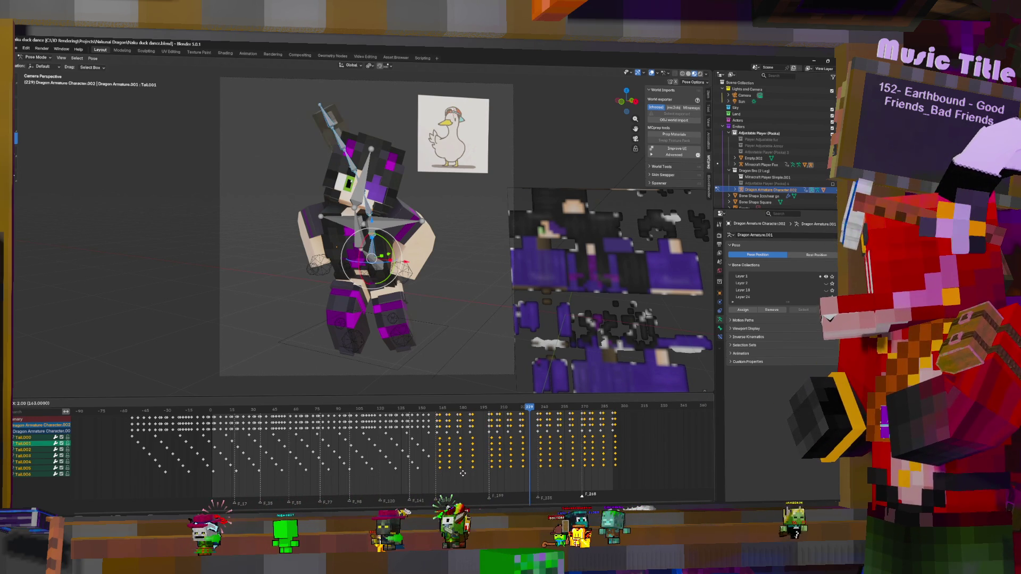
left_click(463, 476)
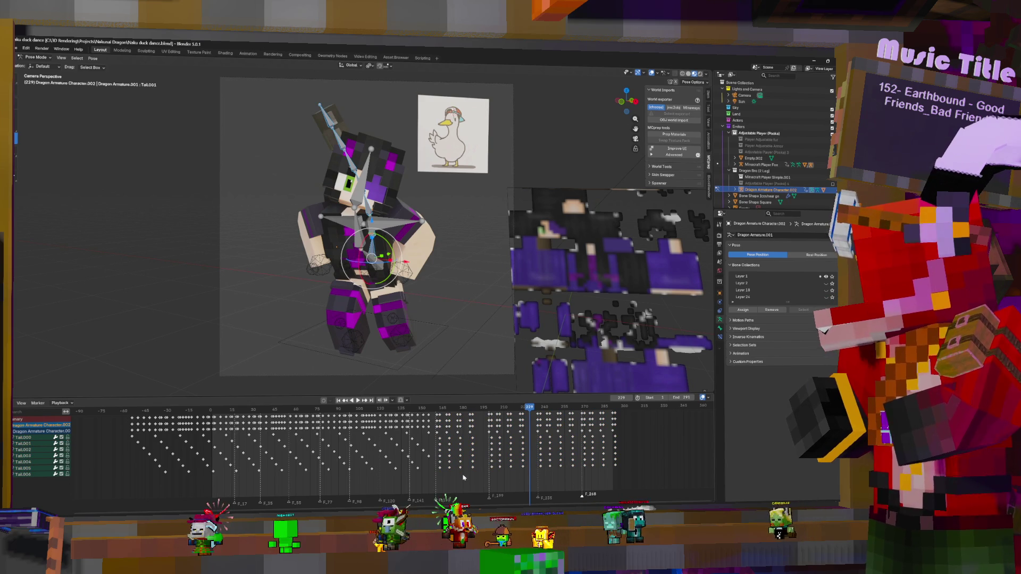
- Duplicate the lower tail rows' keys slightly later, undoing and redoing the change
mouse_move(438, 441)
left_mouse_down()
mouse_move(507, 474)
mouse_move(627, 479)
left_mouse_up()
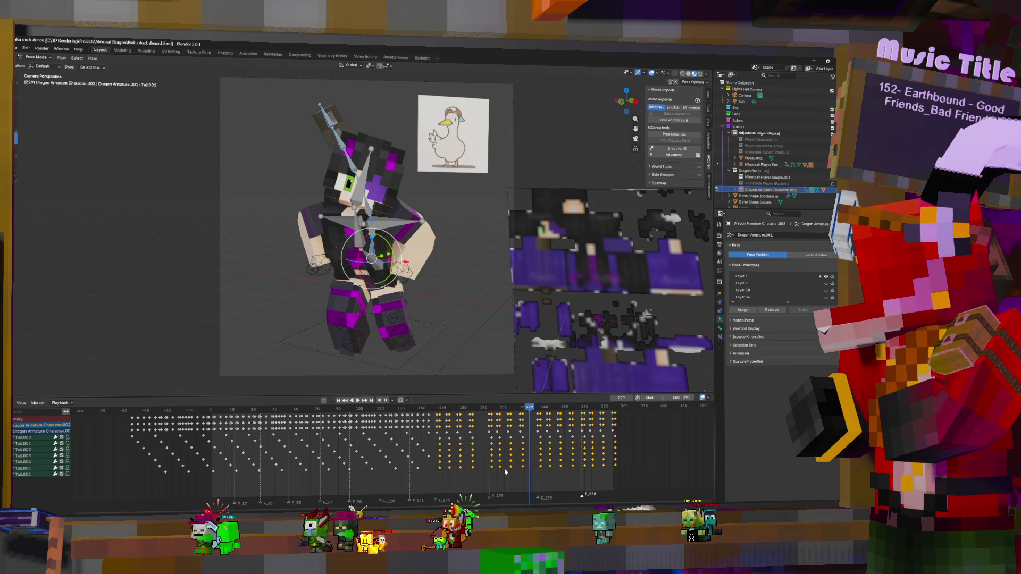
key("shift+d")
left_click(508, 471)
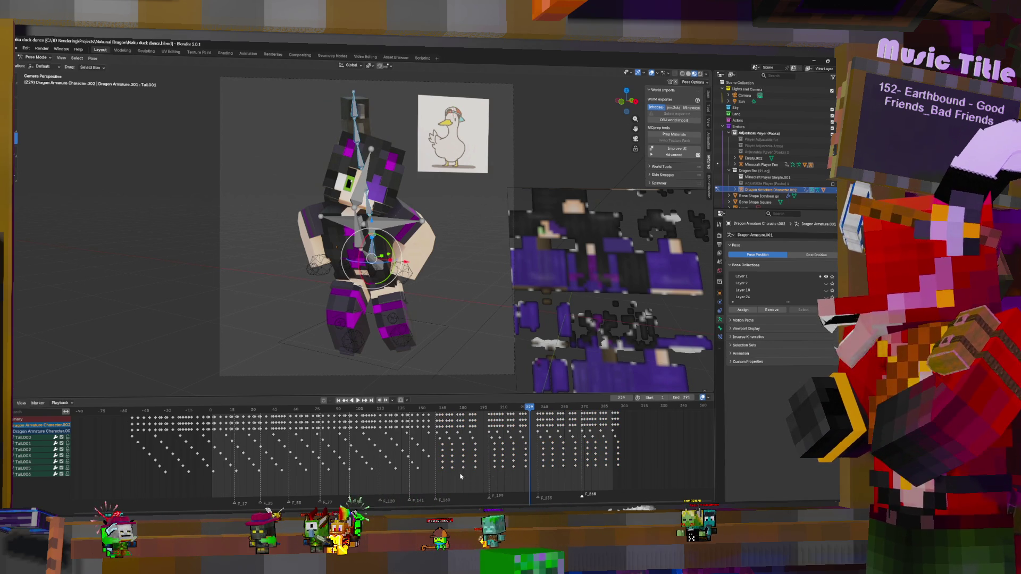
key("ctrl+z")
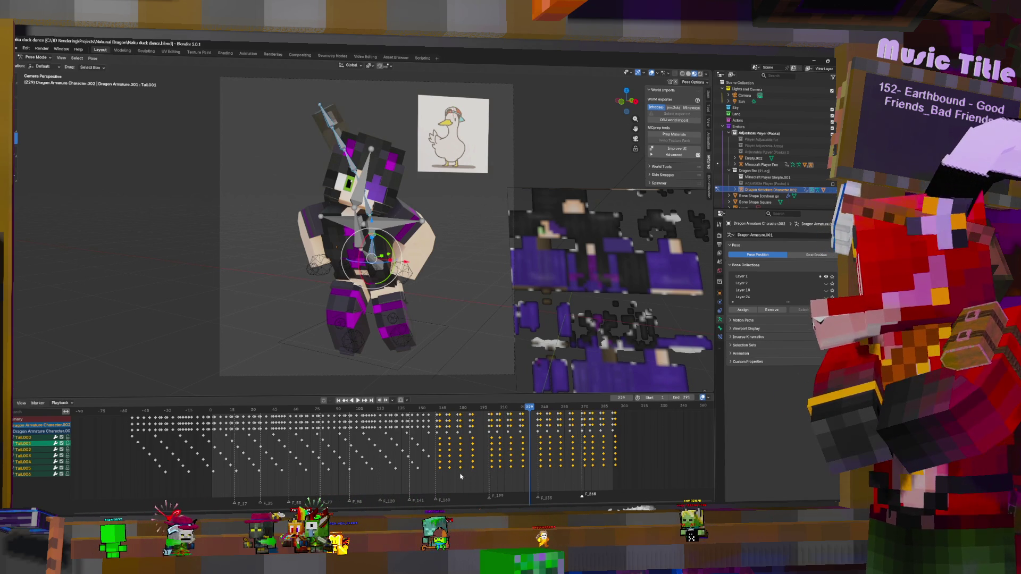
key("ctrl+z")
key("ctrl+shift+z")
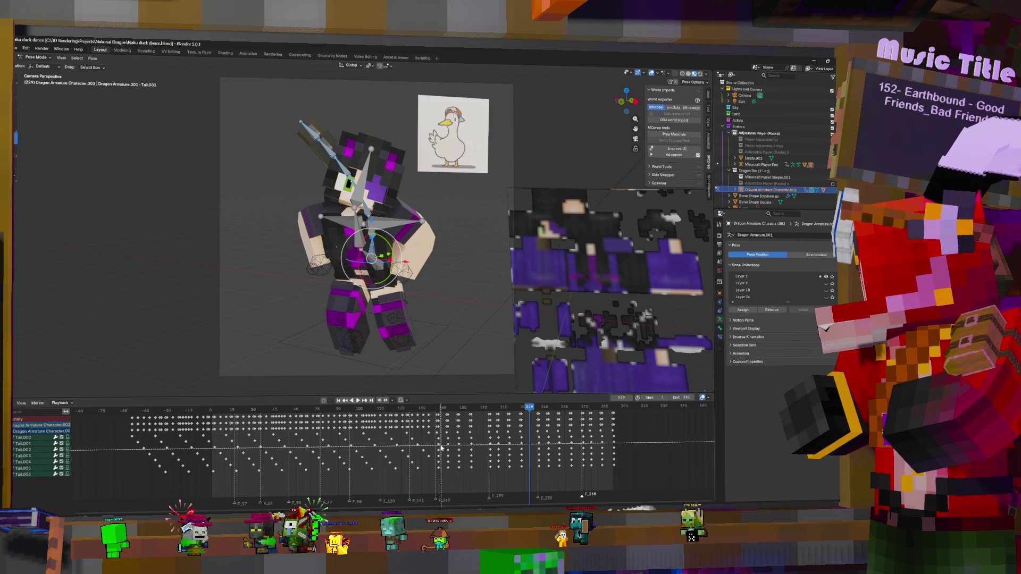
- Nudge the keys from frame 160 onward slightly later, twice
left_click_drag(436, 440, 621, 484)
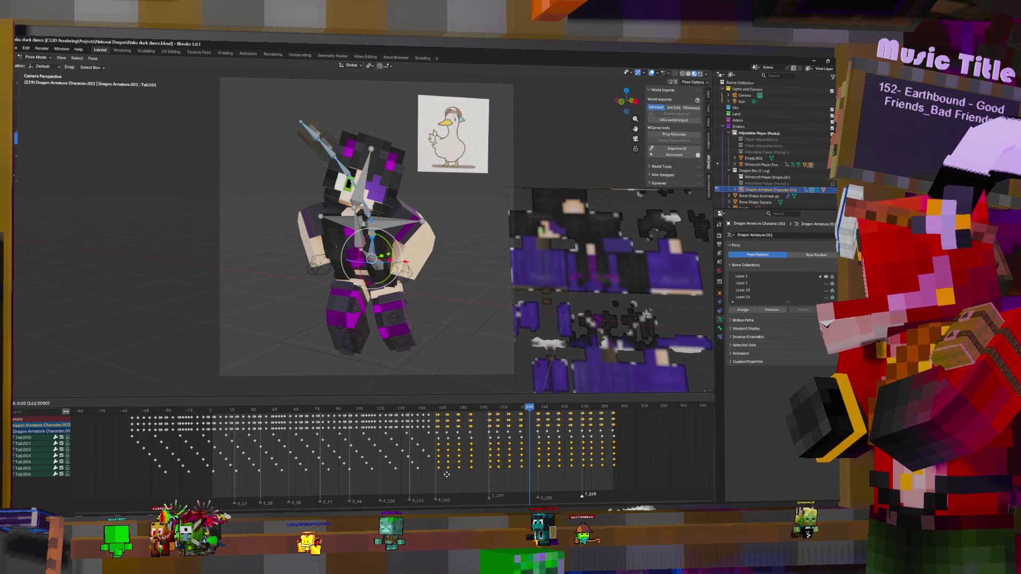
key("g")
left_click(449, 479)
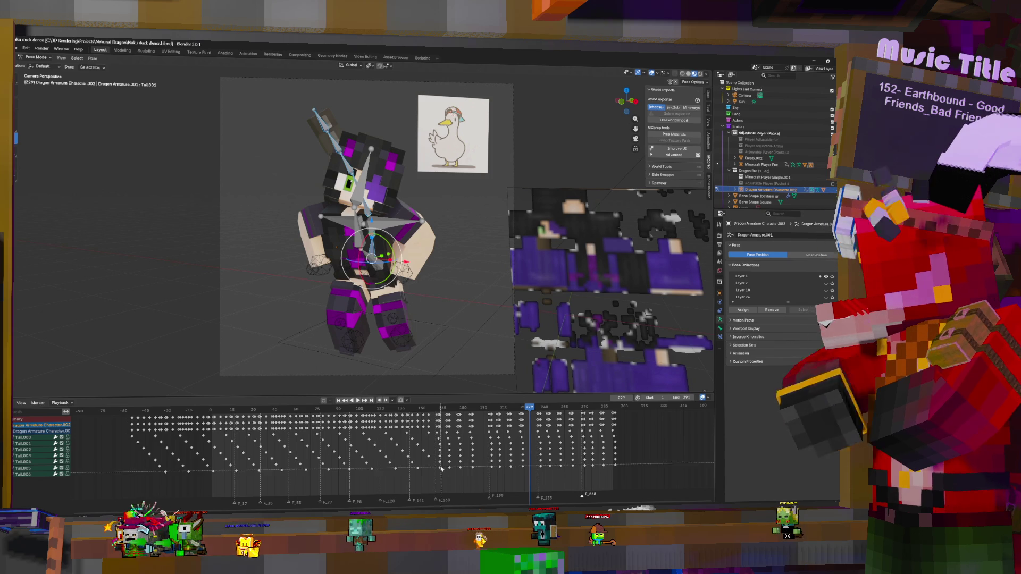
left_click_drag(437, 444, 632, 494)
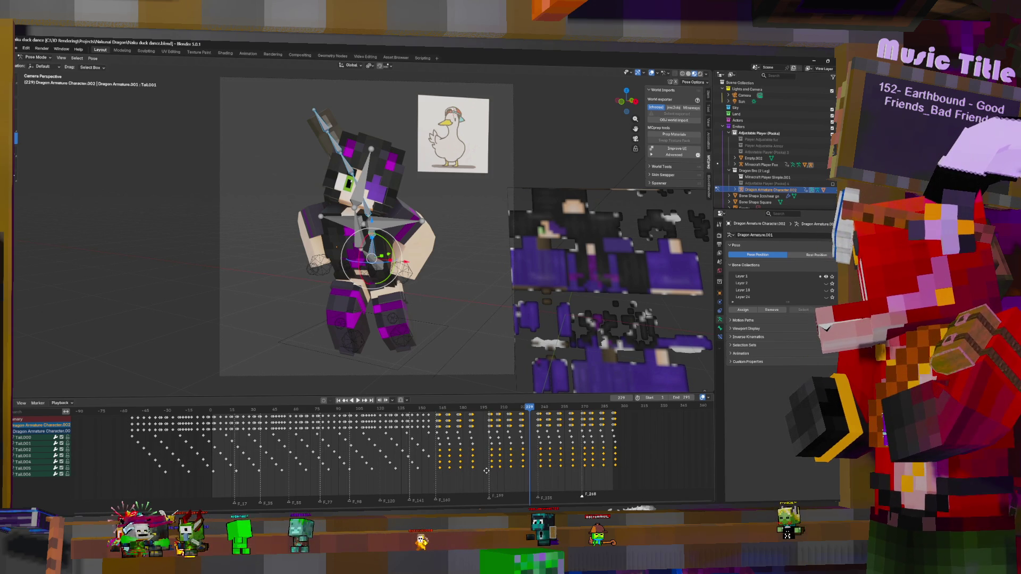
key("g")
left_click(460, 479)
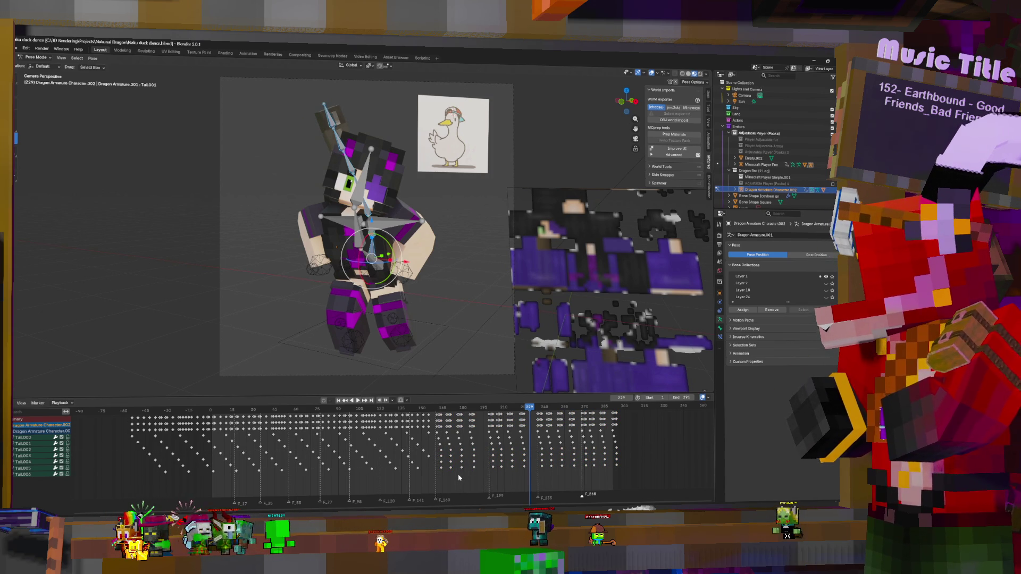
- Slightly compress the lower tail rows' keys in time from frame 165
mouse_move(438, 448)
left_mouse_down()
mouse_move(519, 478)
mouse_move(632, 475)
left_mouse_up()
key("s")
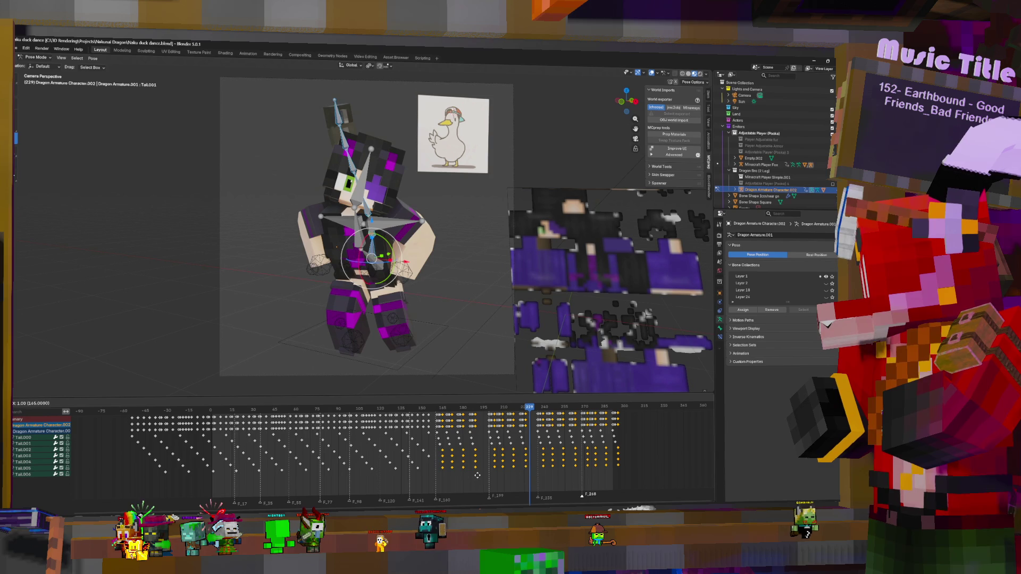
left_click(444, 472)
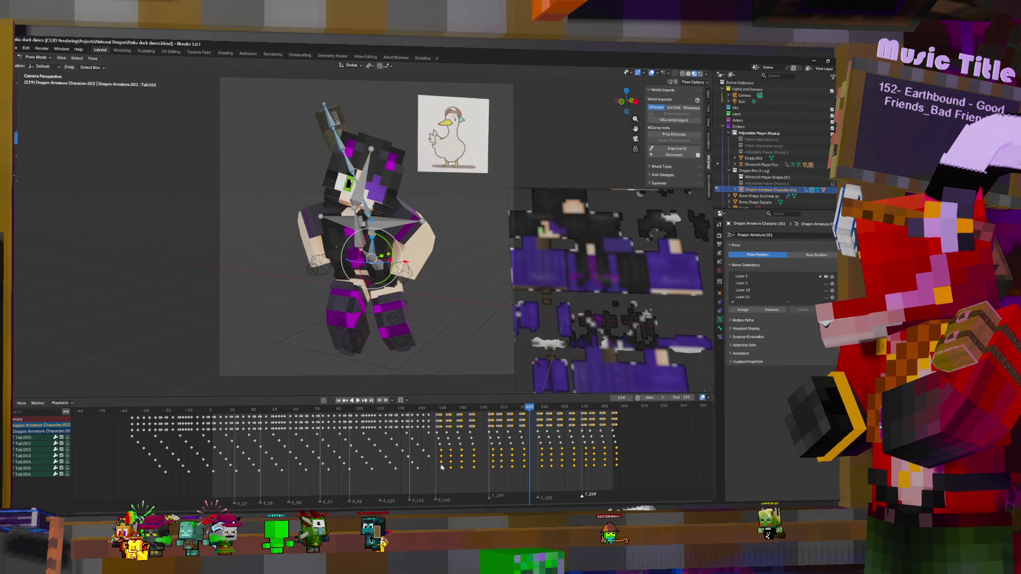
left_click(437, 457)
- Rescale the keys from frame 165 onward in time
key("b")
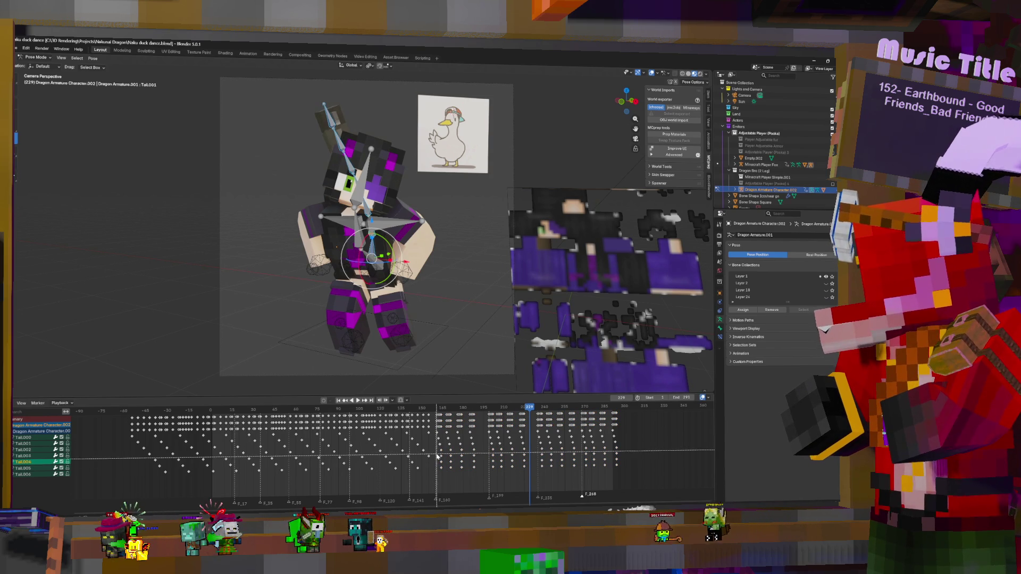
left_click_drag(437, 457, 635, 492)
key("s")
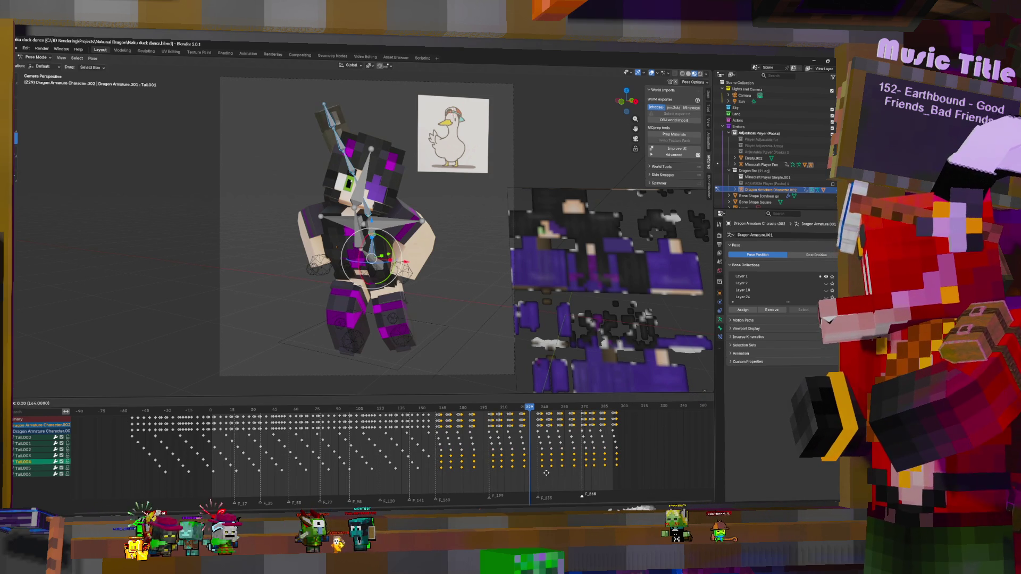
right_click(547, 472)
left_click(437, 480)
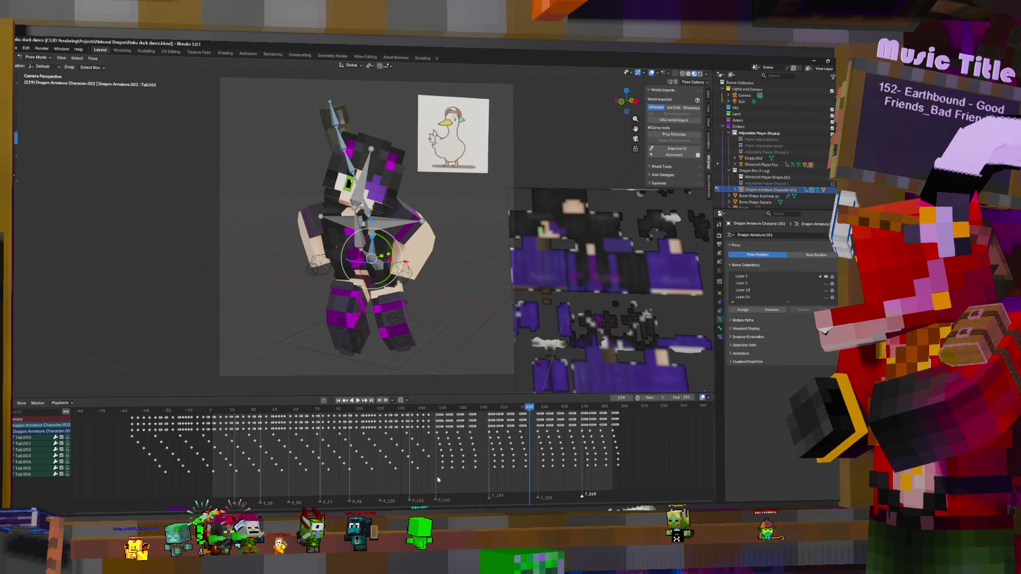
left_click_drag(435, 480, 631, 458)
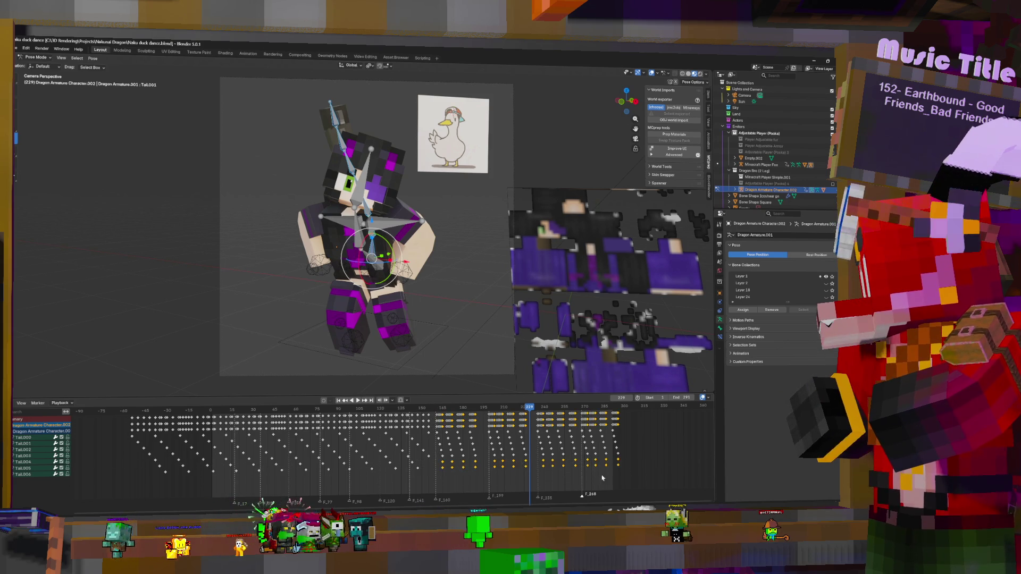
key("s")
left_click(461, 475)
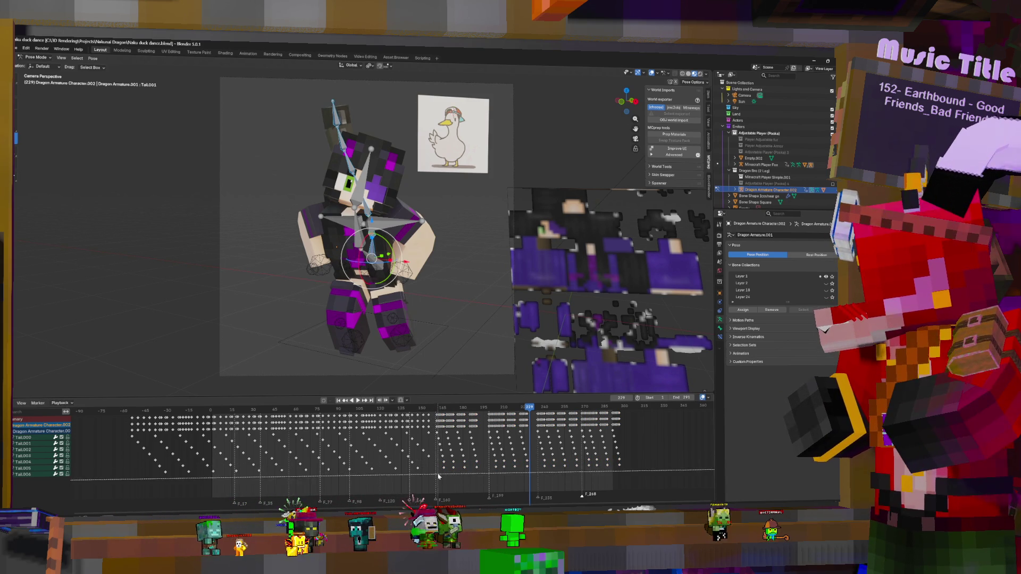
- Slide the lowest tail row's keys from frame 165 later and play the animation
left_click_drag(438, 481, 645, 463)
key("g")
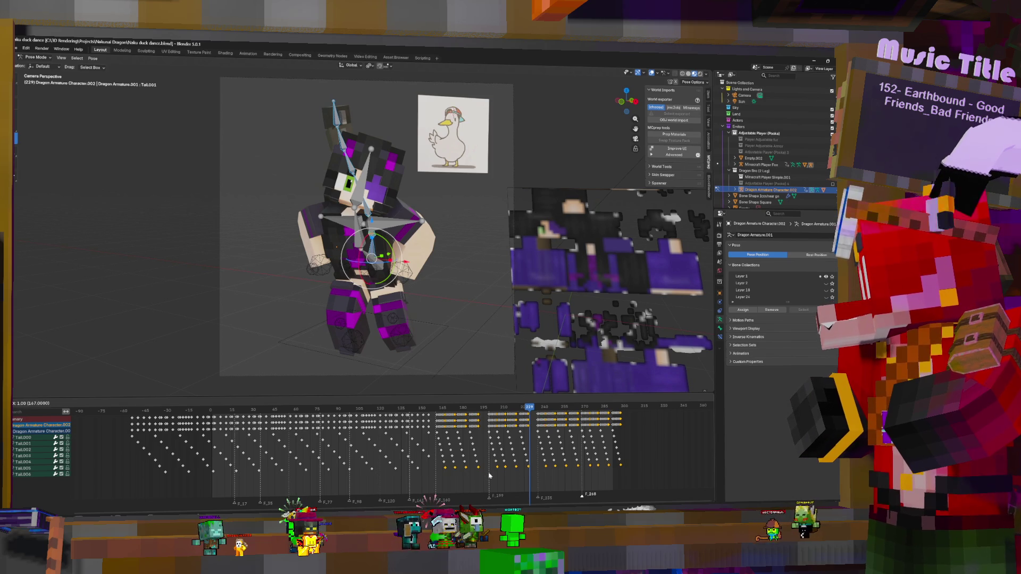
left_click(489, 476)
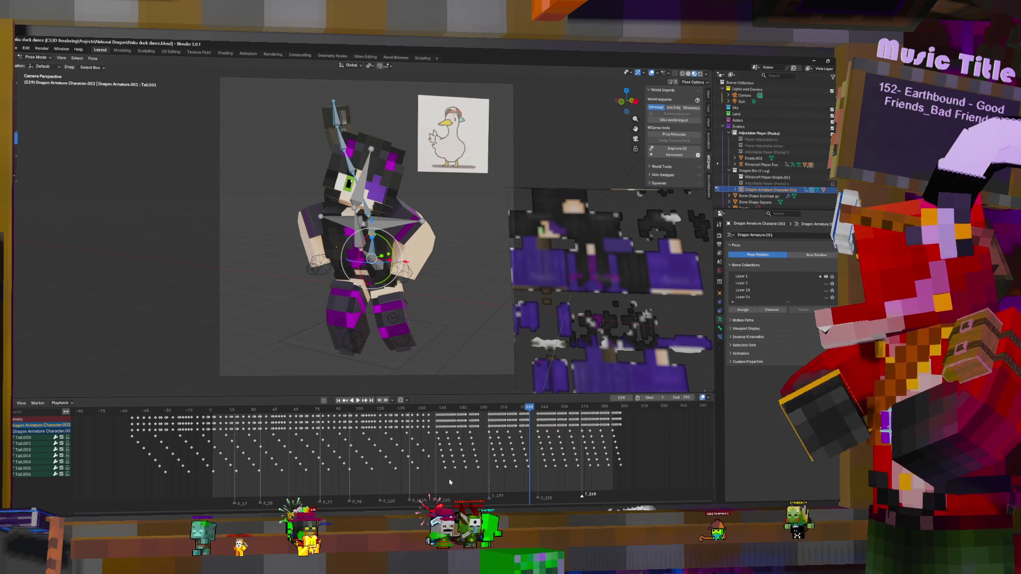
key("space")
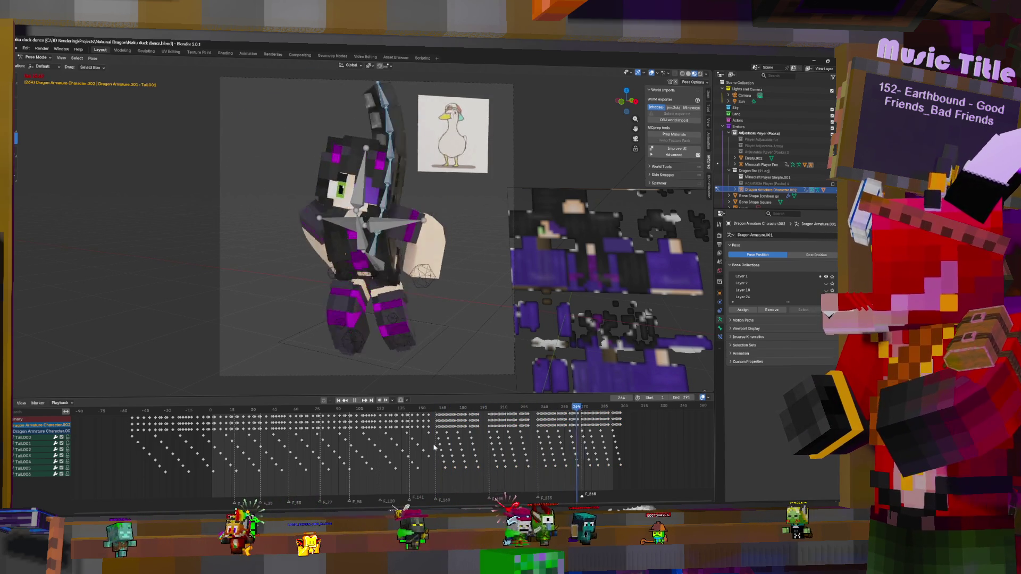
key("space")
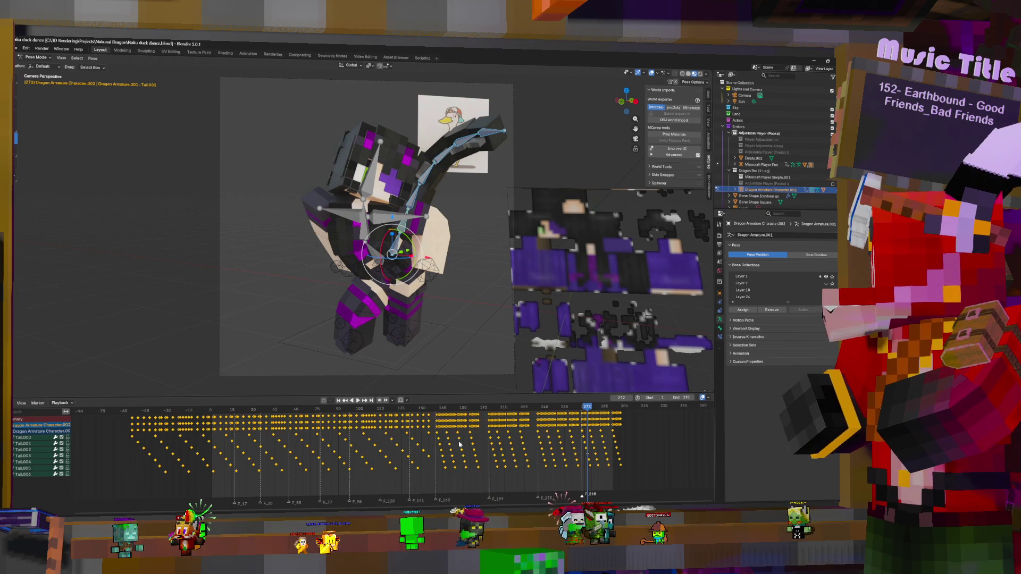
left_click(446, 447)
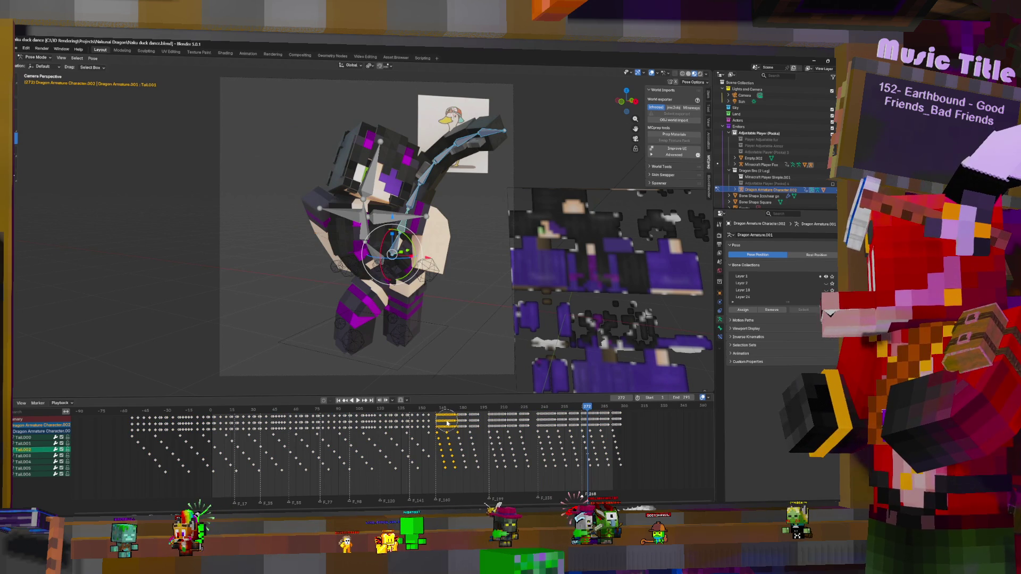
left_click_drag(446, 423, 624, 426)
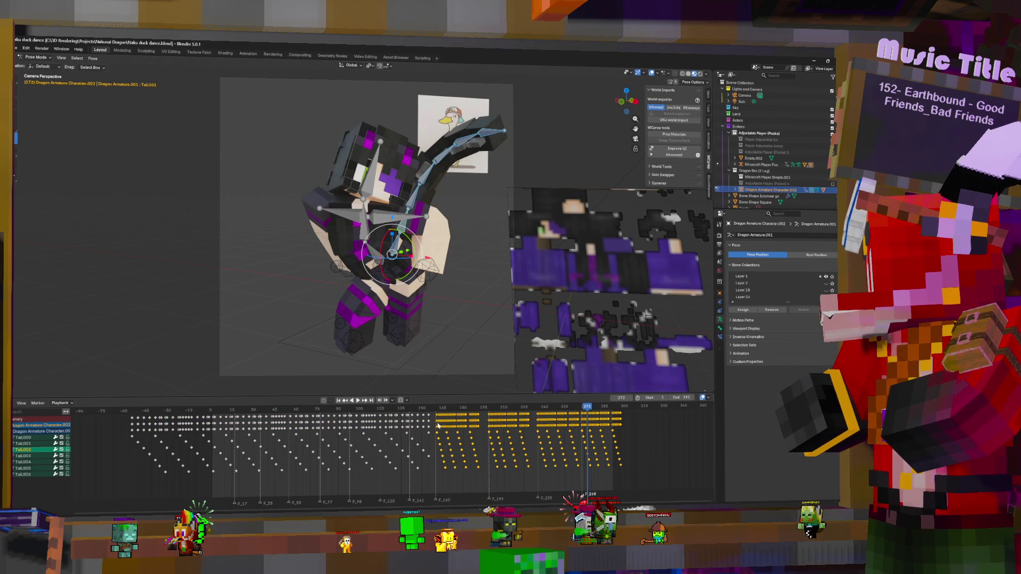
left_click(436, 406)
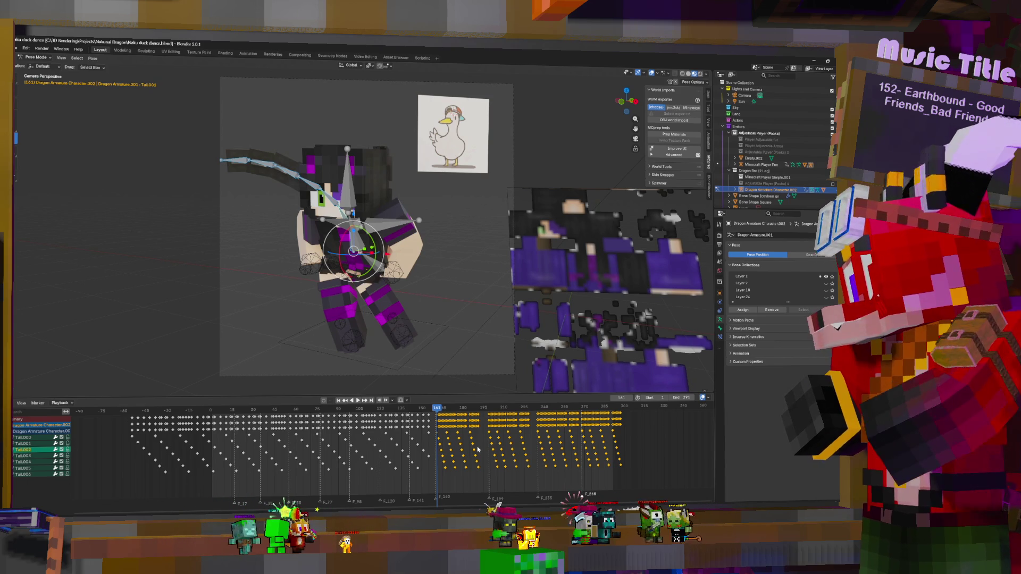
type("2")
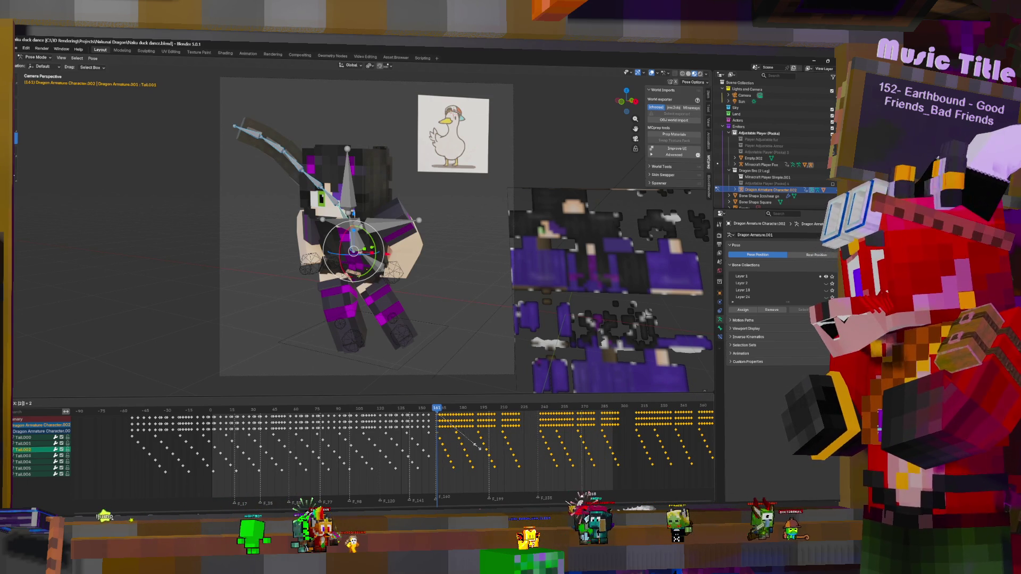
key("Escape")
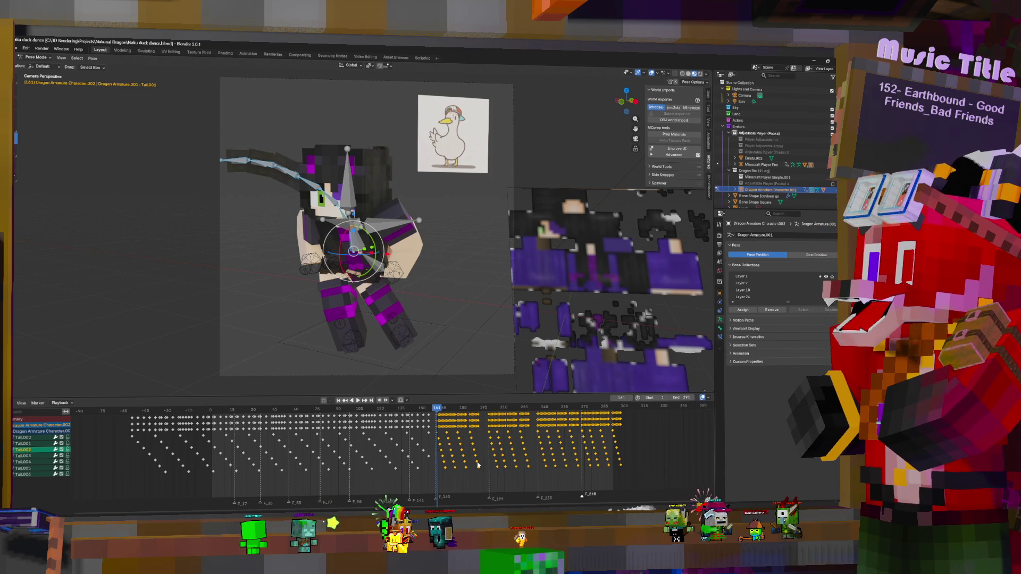
key("space")
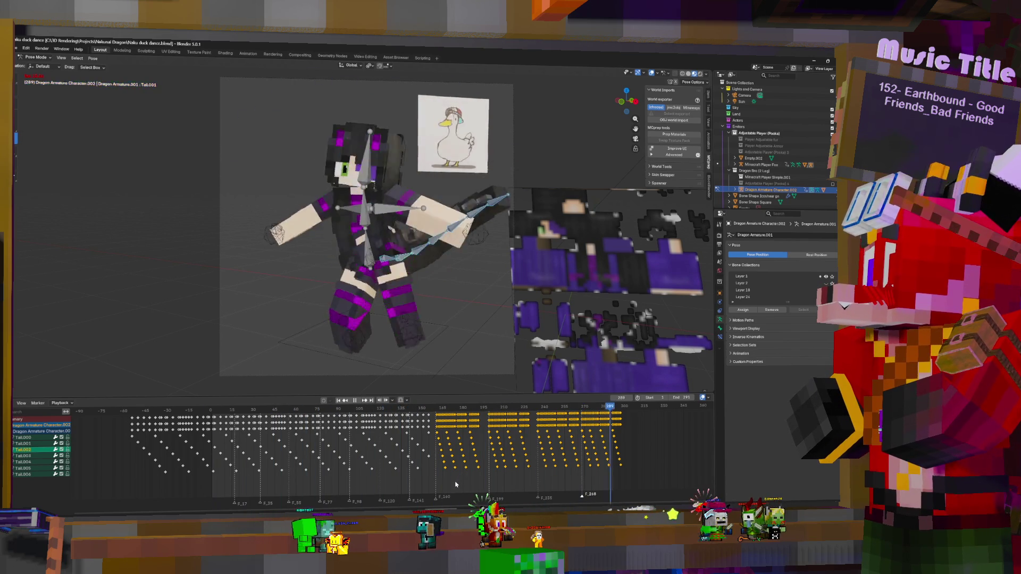
key("space")
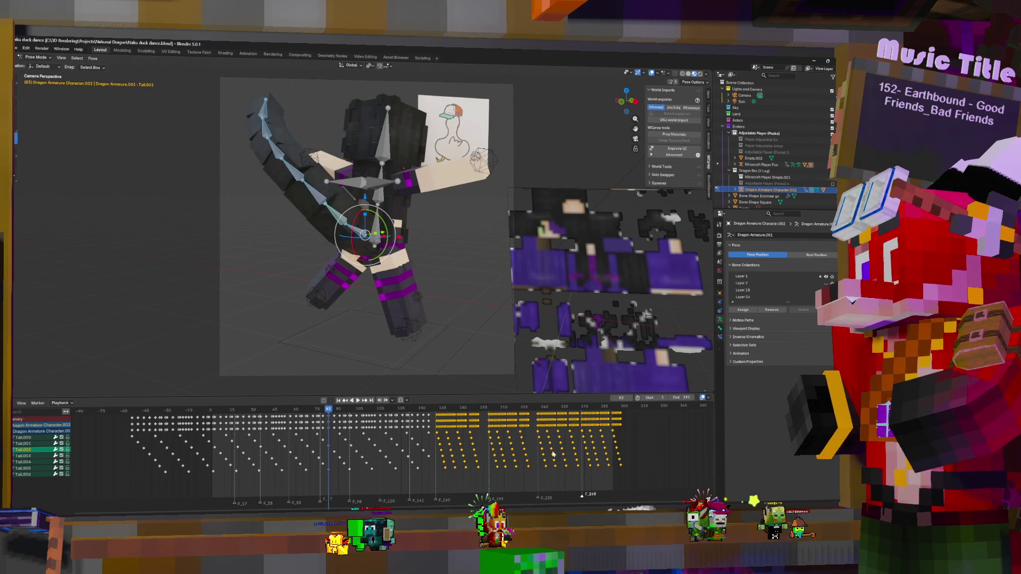
left_click_drag(616, 436, 605, 436)
key("space")
key("space")
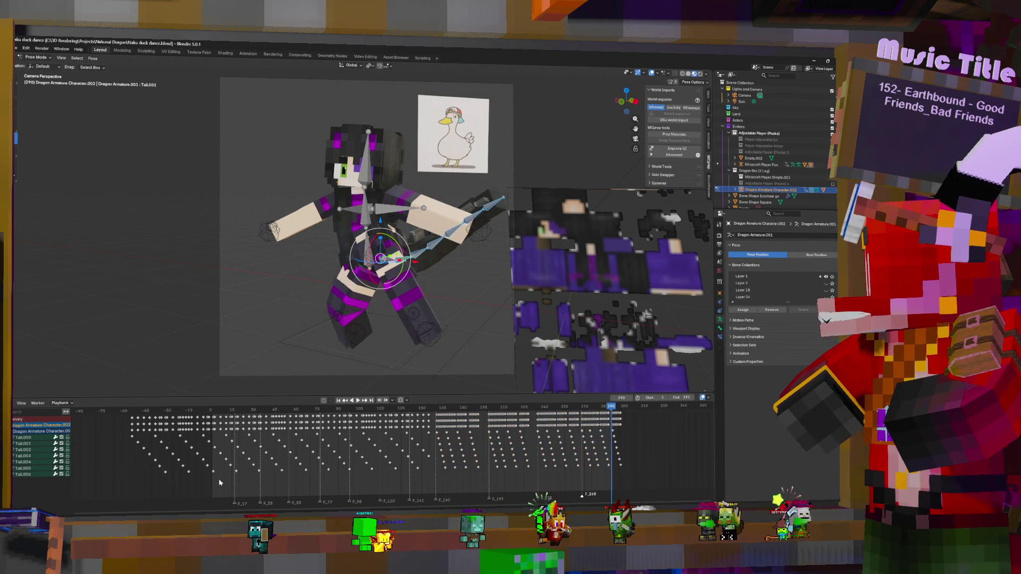
key("space")
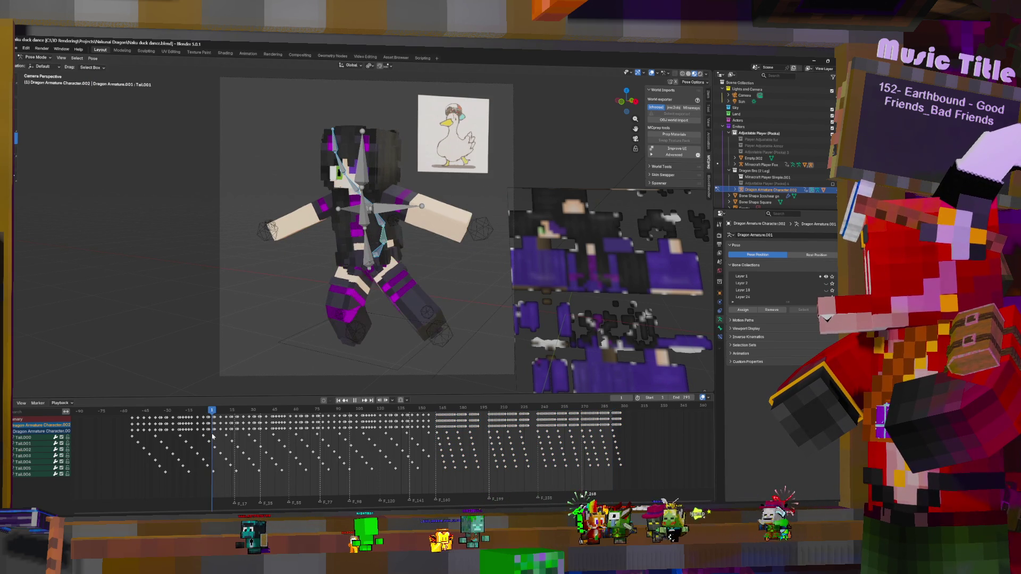
- Duplicate the dragon-tail key column to near frame 290, then shift it three frames earlier
key("space")
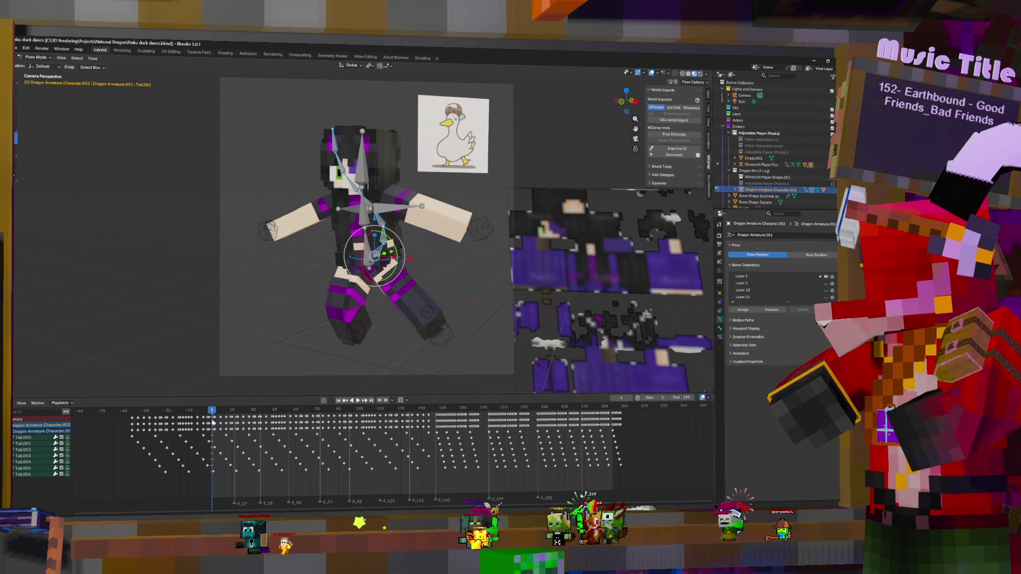
key("shift+d")
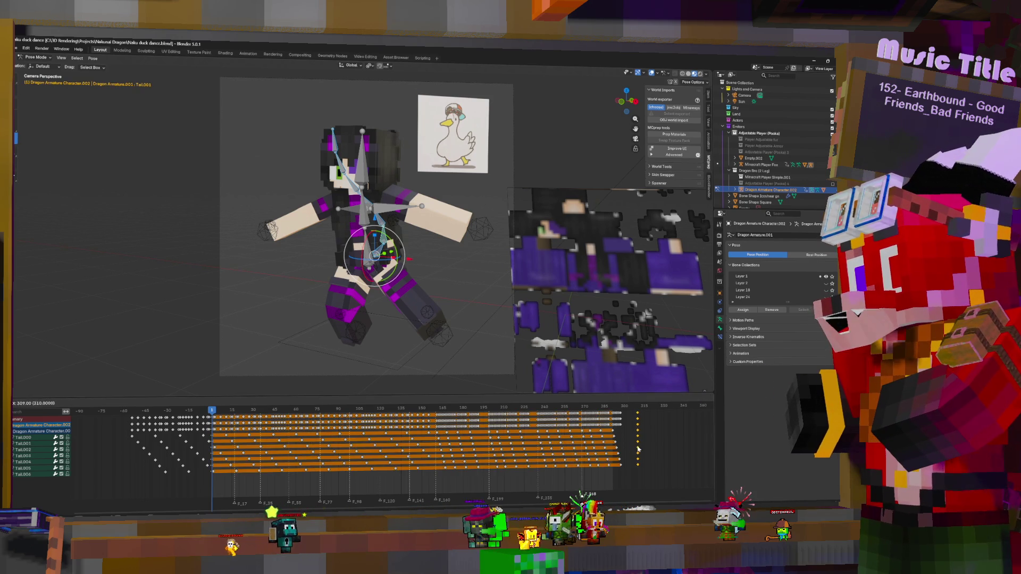
left_click(625, 436)
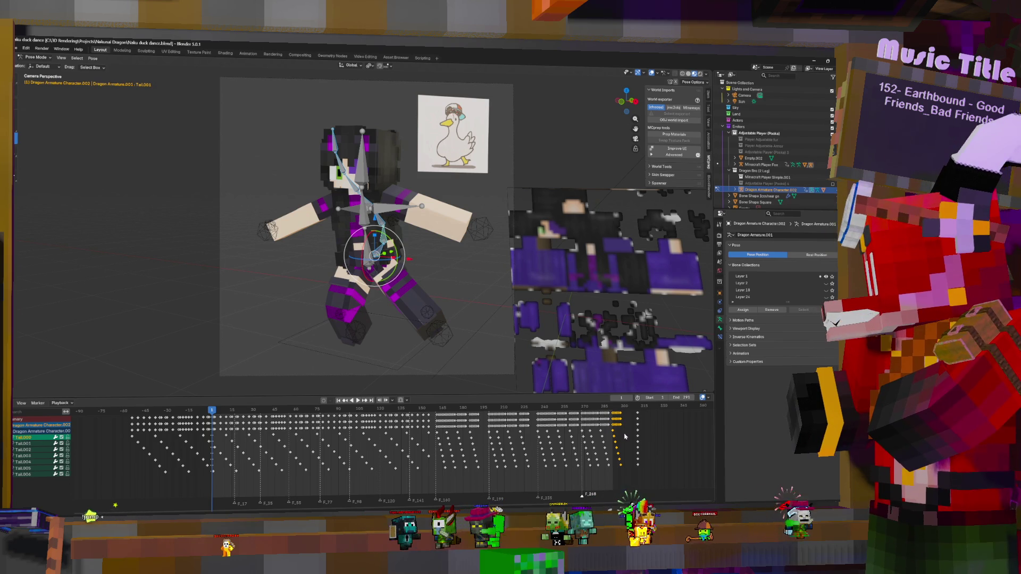
key("g")
left_click(662, 425)
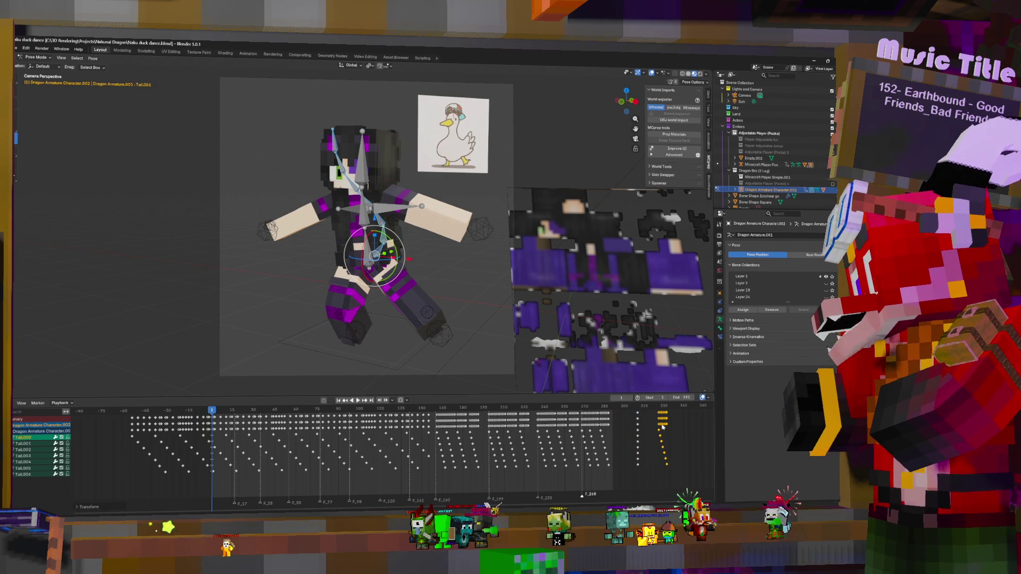
left_click(639, 417, "alt")
key("g")
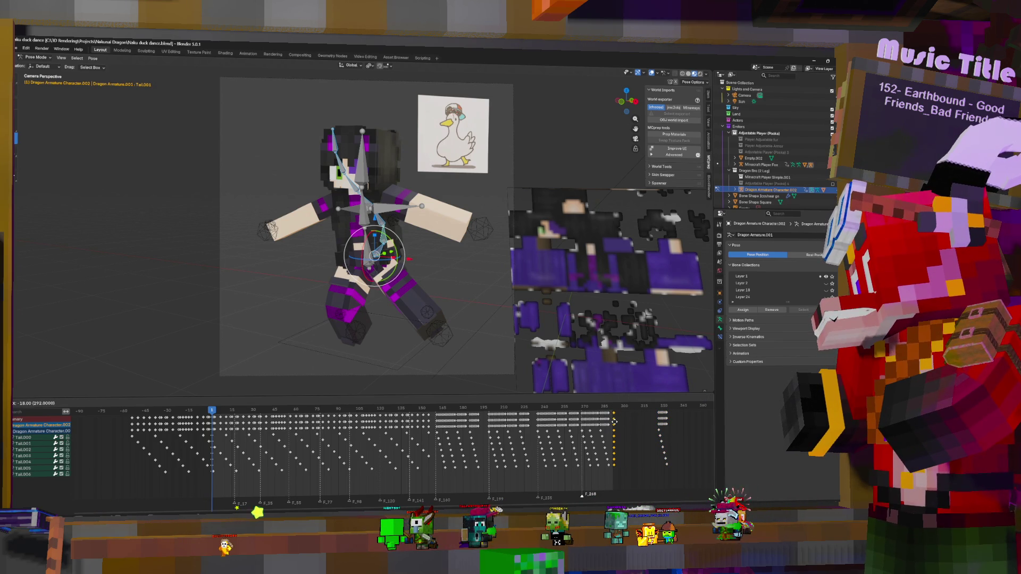
left_click(613, 425)
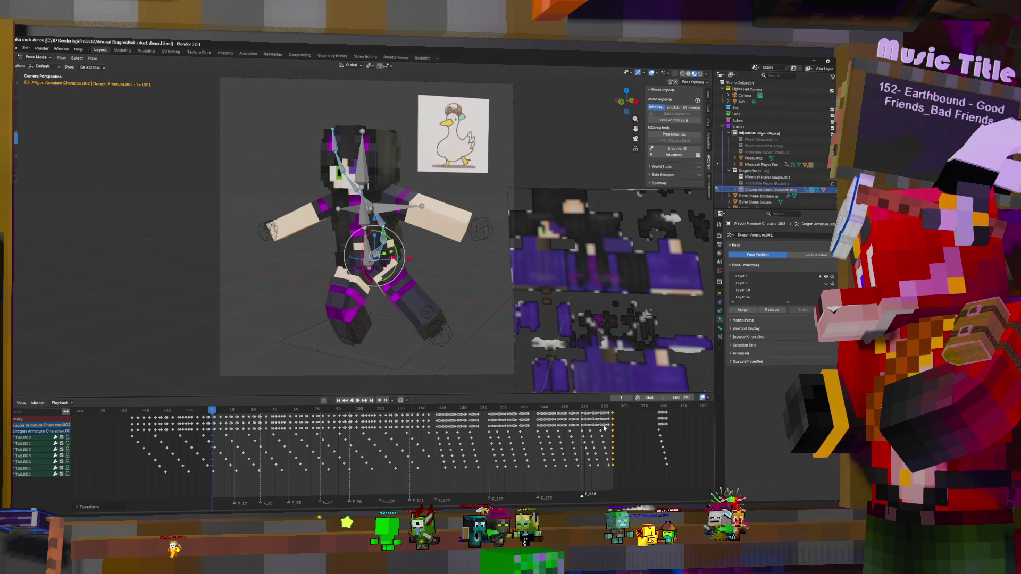
- Play and scrub between frame 1 and frame 291 to compare the tail's poses, then select Tail.003
key("space")
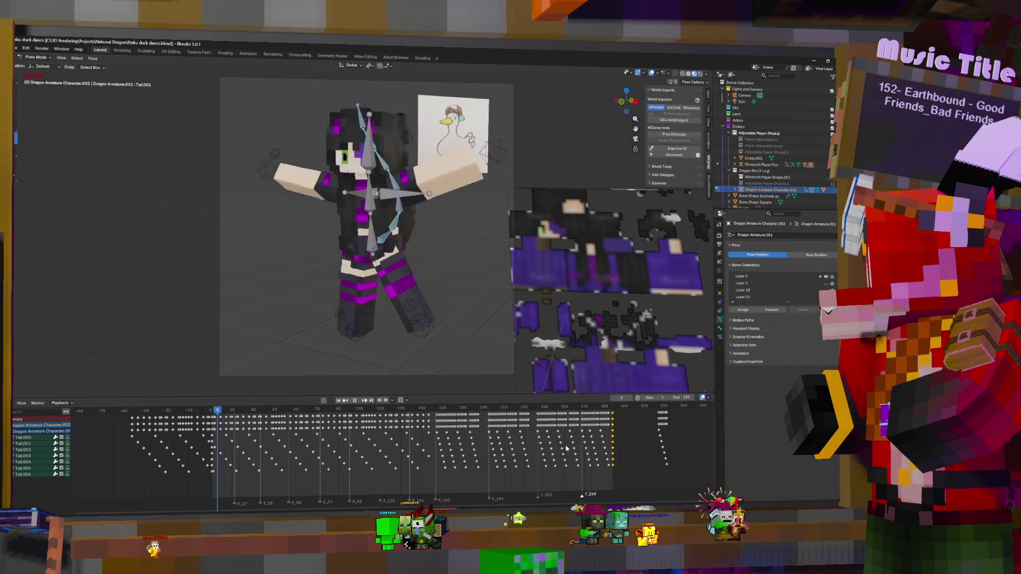
left_click(614, 437)
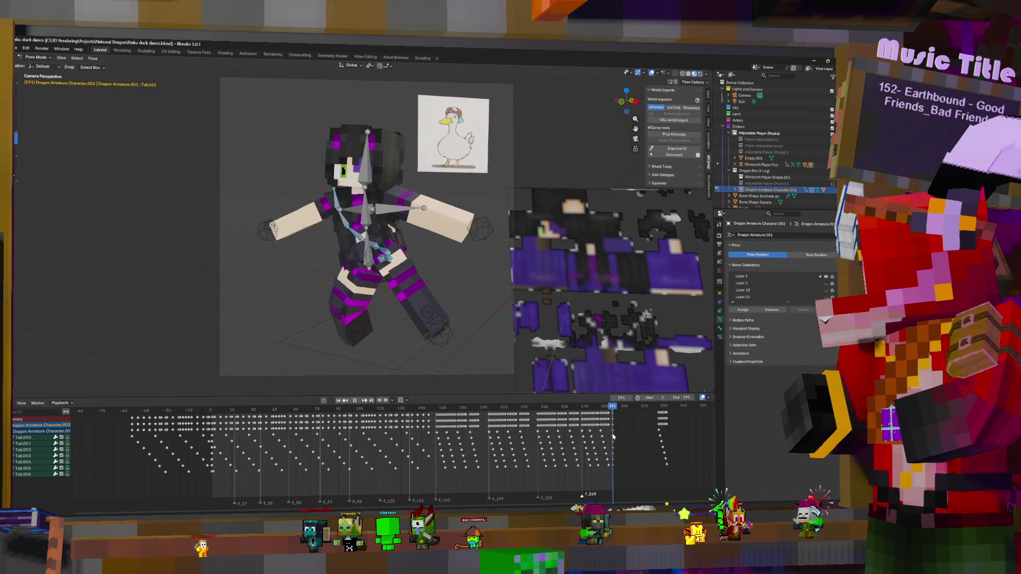
left_click(211, 438)
key("space")
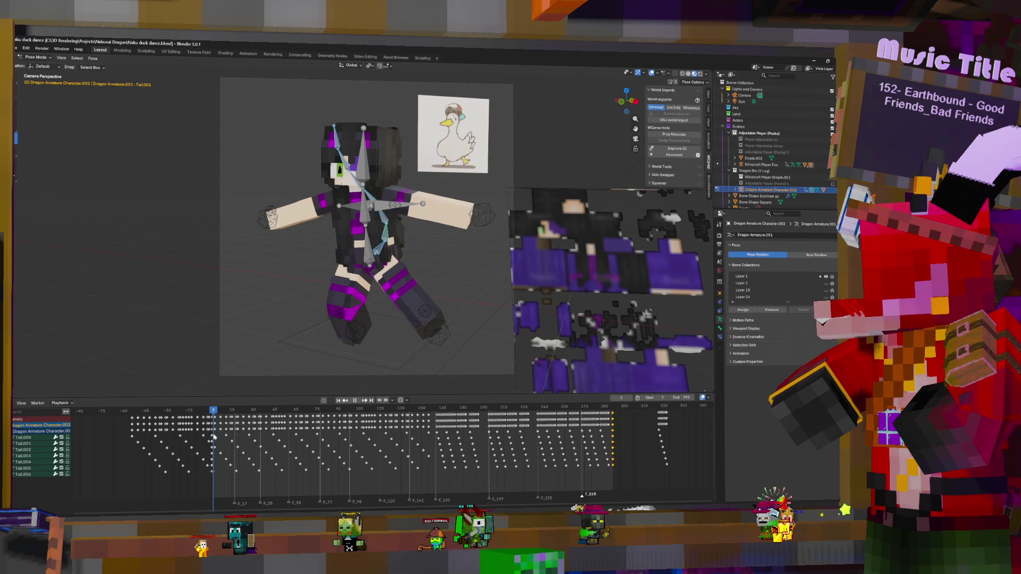
left_click(213, 437)
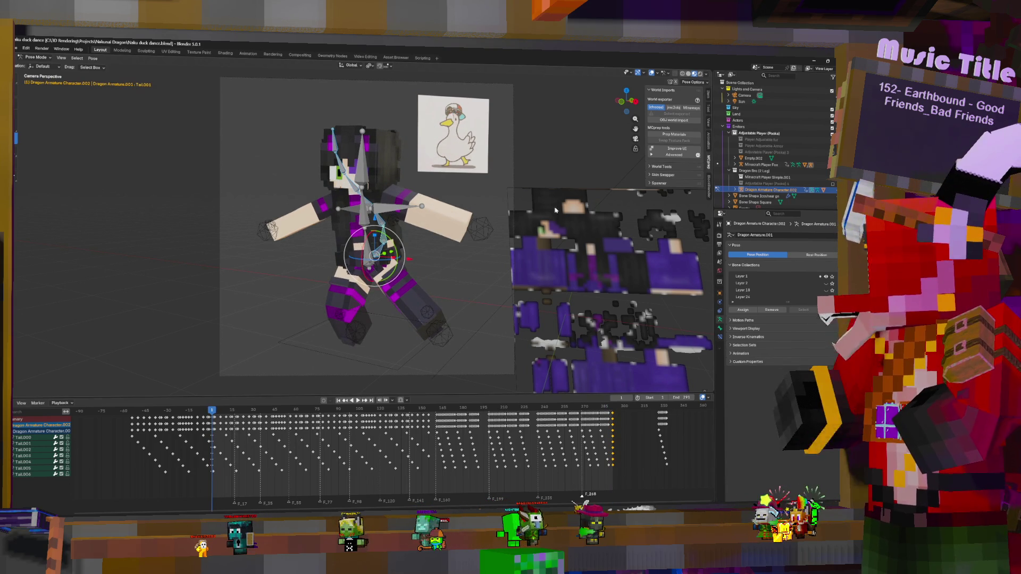
left_click(613, 438)
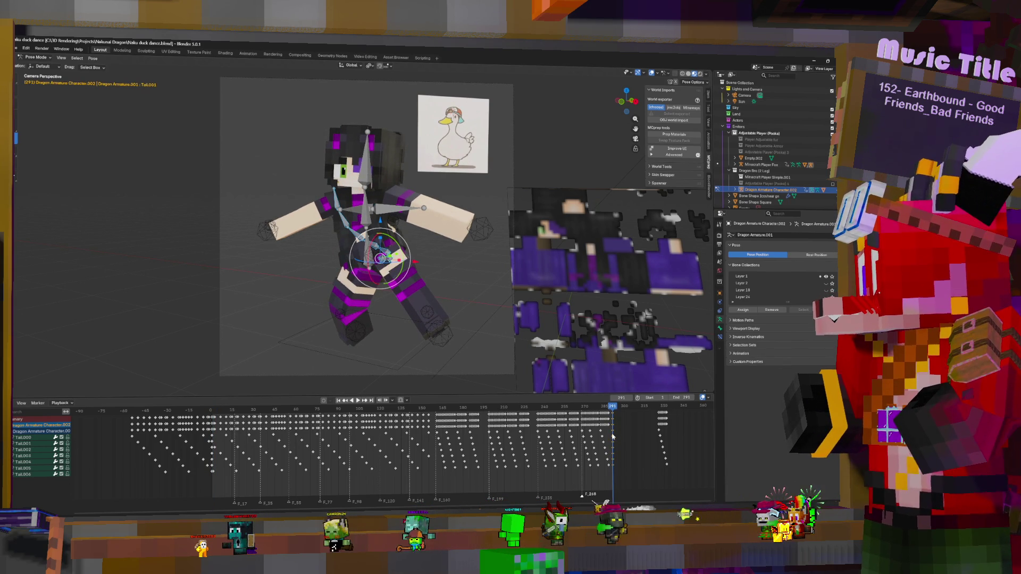
left_click(376, 254)
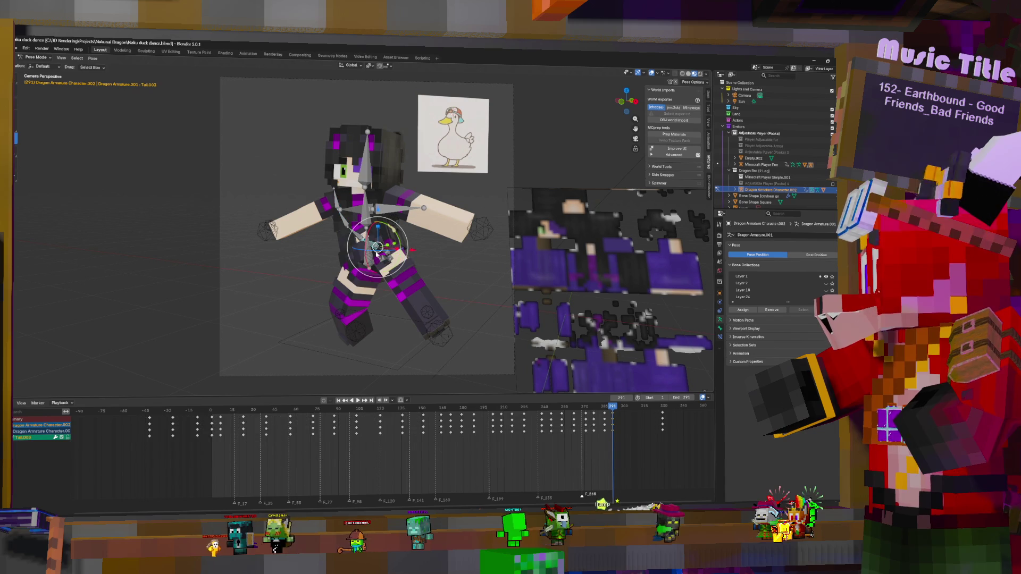
- Copy the Minecraft Player Fox IK Hip keys from frames 0 and 15 to frame 291 and preview playback
left_click(373, 256)
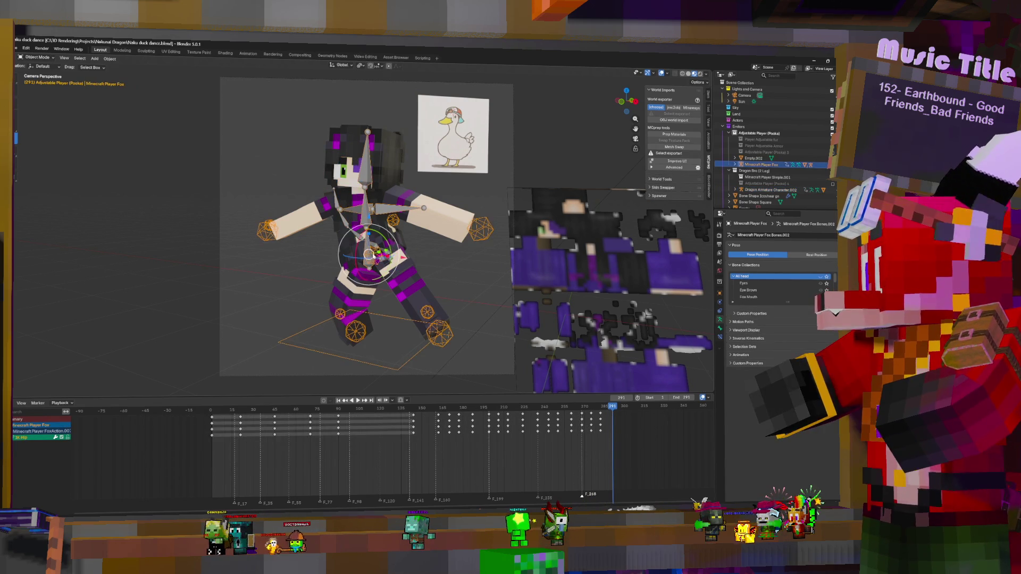
mouse_move(247, 438)
left_mouse_down()
mouse_move(212, 422)
mouse_move(613, 426)
left_mouse_up()
left_click(612, 428)
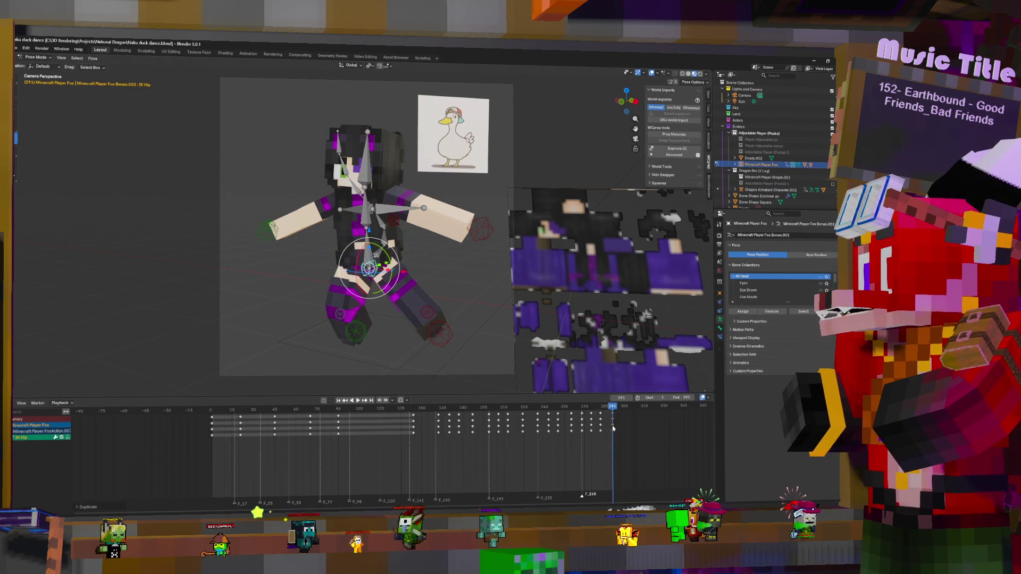
key("space")
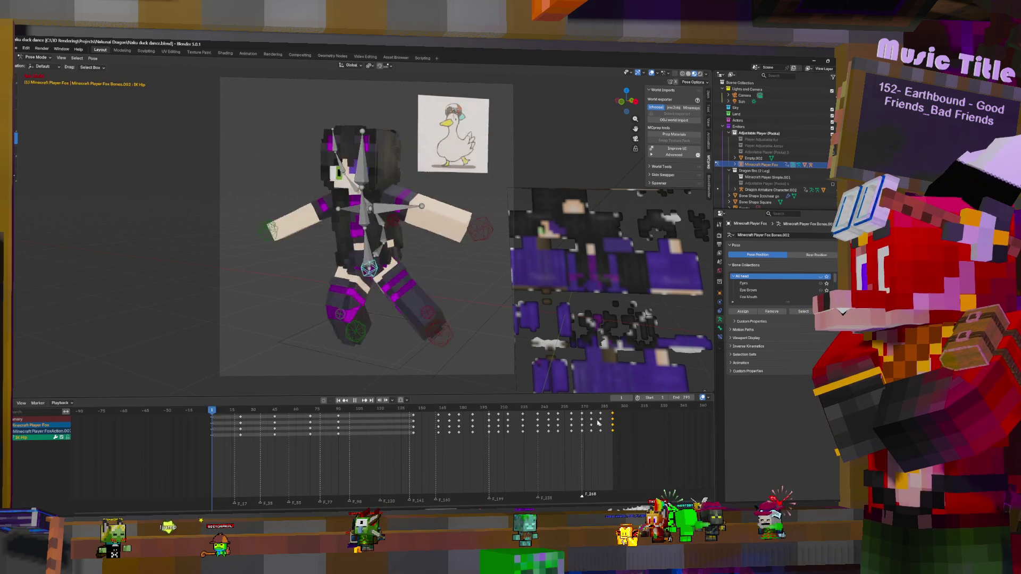
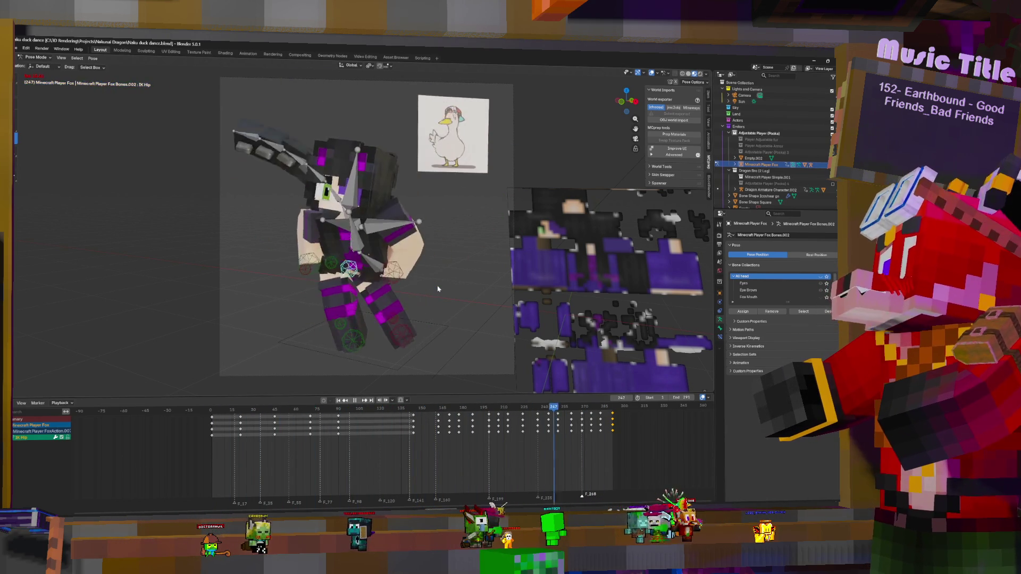
- Play the dance loop from frame 1 to review its ending
key("Escape")
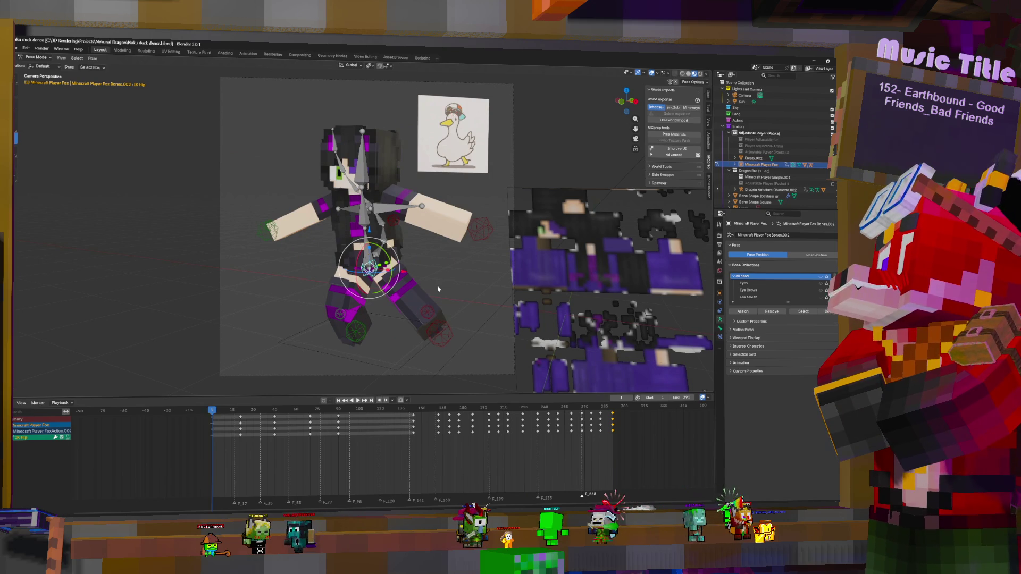
key("space")
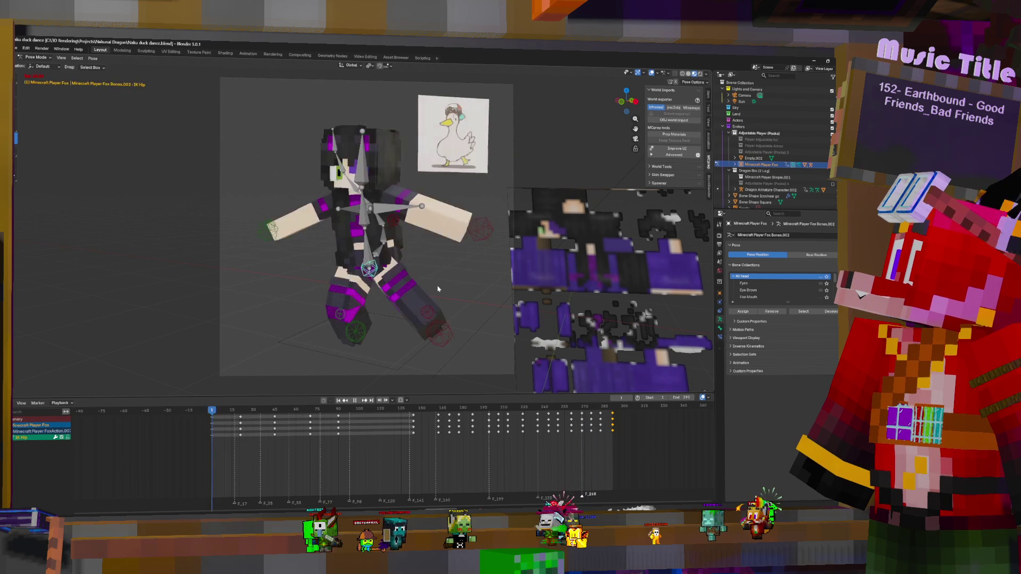
key("space")
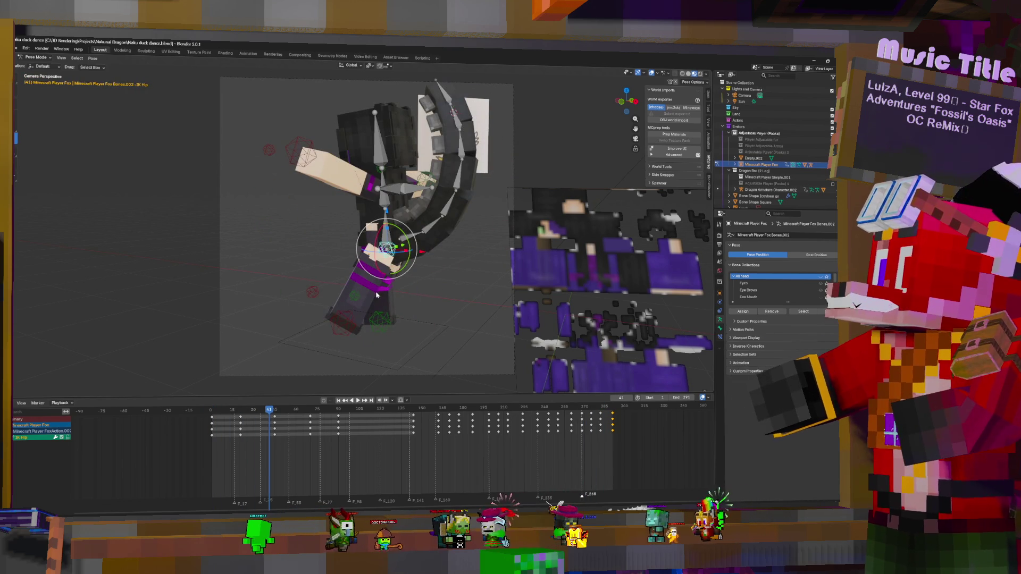
key("space")
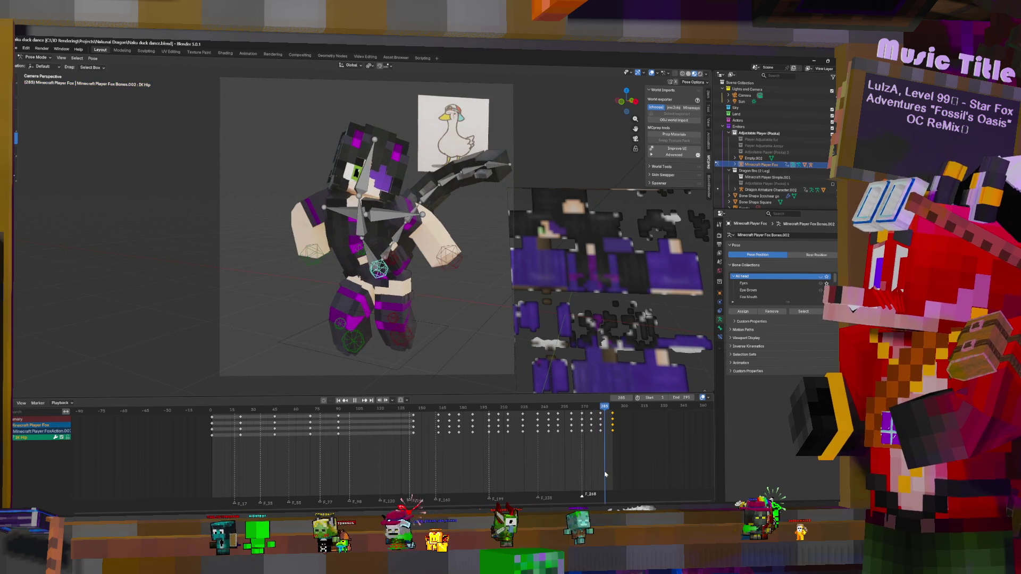
key("space")
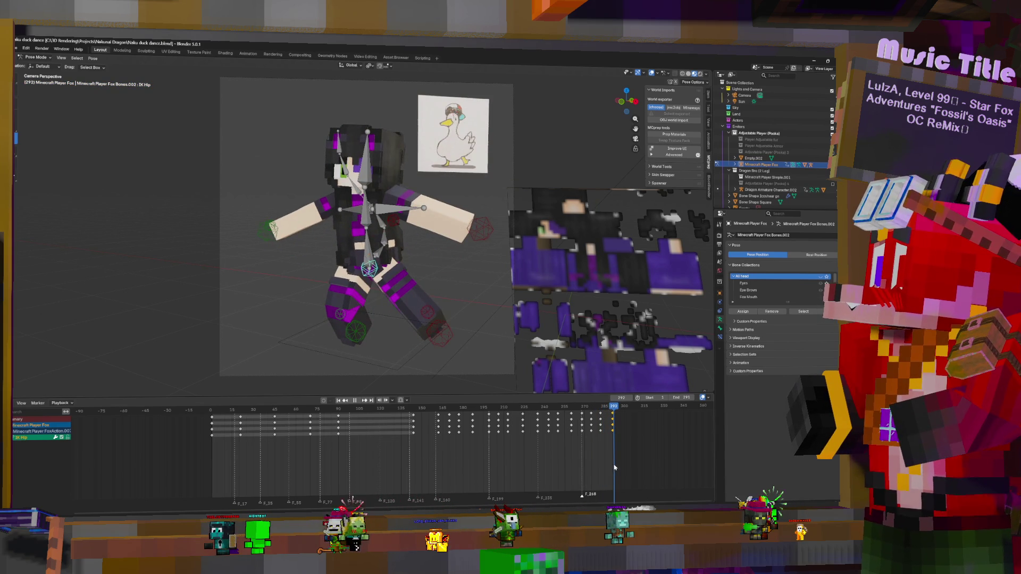
key("shift+ctrl+space")
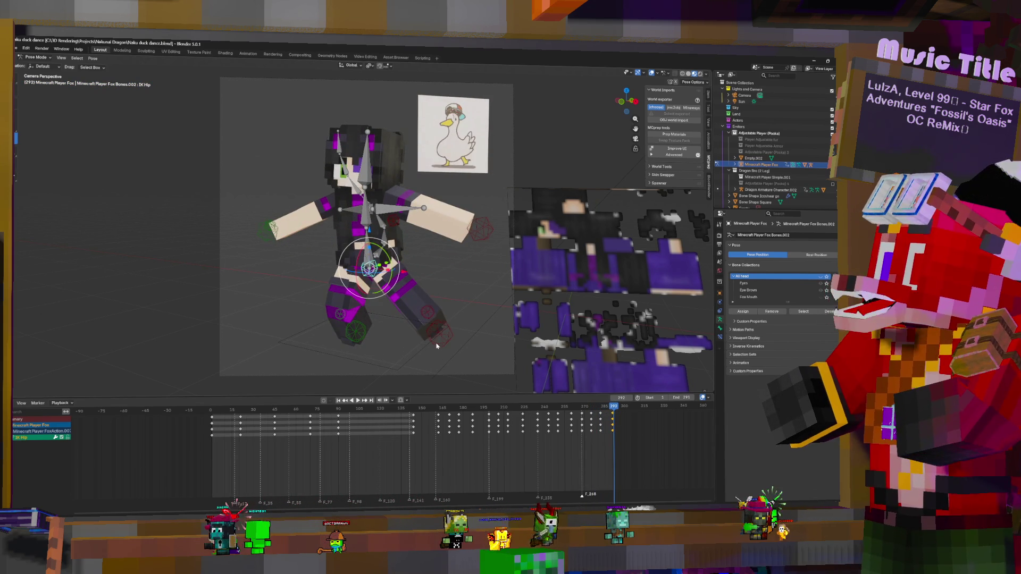
- Select both leg IK controls and shift their keyframes 5 frames earlier
left_click(436, 343)
left_click(356, 332, "shift")
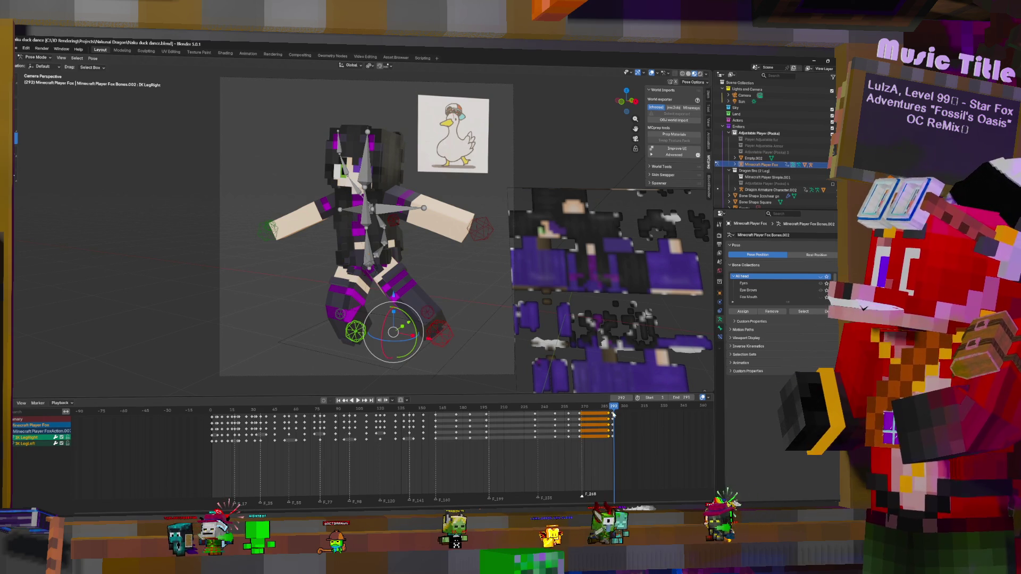
scroll(609, 416, "up", 9, "alt")
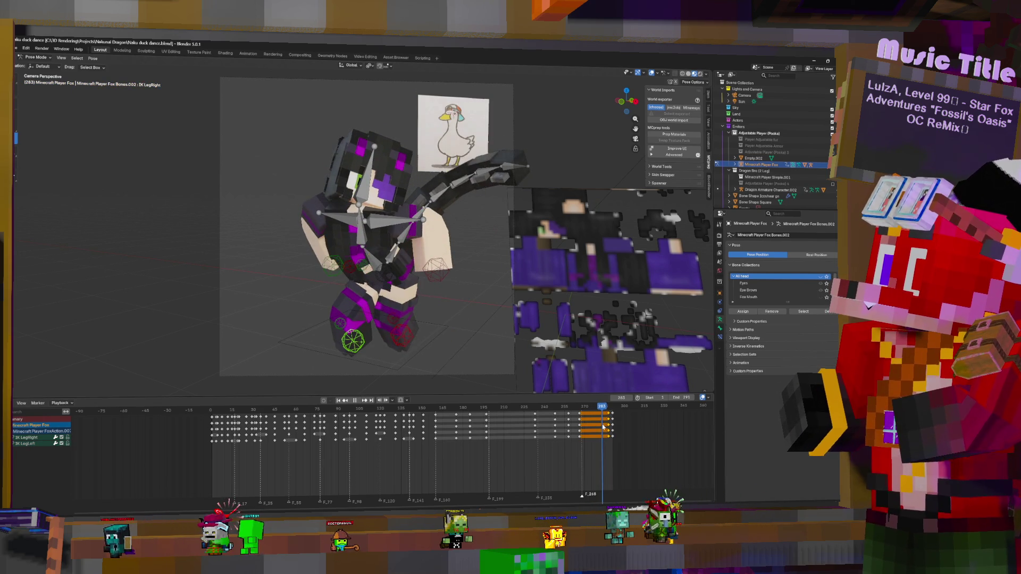
key("g")
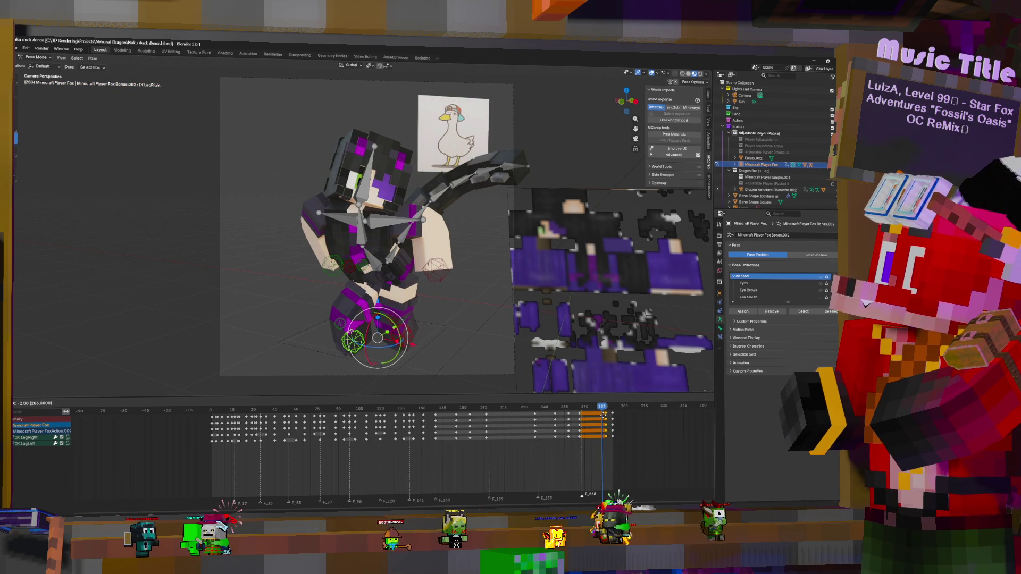
left_click(601, 416)
- Box-select the leg keys between frames 270 and 283 and move them later
scroll(595, 419, "up", 7, "alt")
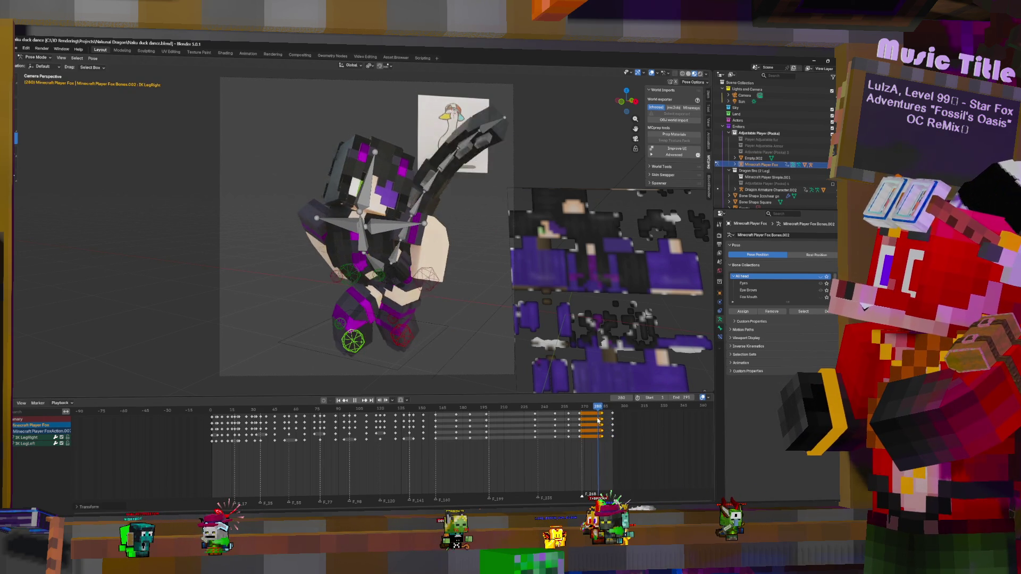
scroll(593, 421, "down", 16, "alt")
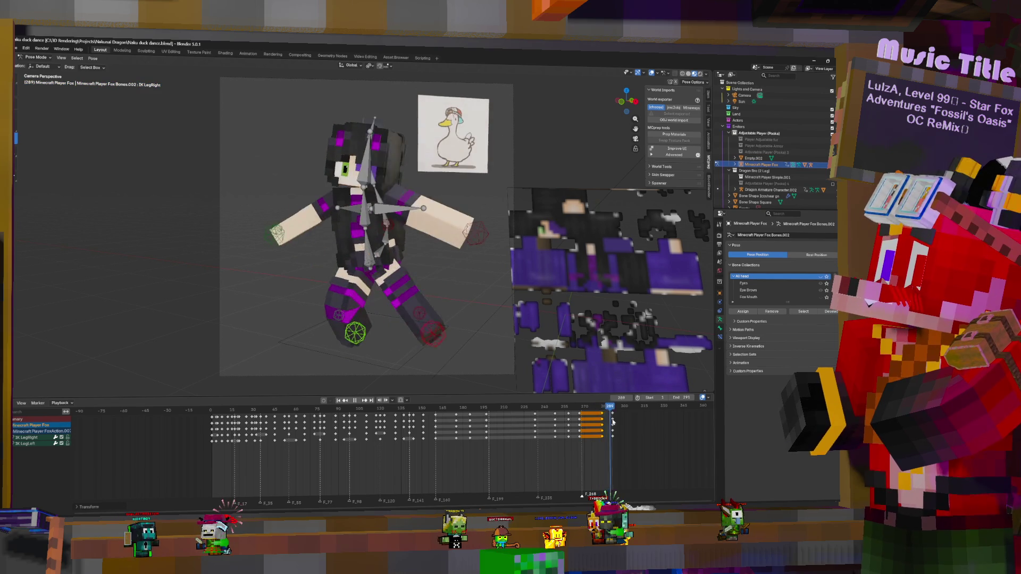
scroll(613, 421, "up", 8, "alt")
left_click(606, 429)
left_click_drag(576, 410, 608, 446)
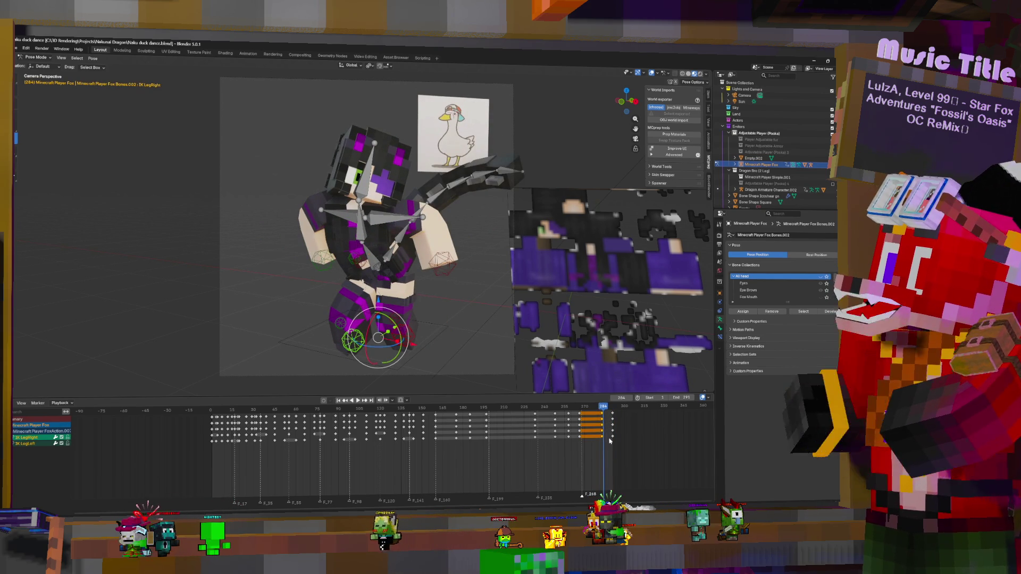
scroll(608, 446, "up", 1, "alt")
key("g")
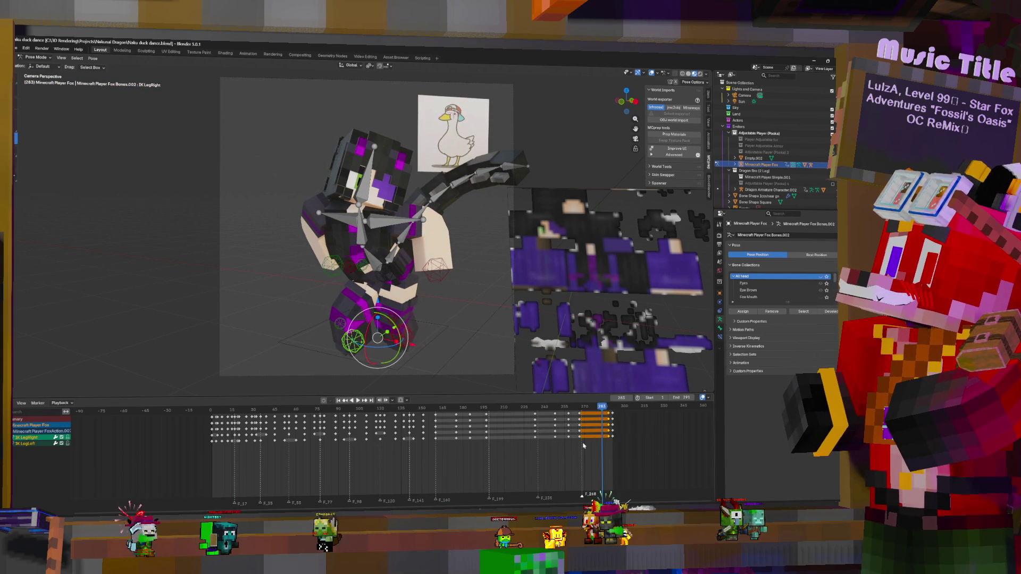
left_click(610, 431)
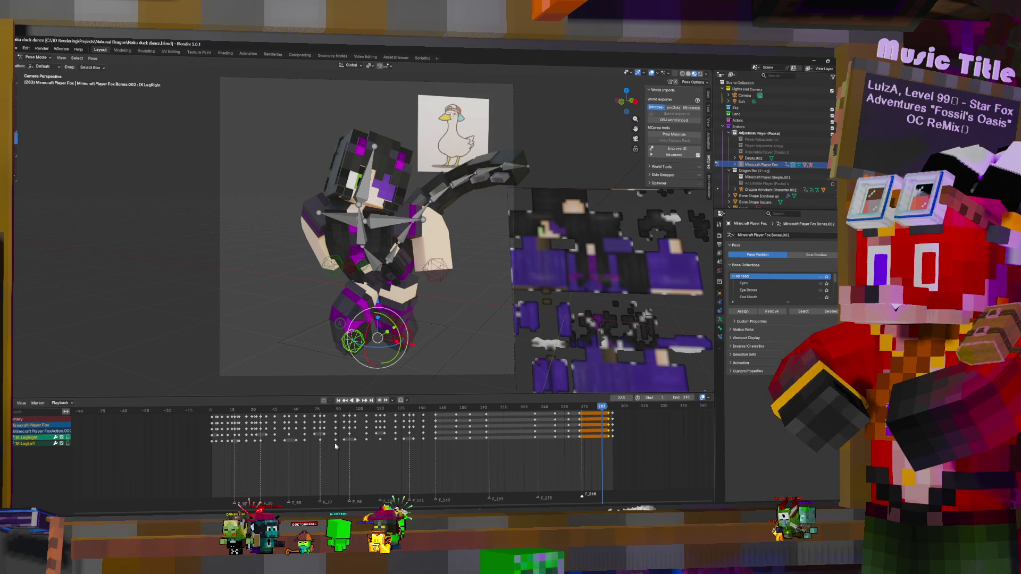
- Expand IK LegRight's channels and select the right and left leg rotation keys at frame 291
key("KP_Add")
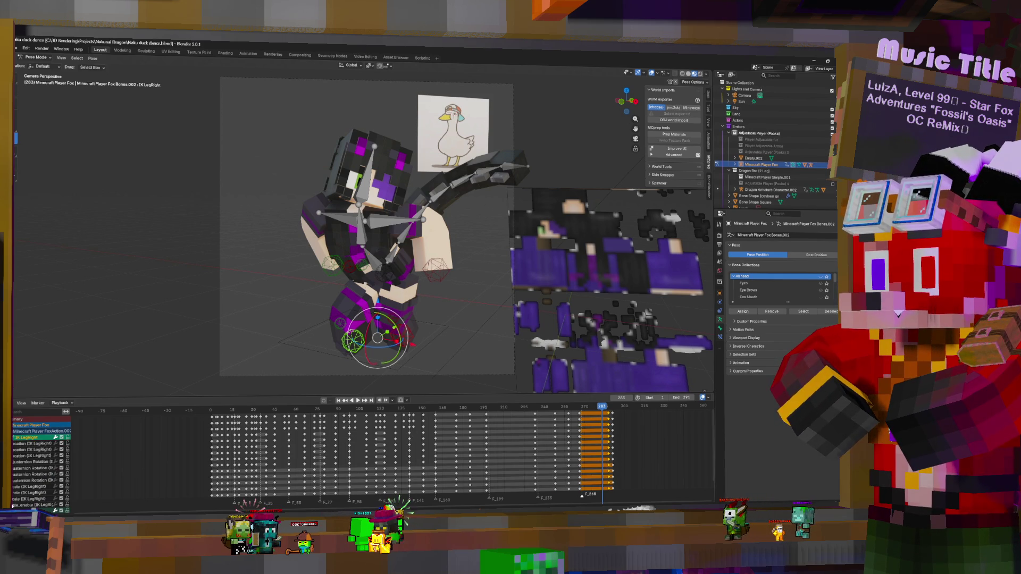
scroll(398, 462, "down", 1)
middle_click_drag(608, 478, 545, 472)
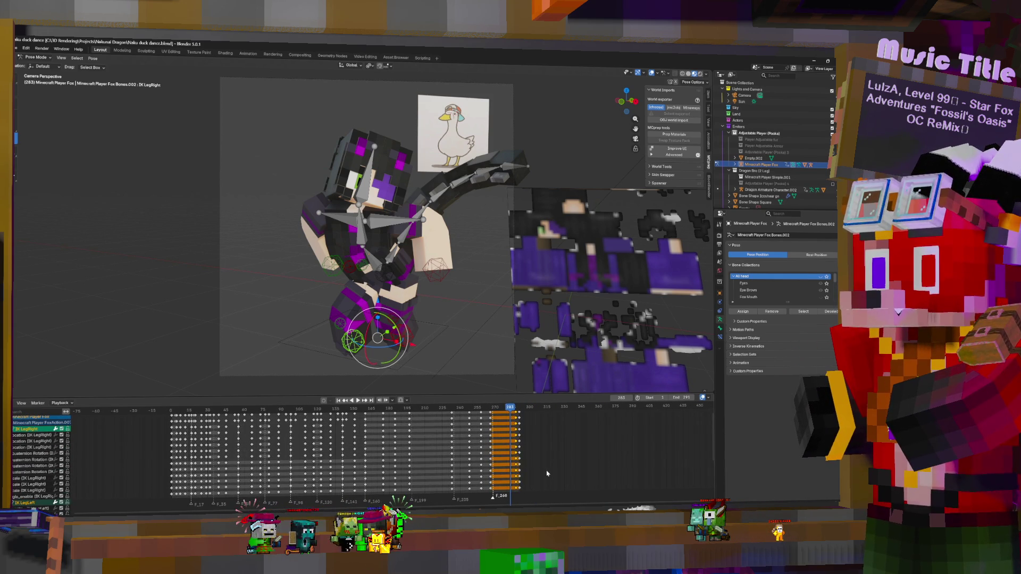
left_click(519, 452)
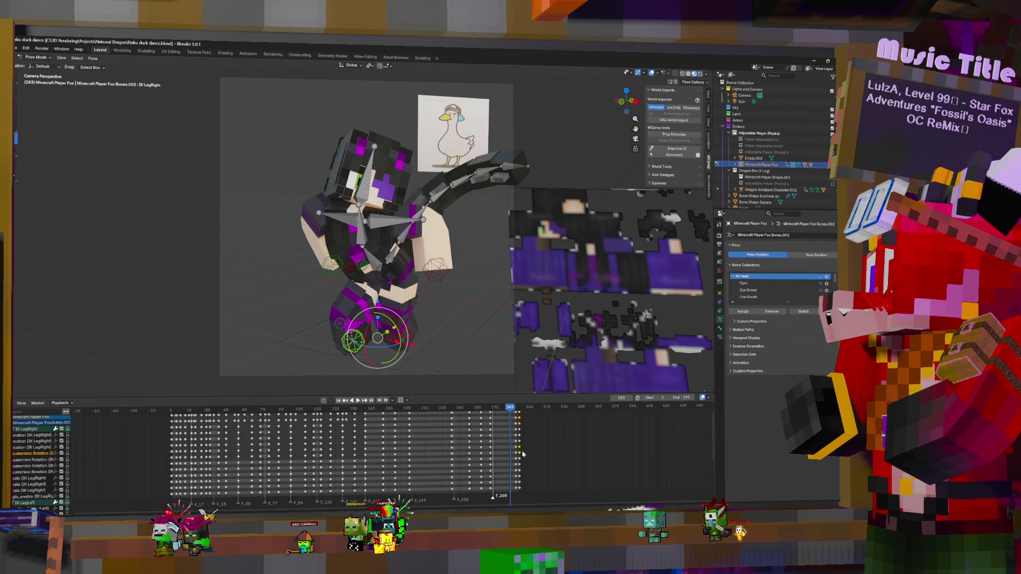
key("Up")
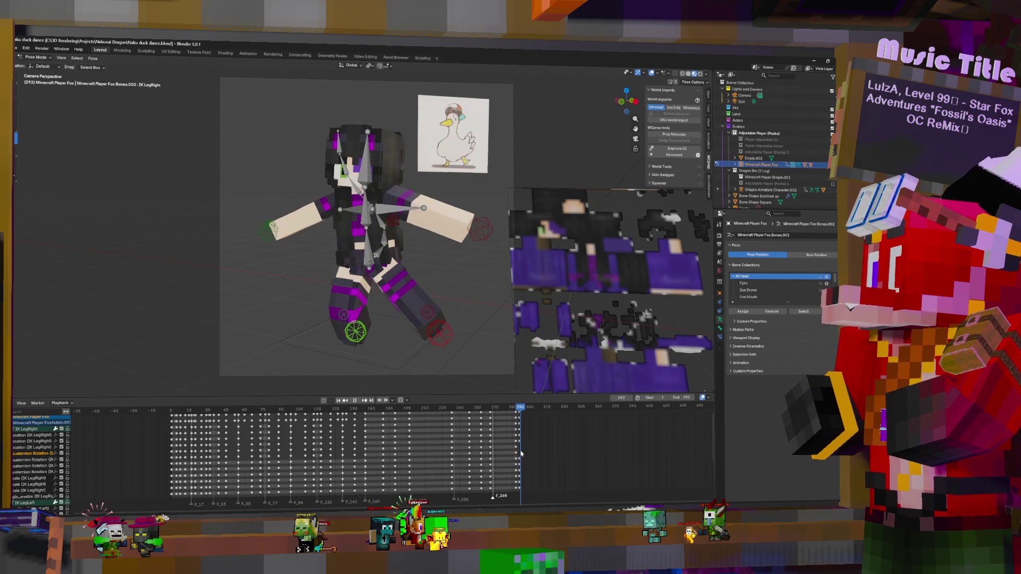
scroll(549, 458, "down", 5)
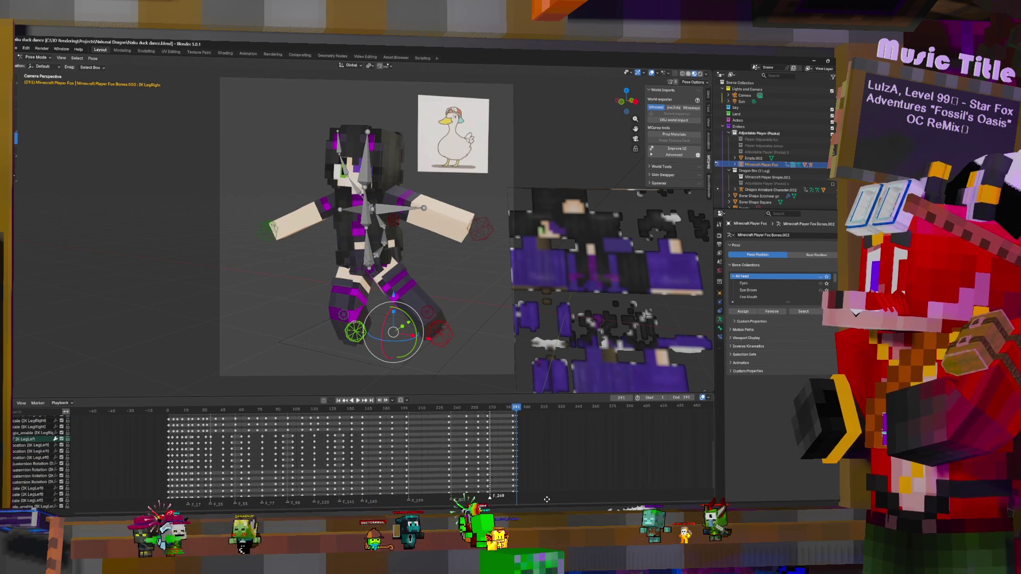
left_click(516, 469)
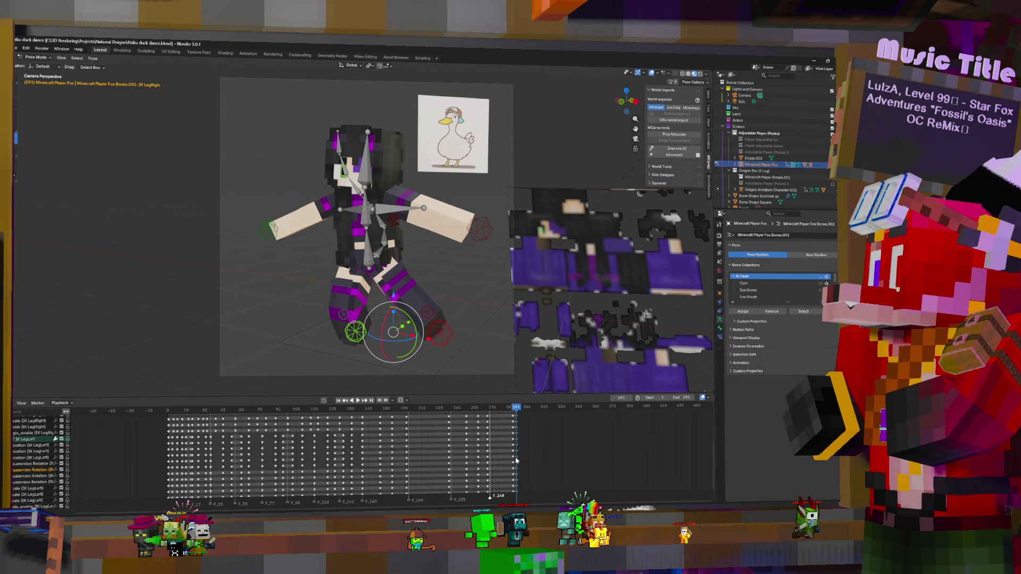
- Preview the loop end, then select and adjust the keyframes between frames 270 and 291
key("shift+ctrl+space")
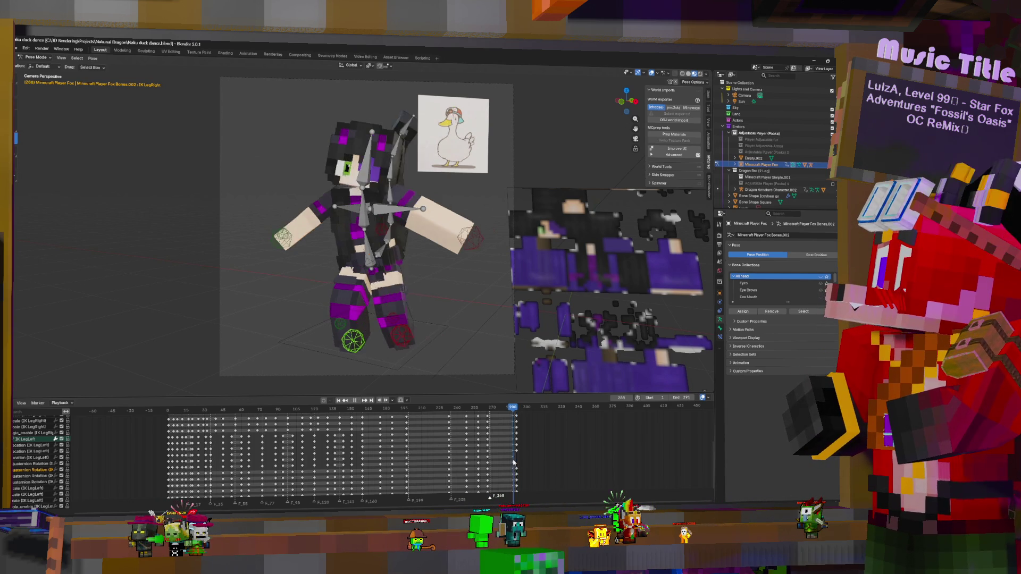
key("Escape")
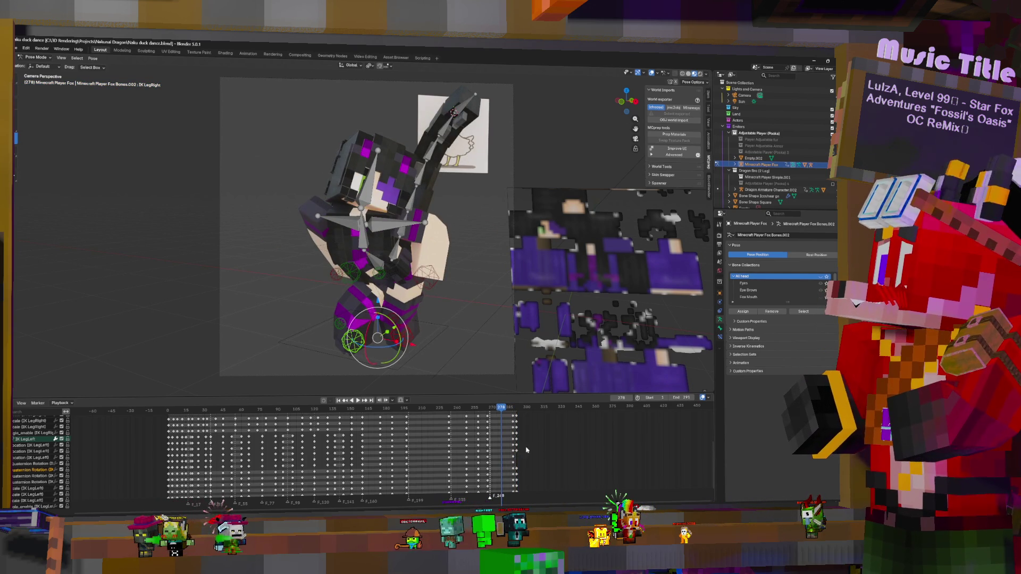
key("Home")
left_click_drag(498, 417, 493, 421)
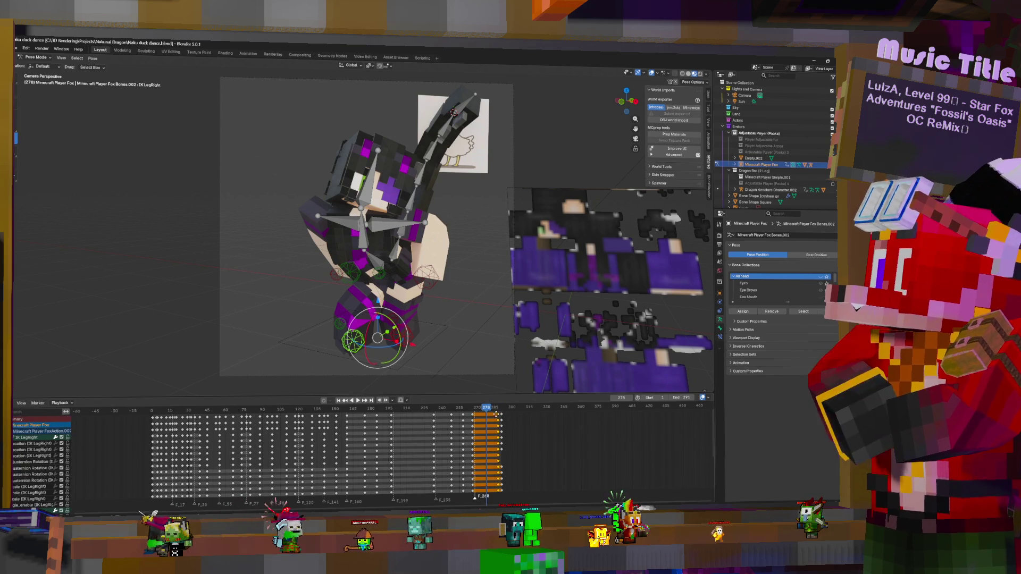
key("shift+ctrl+space")
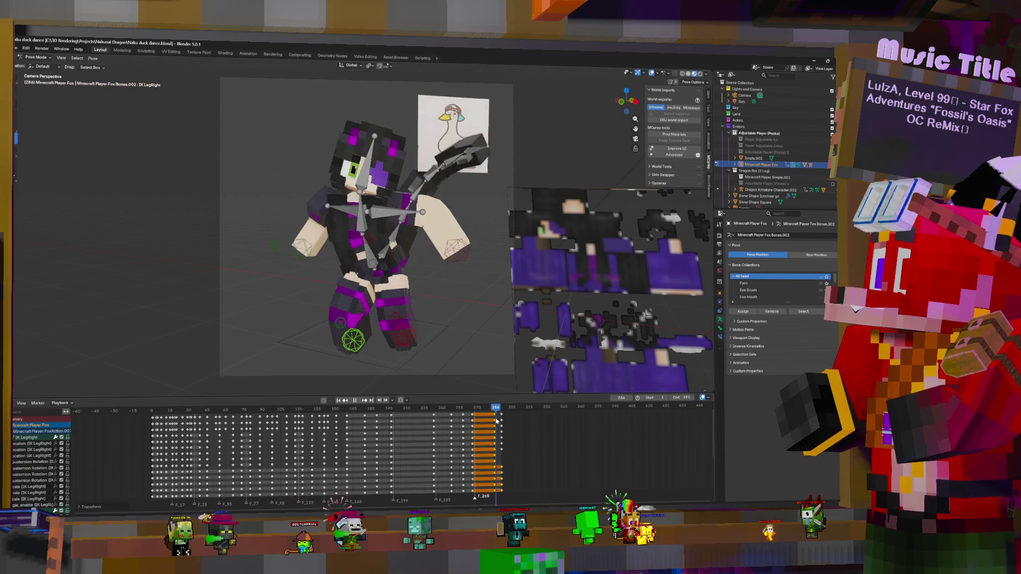
- Play the loop forward and backward over frames 266–291, then collapse the IK LegRight group
key("shift+ctrl+space")
key("space")
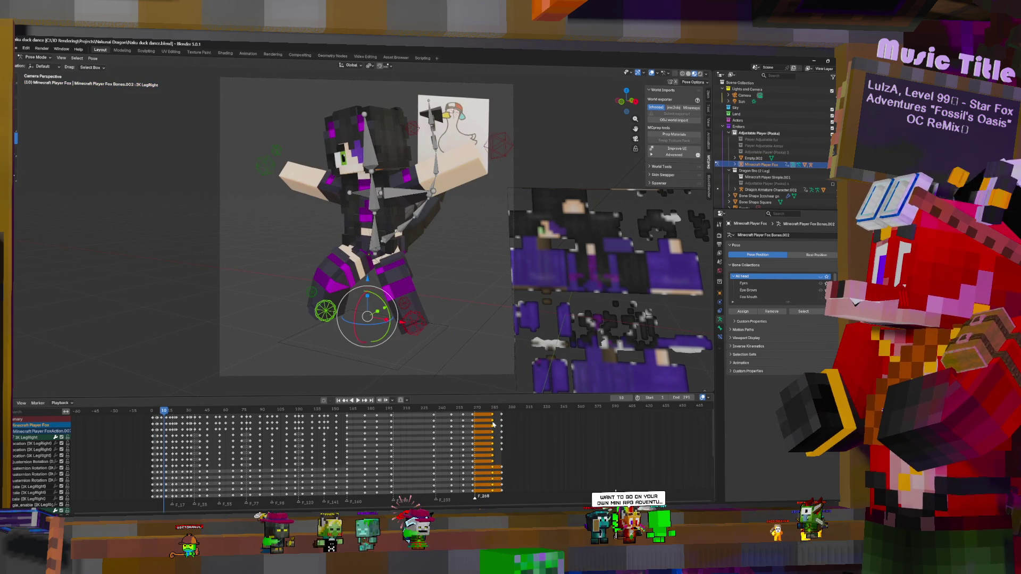
key("shift+ctrl+space")
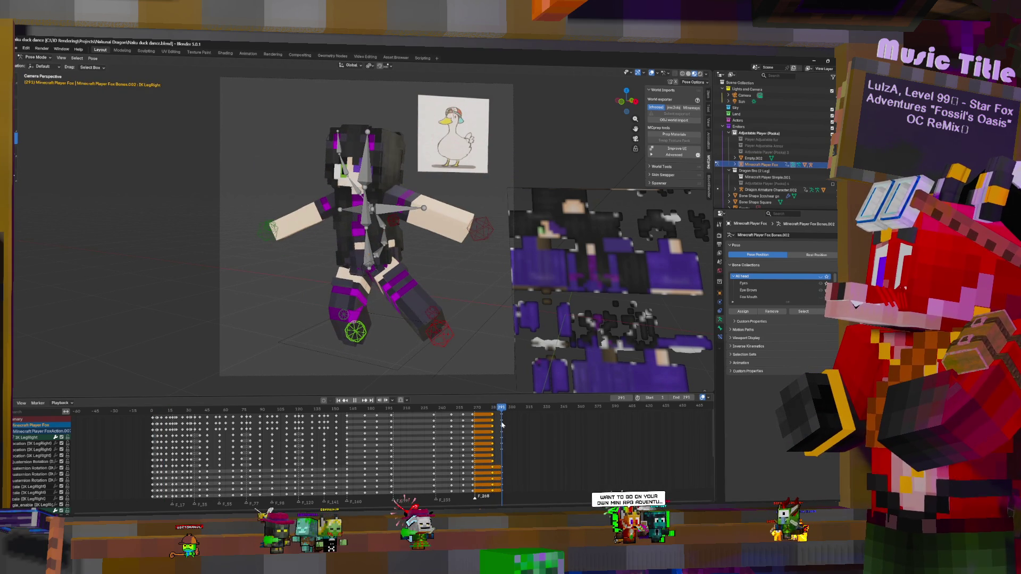
key("space")
key("shift+ctrl+space")
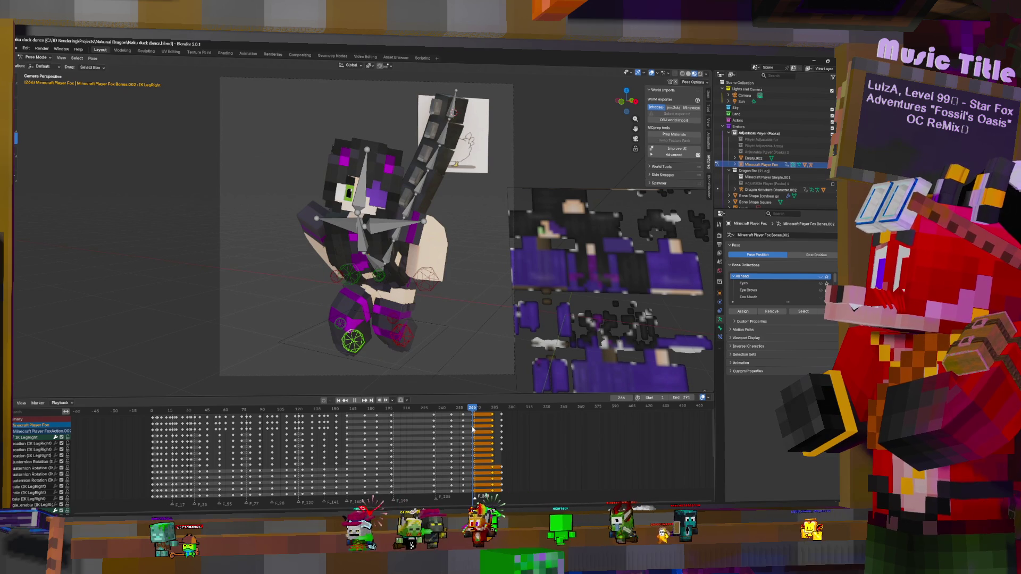
key("space")
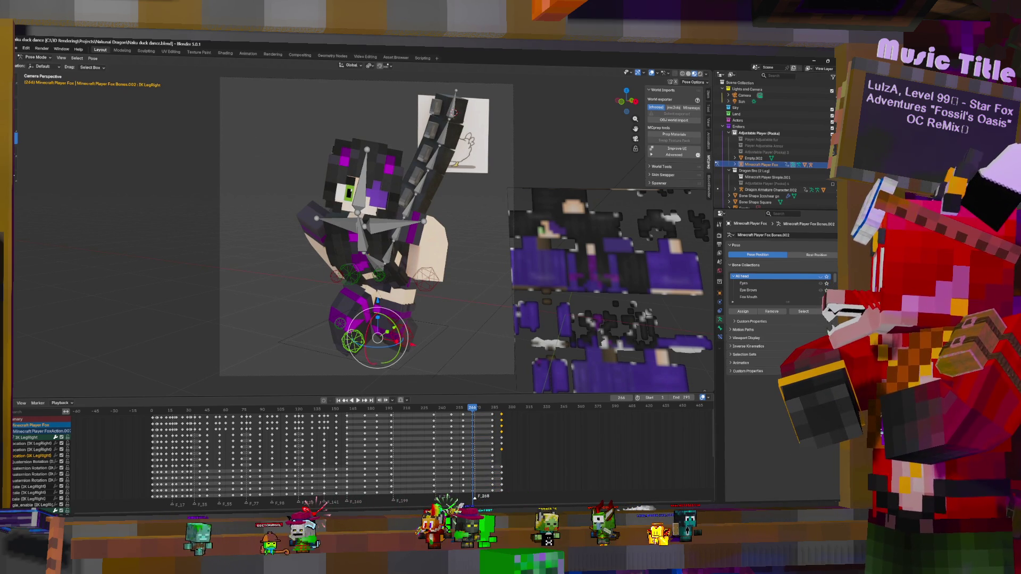
left_click(14, 437)
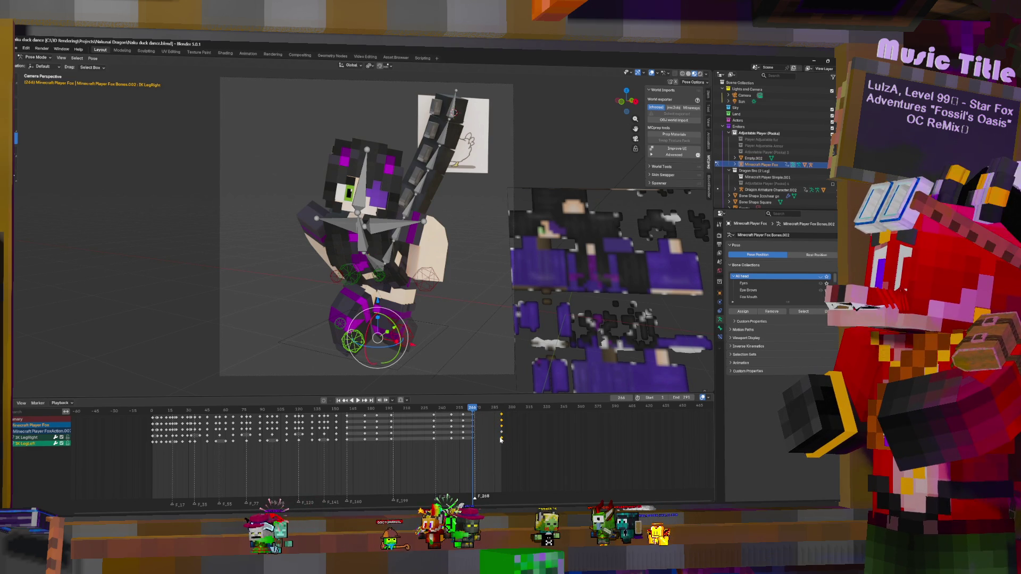
- Duplicate the end-of-loop leg keys to near frame 268 and play from the start
key("shift+d")
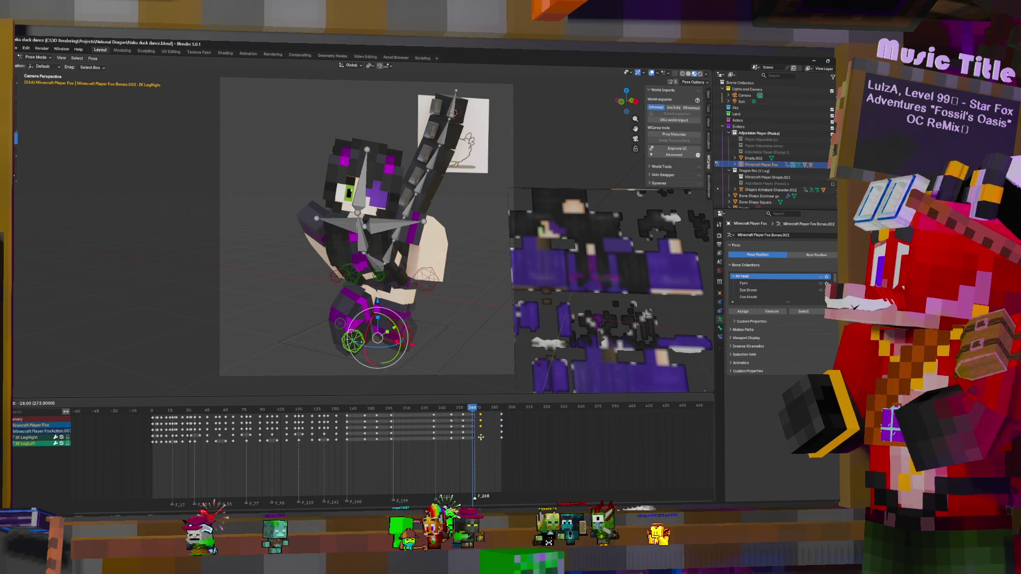
left_click(481, 439)
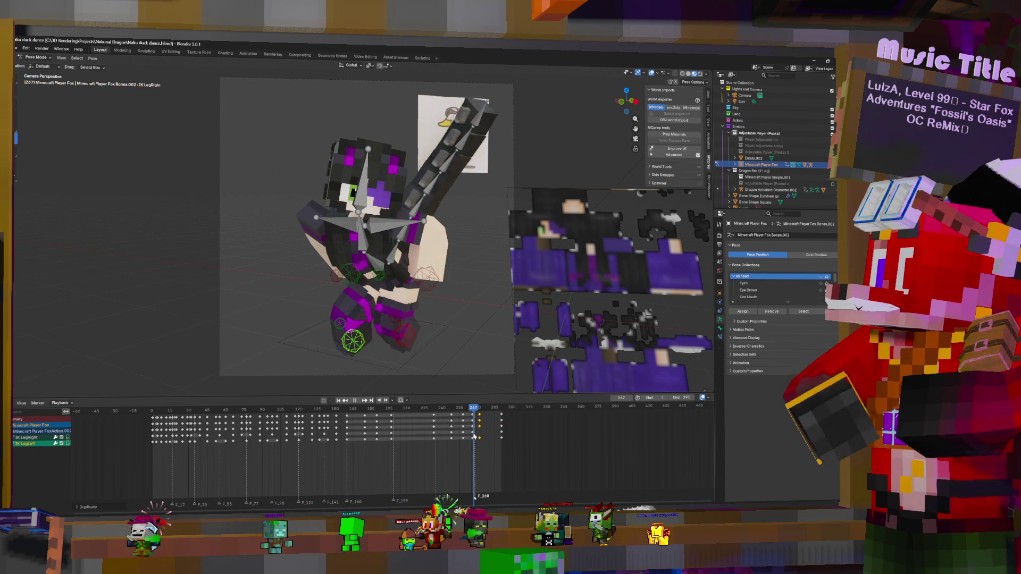
key("shift+Left")
key("space")
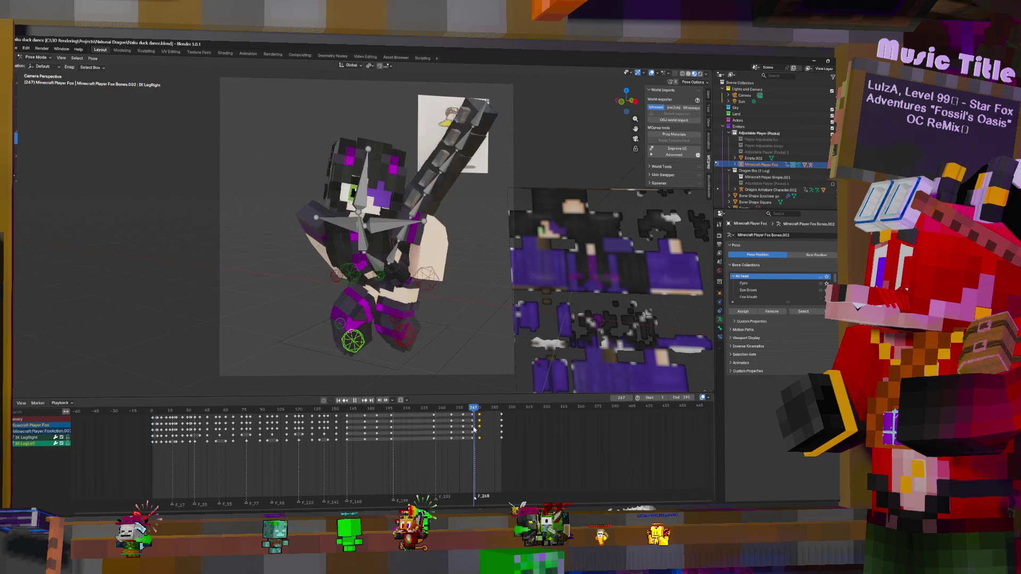
key("Escape")
- Shift the copied right-leg keys to frame 272 and replay the loop to review
left_click_drag(479, 425, 501, 425)
left_click(503, 434)
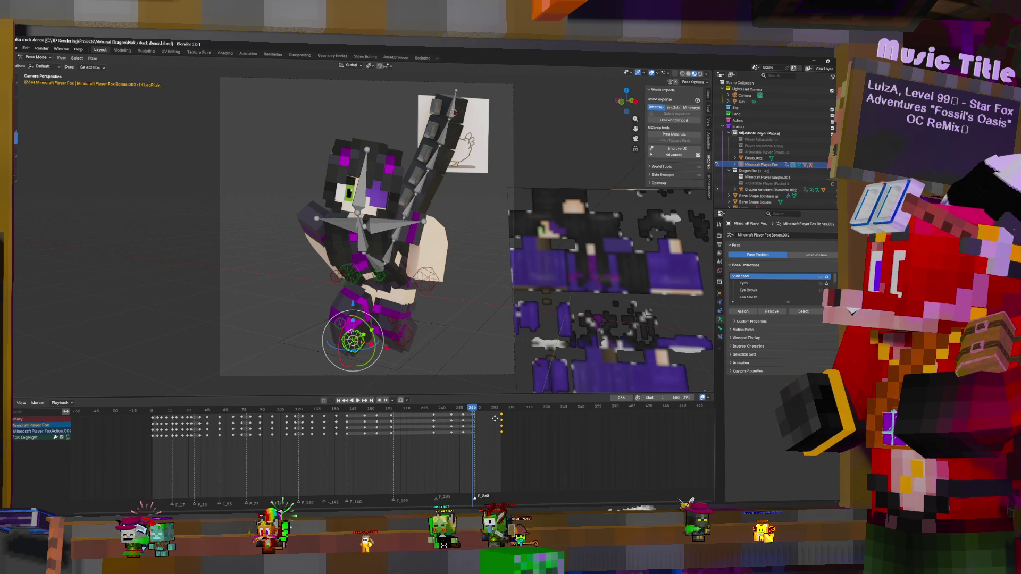
left_click(480, 424)
key("space")
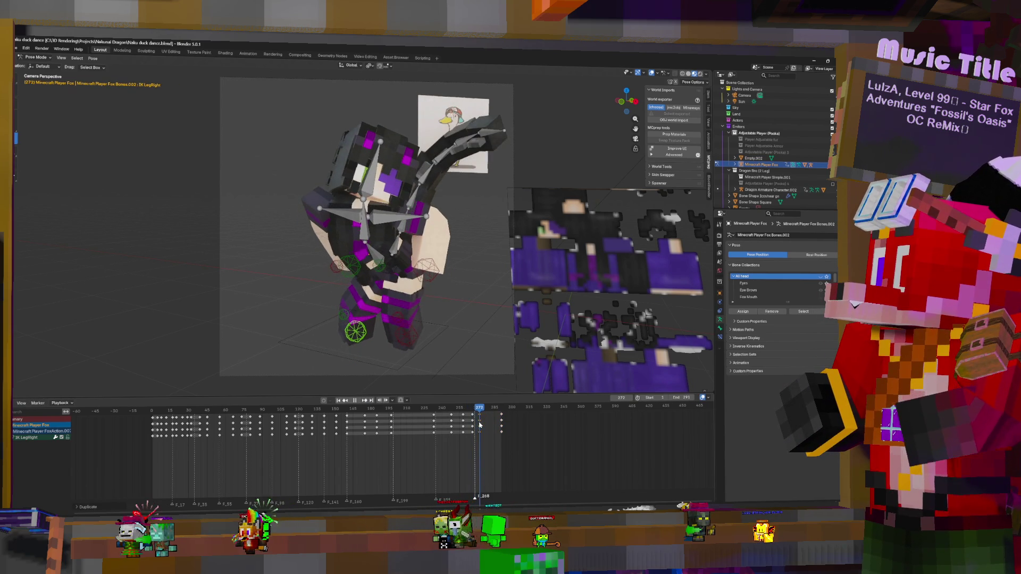
key("space")
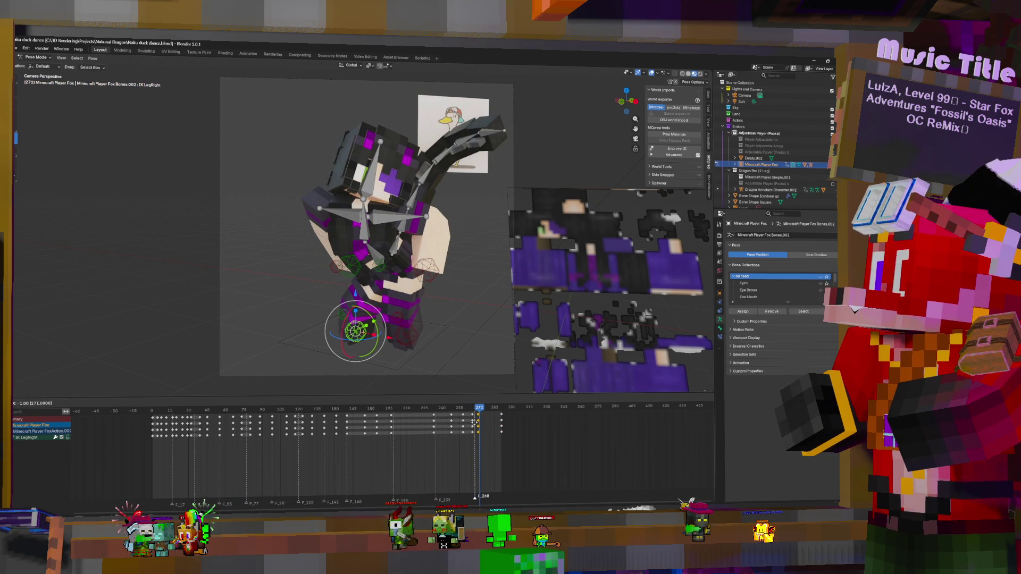
key("space")
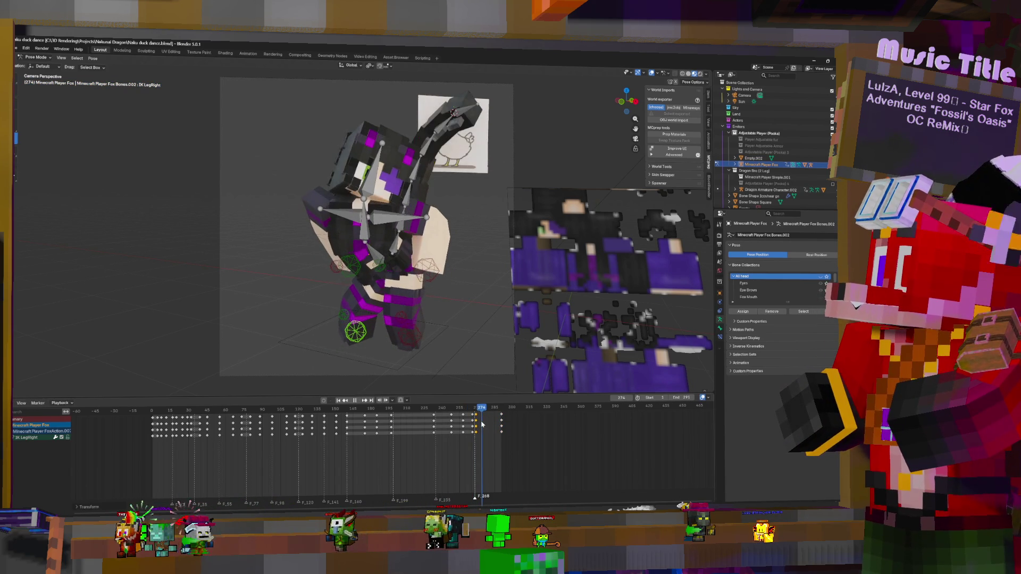
key("space")
- Duplicate IK LegLeft's keys near frame 268, then scrub frames 273–290 and play to review
left_click(385, 350)
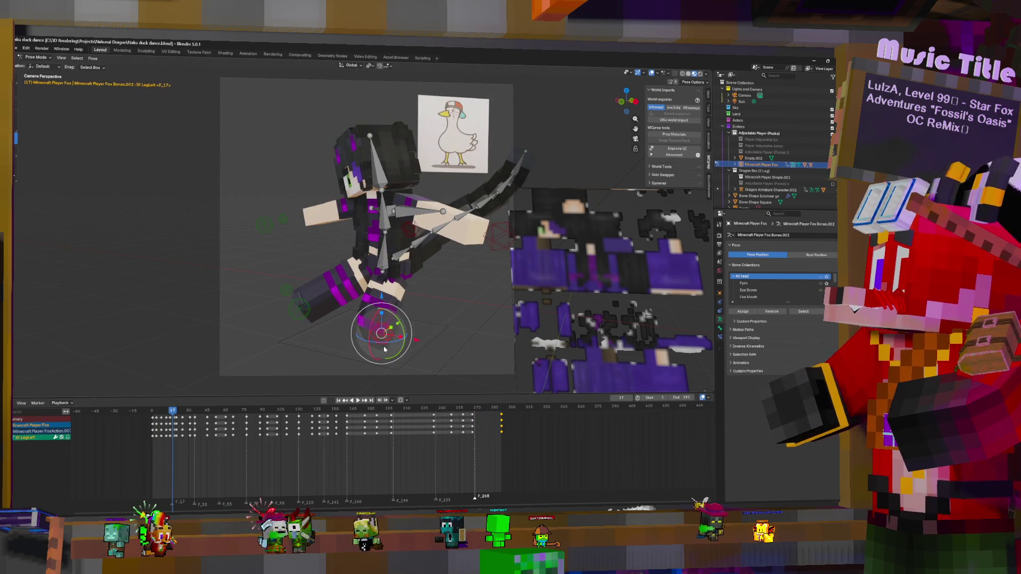
key("shift+d")
left_click(486, 425)
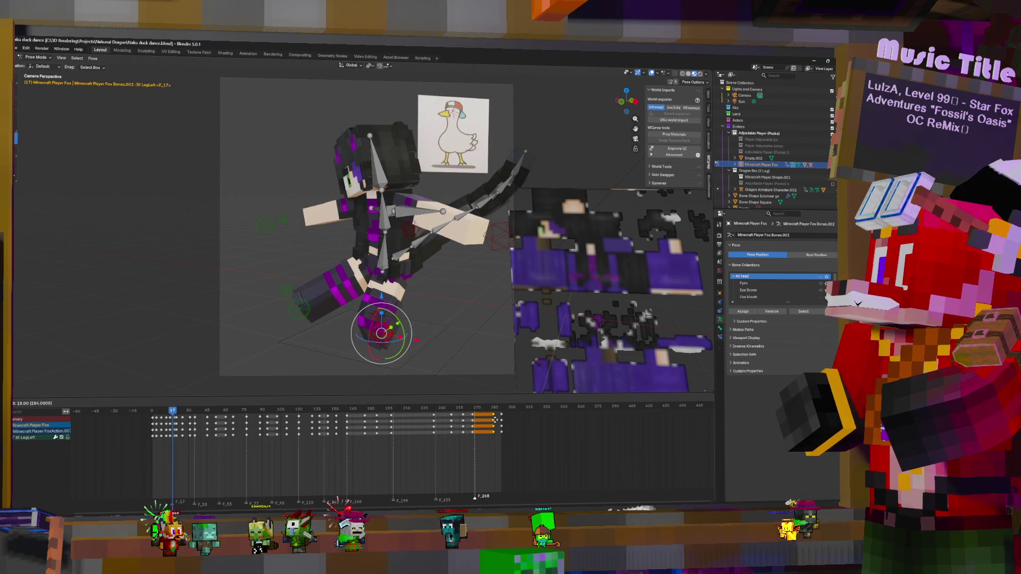
left_click(501, 429)
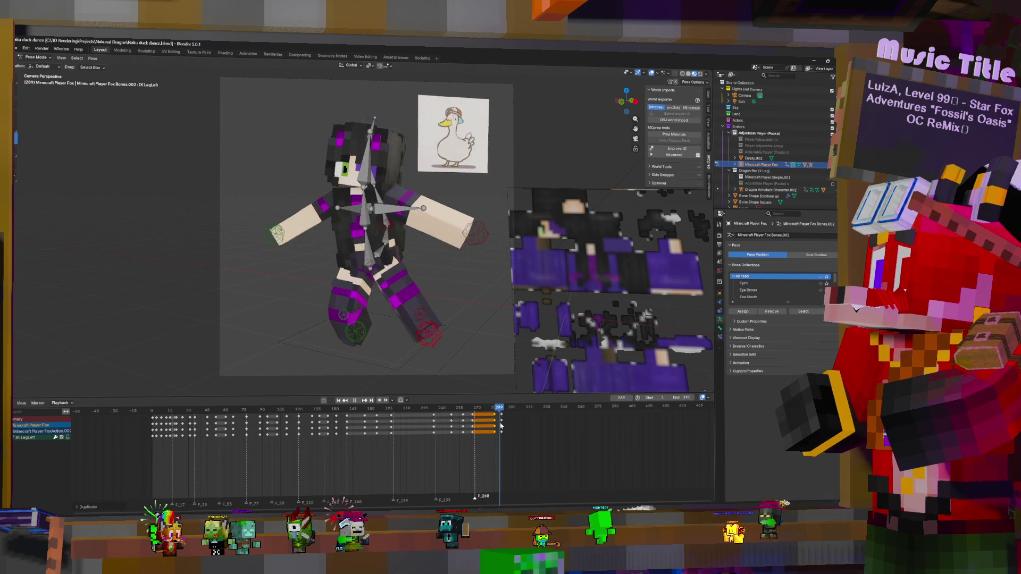
left_click_drag(502, 429, 480, 428)
key("space")
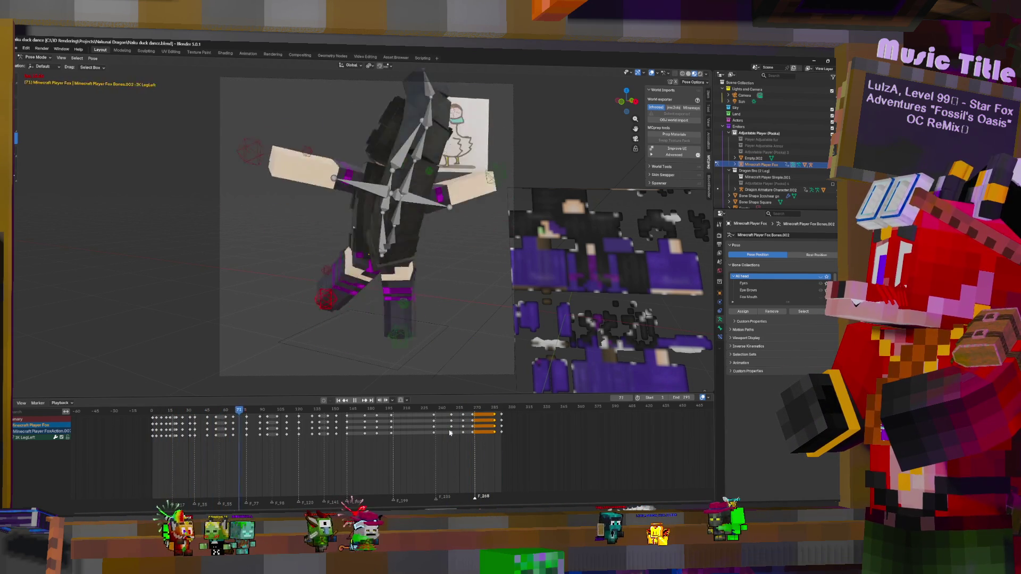
key("space")
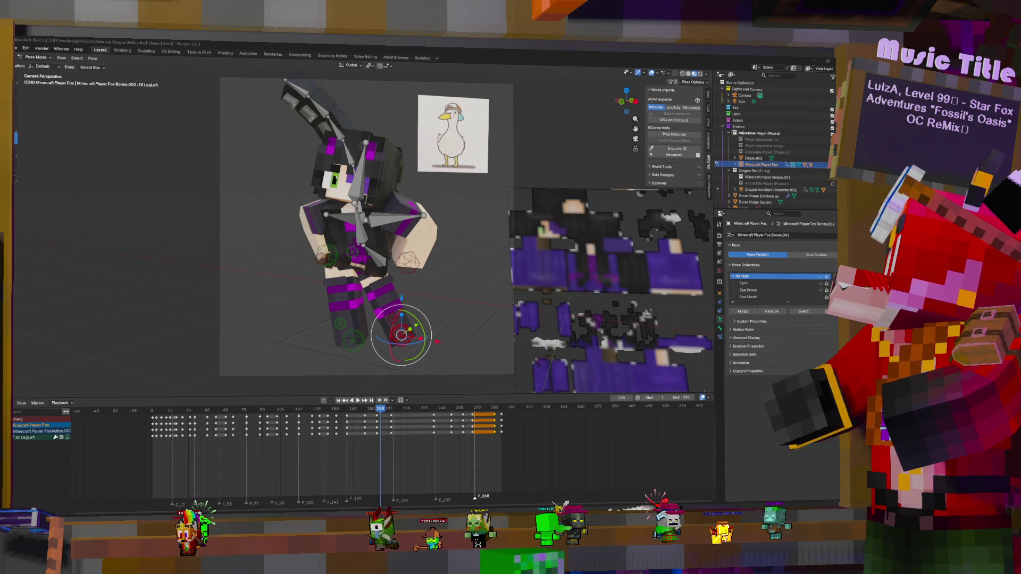
left_click(459, 426)
key("space")
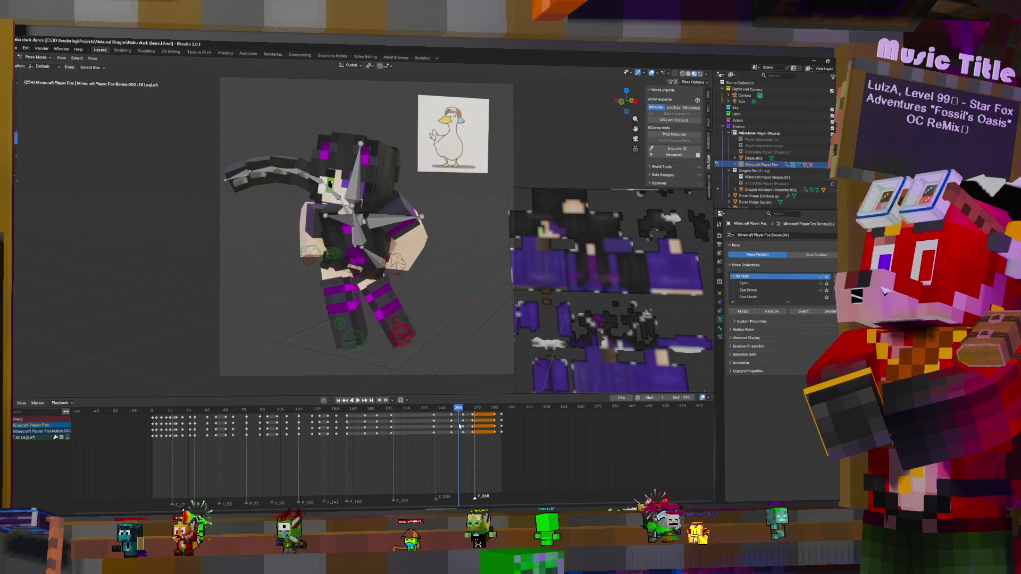
key("space")
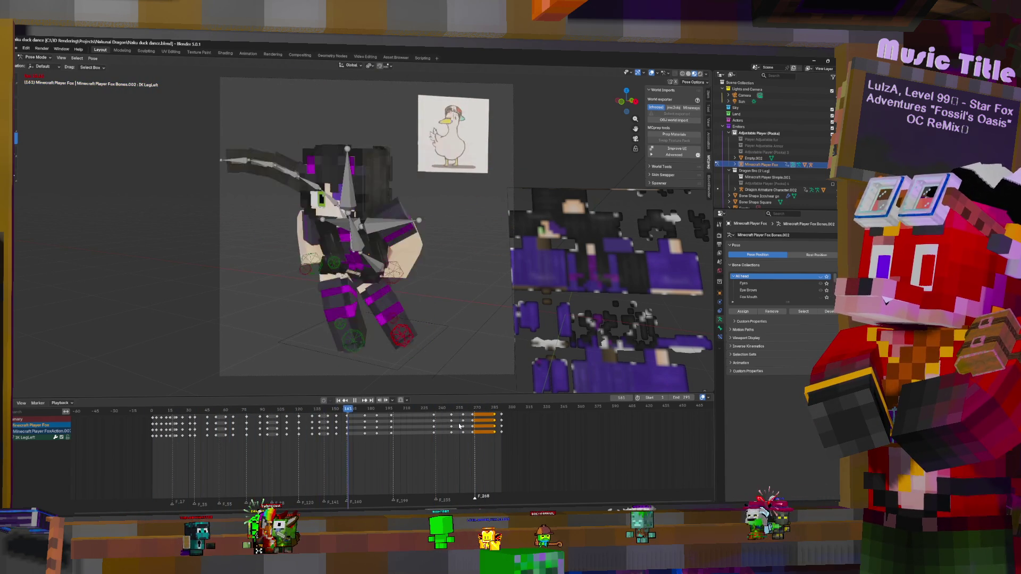
key("space")
key("space")
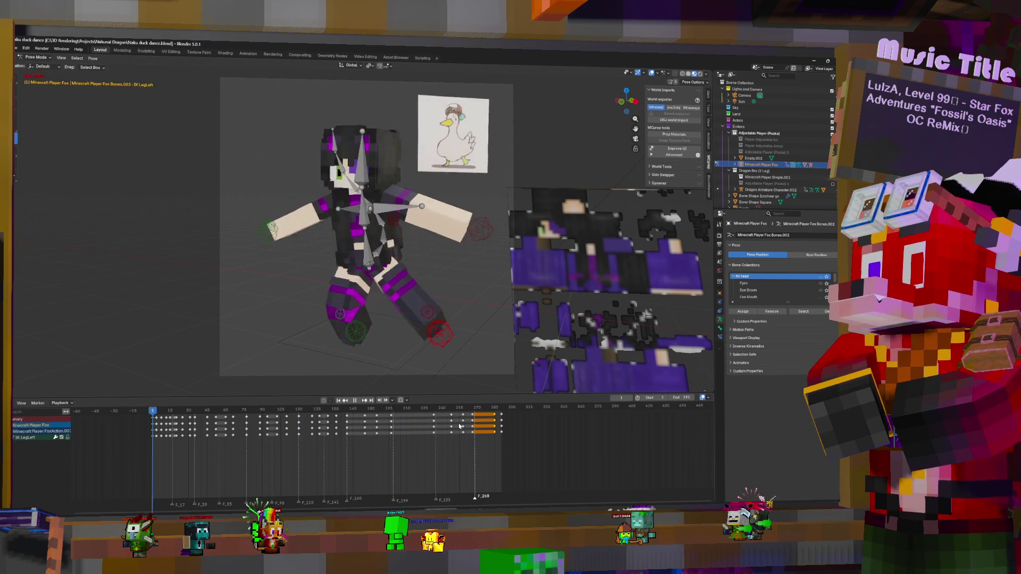
key("space")
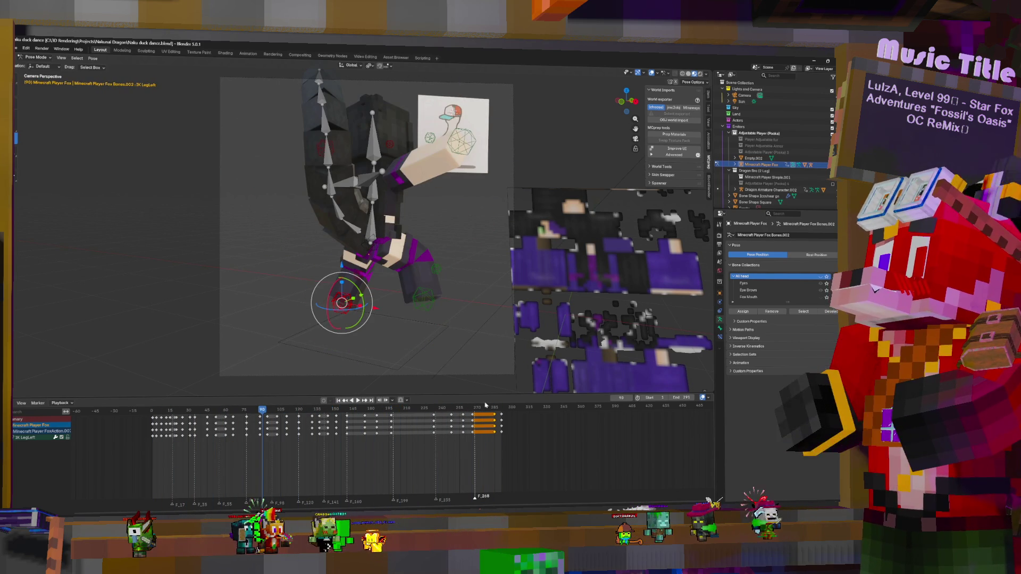
- Move the keyframe column near frame 285 earlier and play to review
left_click(501, 431)
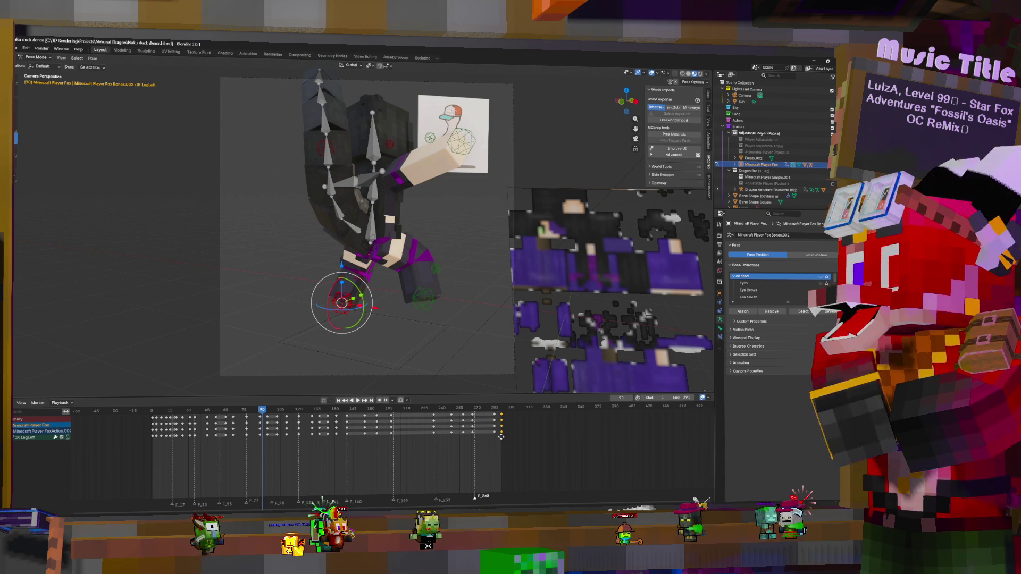
key("g")
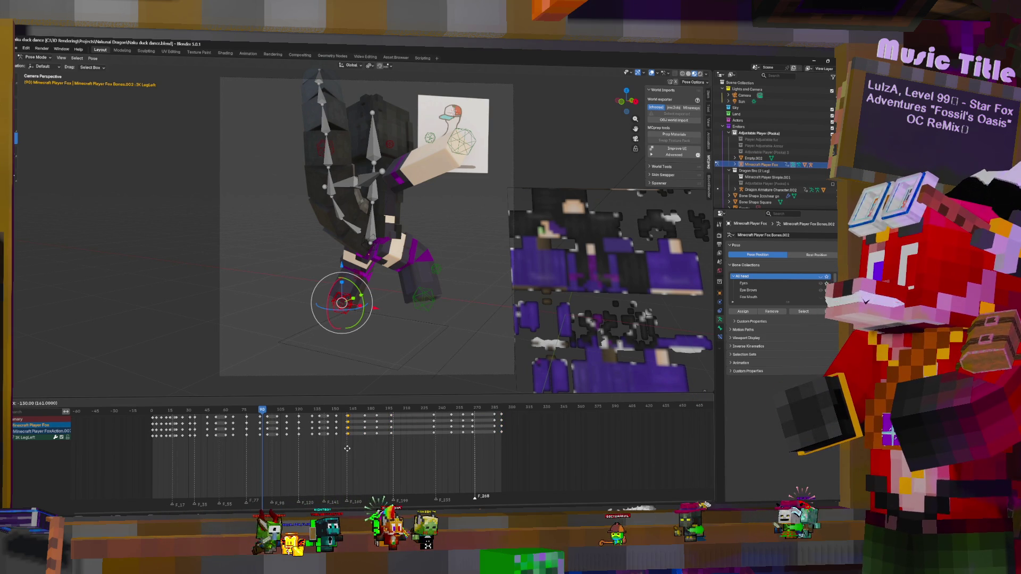
left_click(346, 448)
key("space")
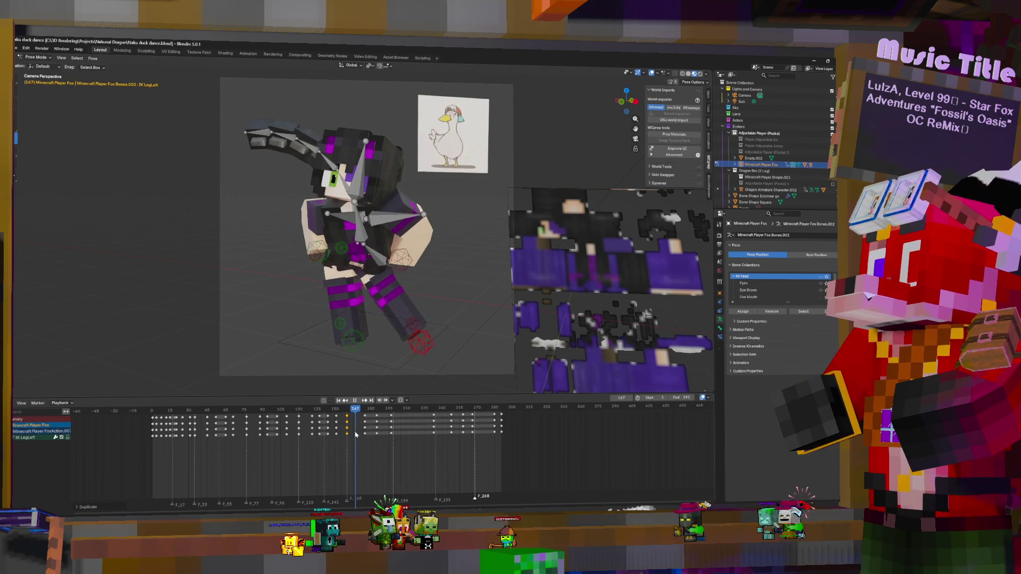
key("Escape")
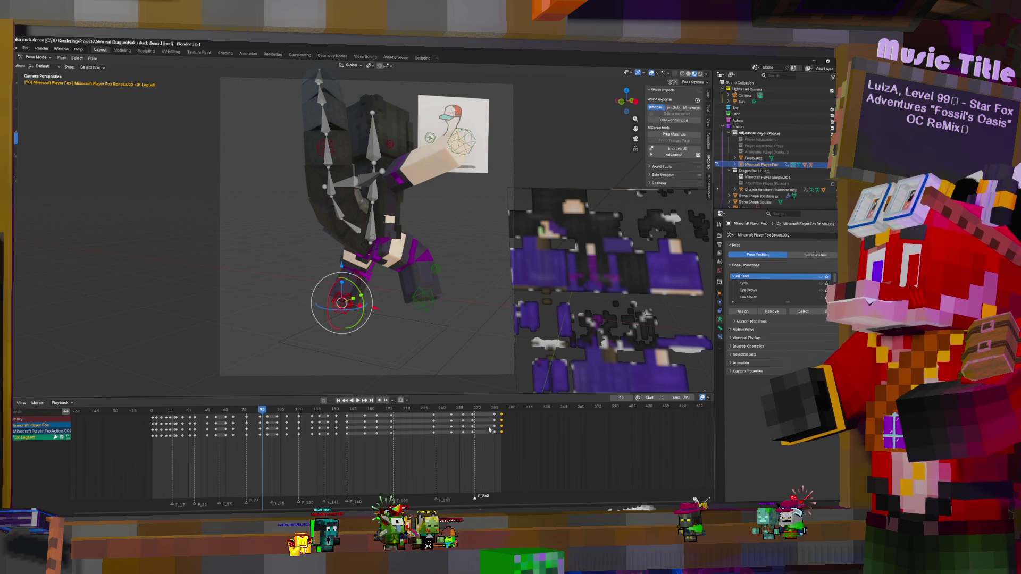
- Copy IK LegRight's keys to frame 161, clear keys 165–265, and copy the frame-160 pose to 287
left_click(427, 291)
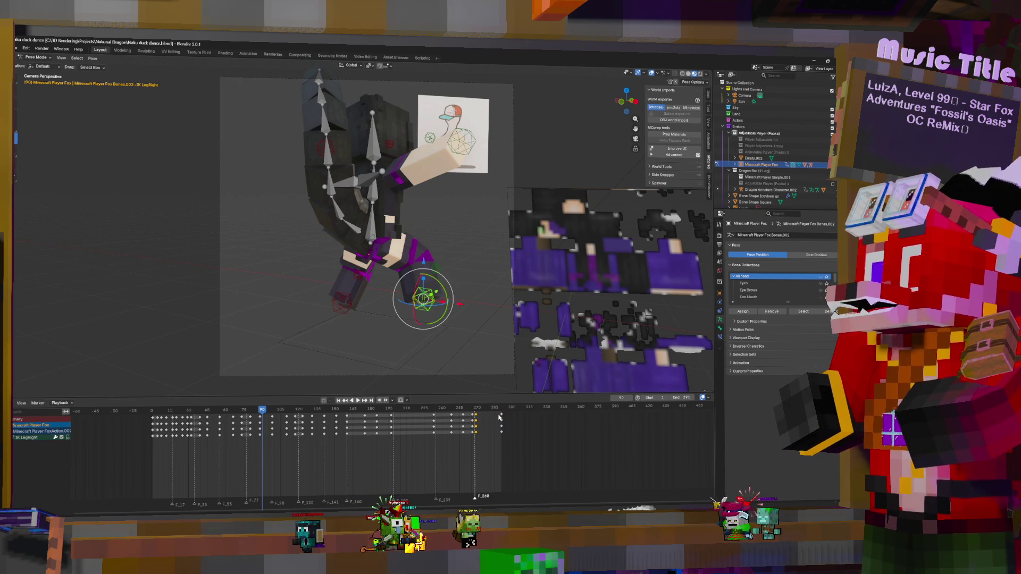
key("shift+d")
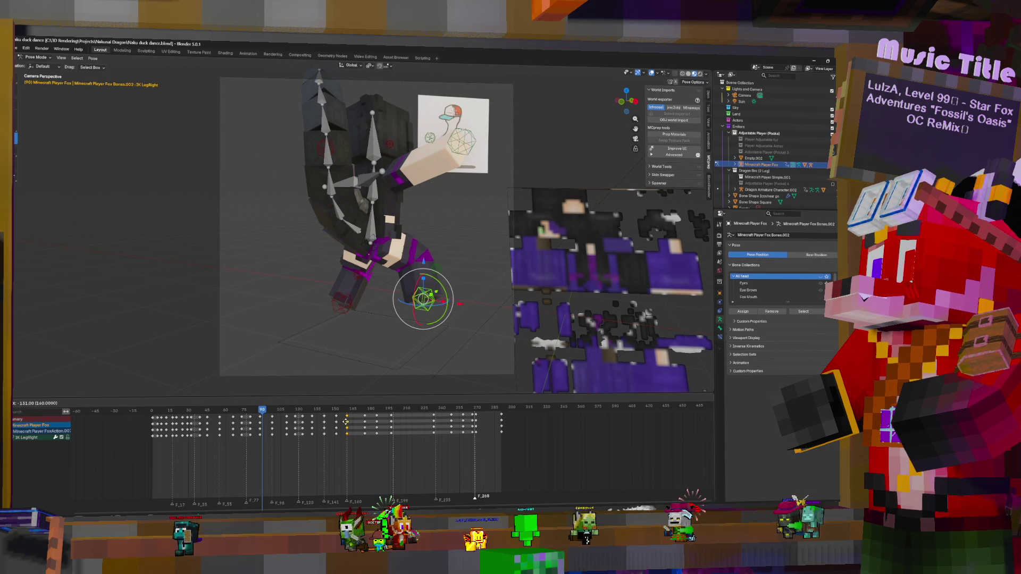
left_click(346, 421)
left_click_drag(363, 439, 455, 437)
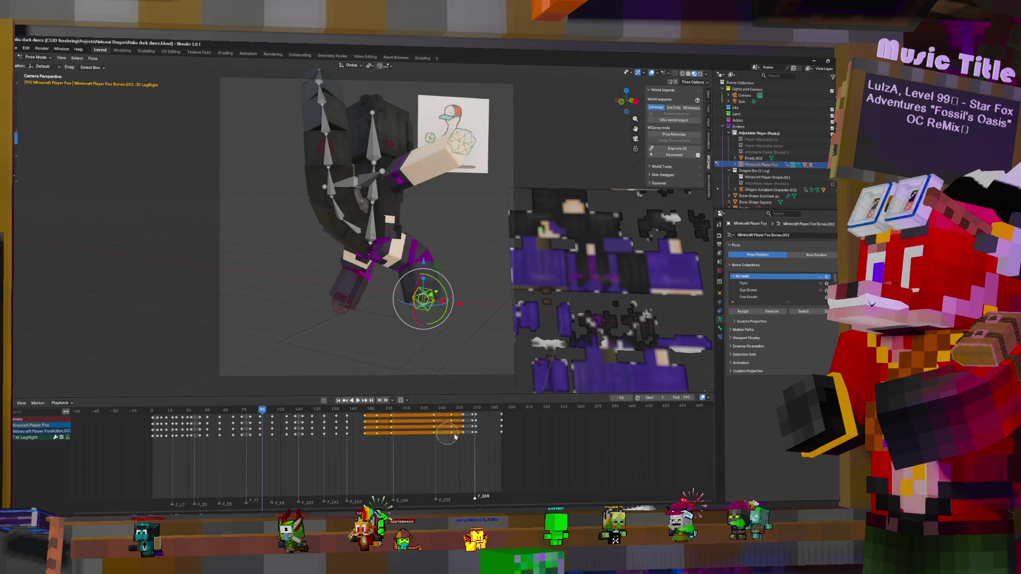
key("ctrl+z")
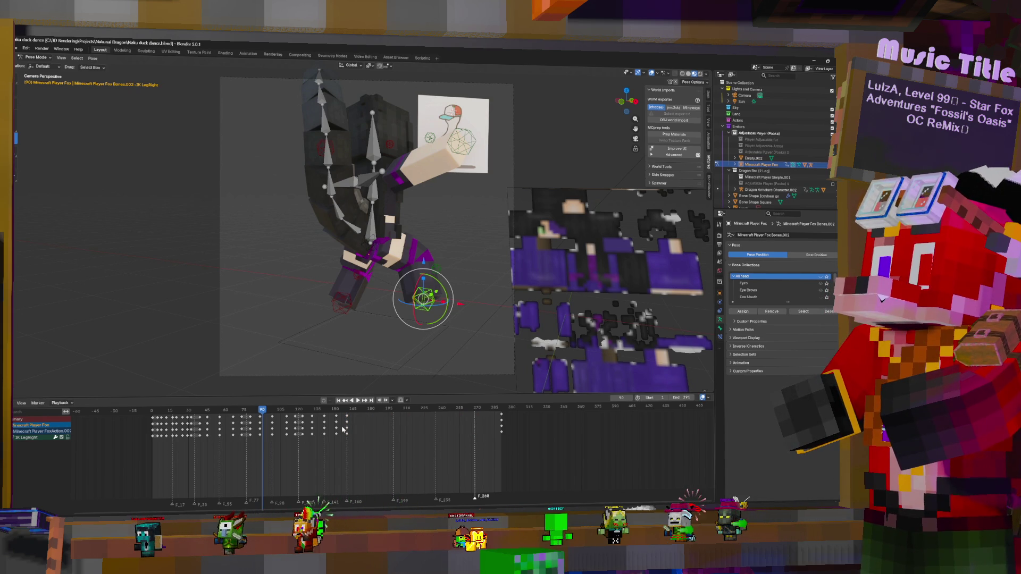
key("shift+d")
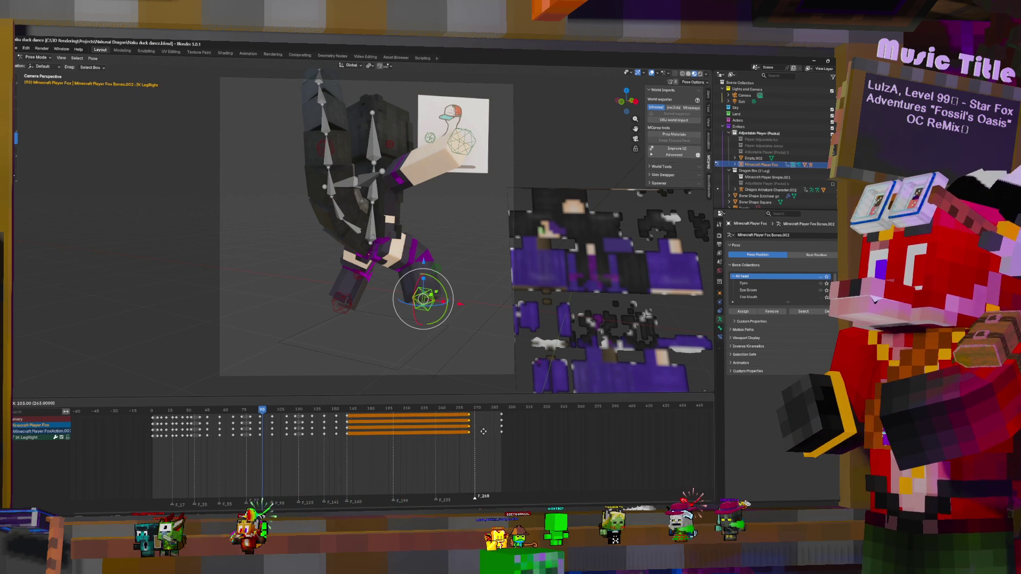
left_click(502, 434)
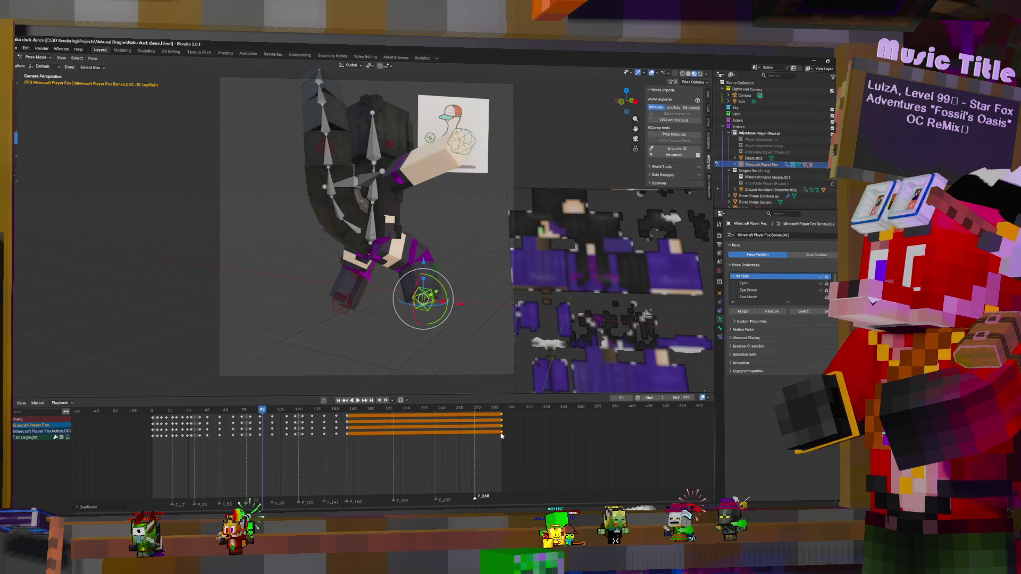
key("space")
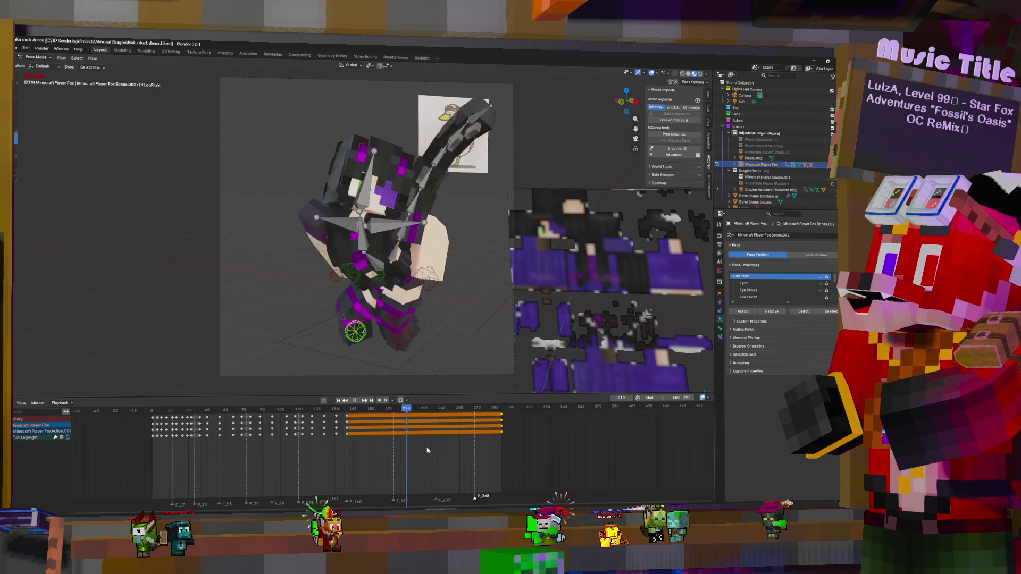
- Scrub from frame 149, checking the IK Hip and IK ArmLeft poses around frames 154–158
key("space")
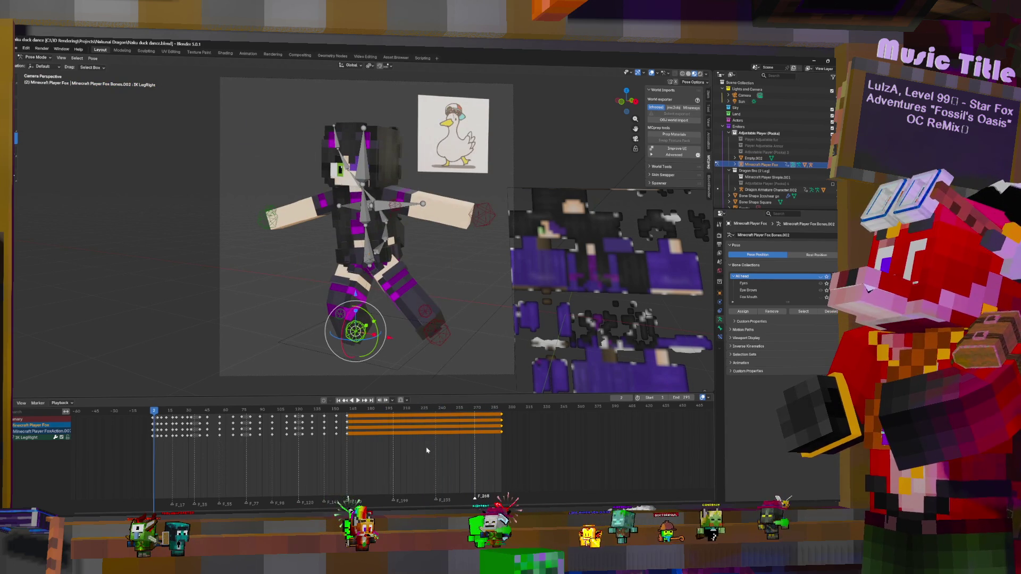
left_click(335, 445)
key("space")
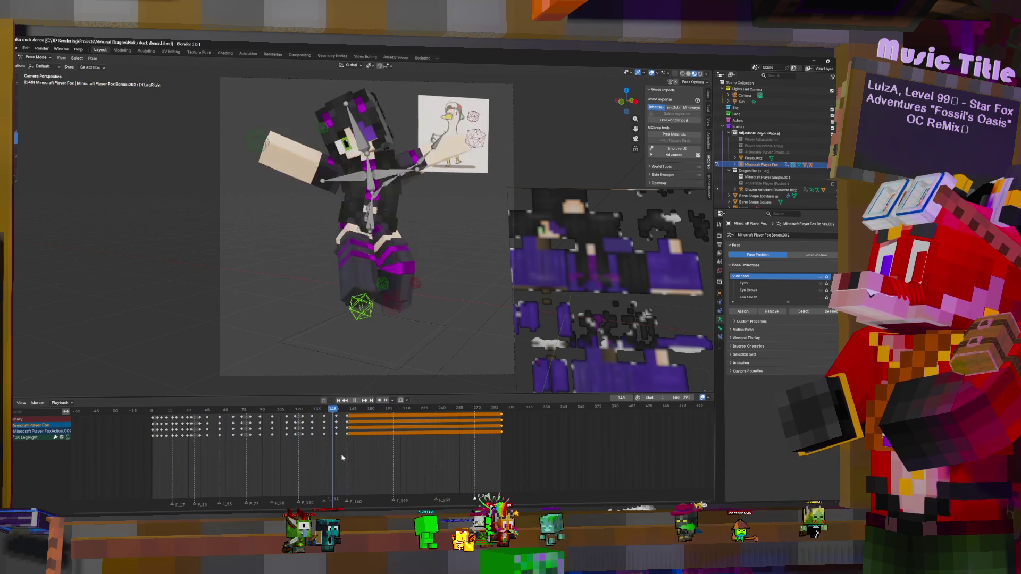
left_click_drag(345, 457, 344, 457)
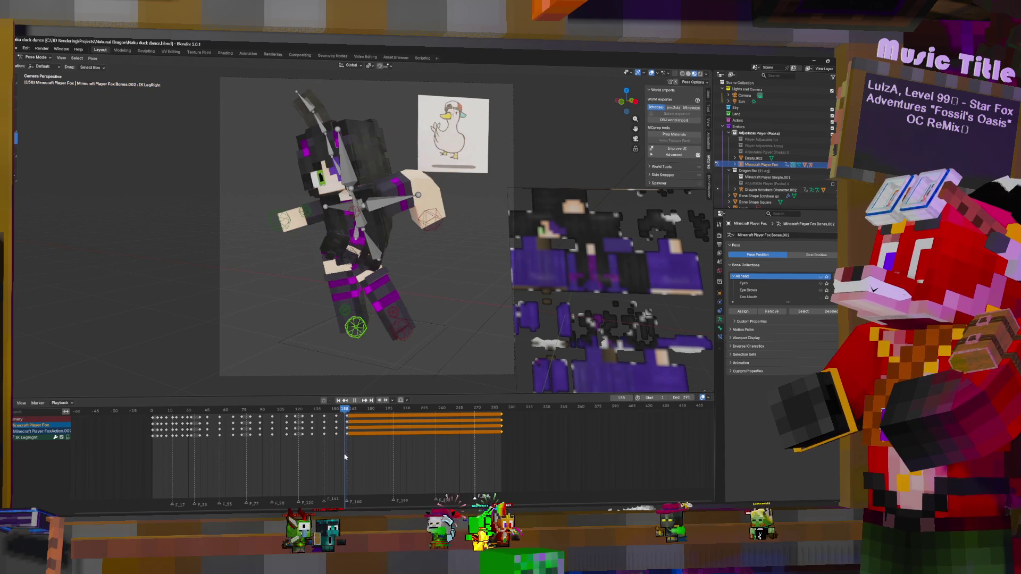
left_click(351, 251)
left_click_drag(333, 449, 350, 449)
left_click(396, 264)
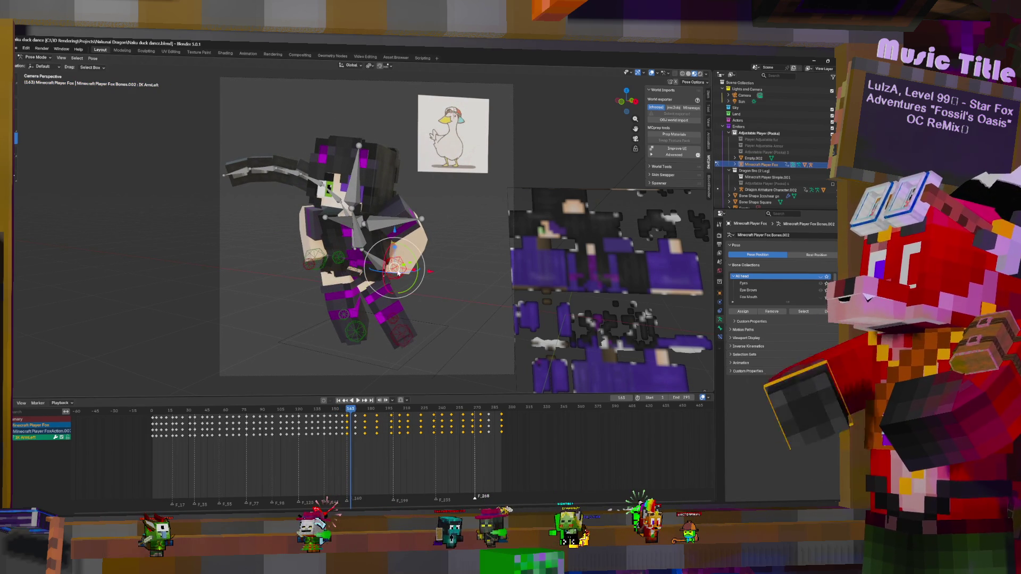
left_click(318, 254)
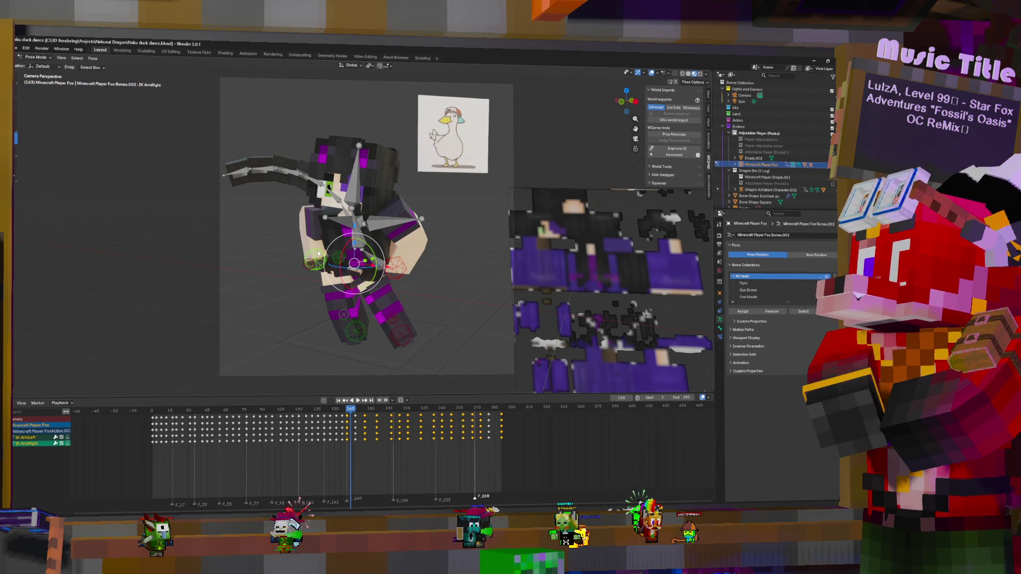
left_click(344, 422)
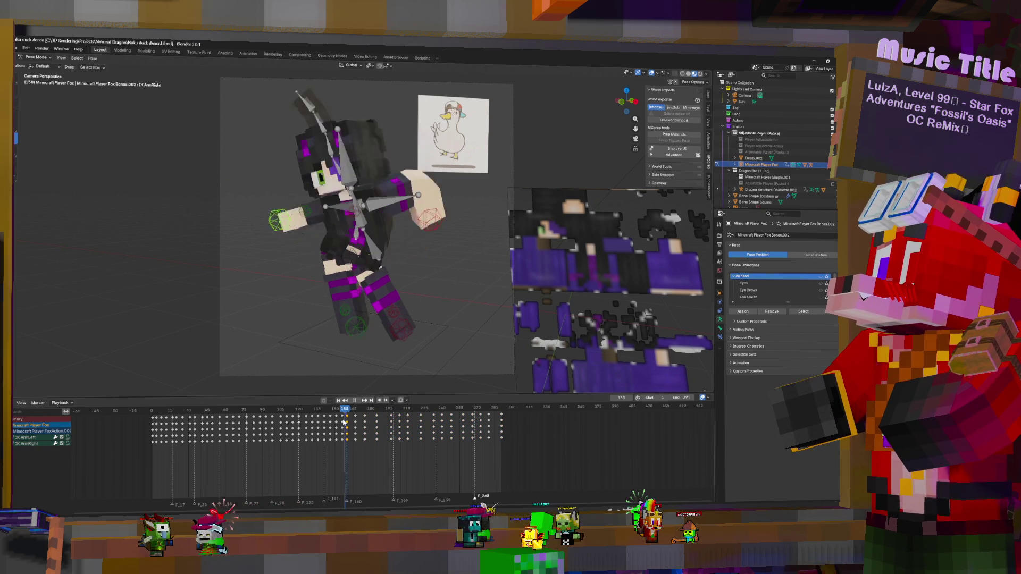
key("space")
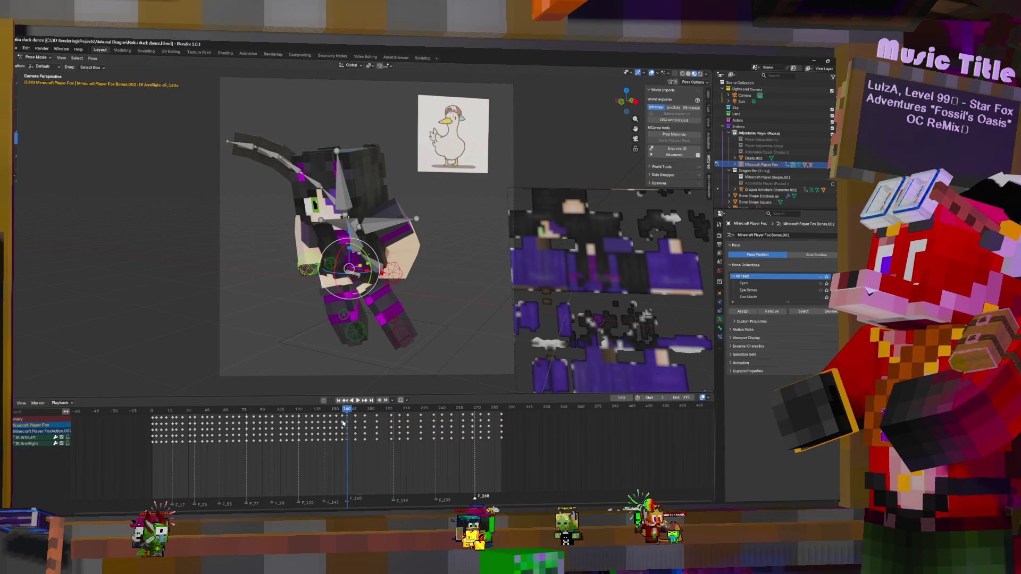
key("space")
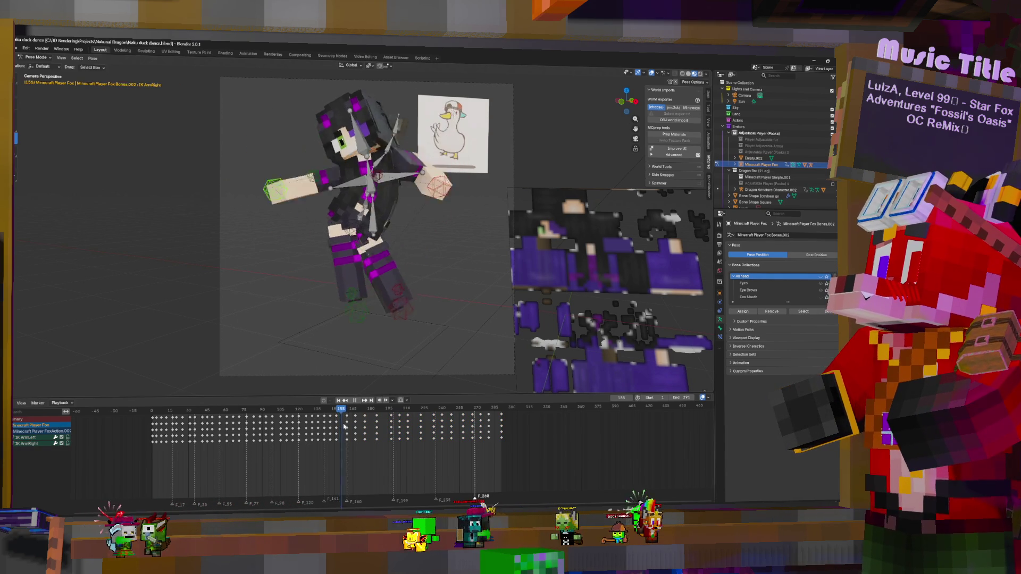
key("Escape")
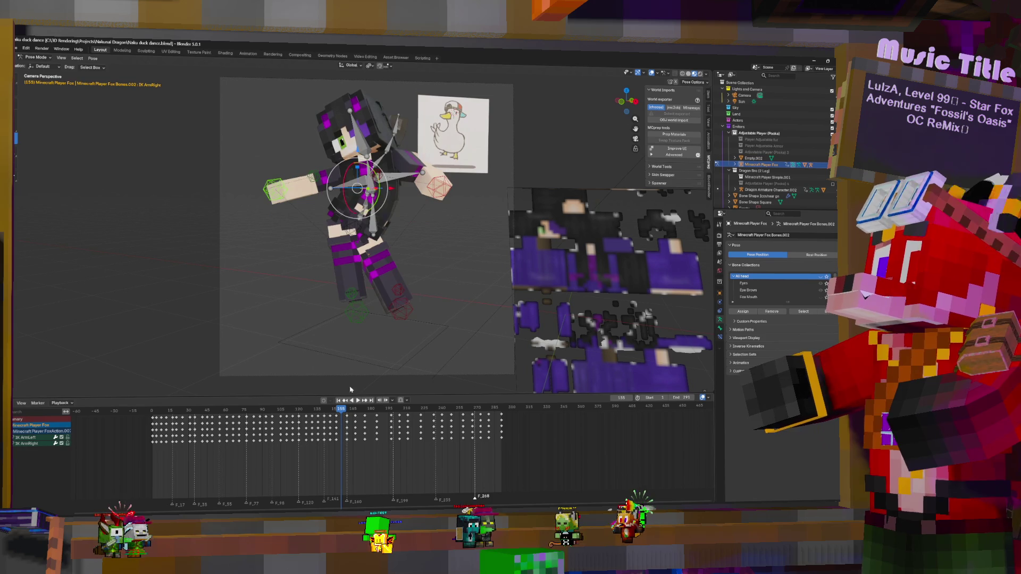
left_click(375, 192)
left_click(360, 143, "shift")
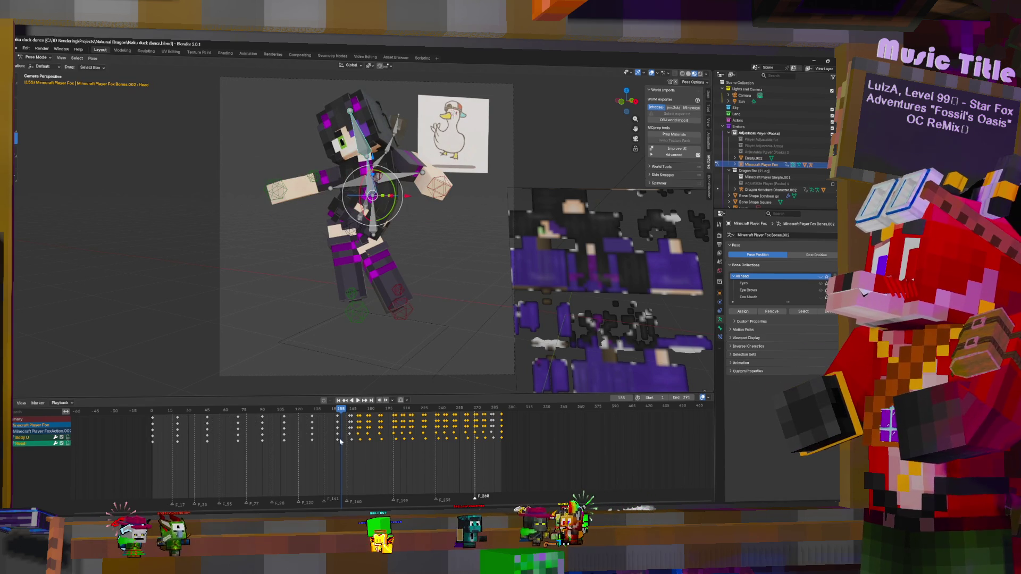
scroll(340, 440, "up", 3)
key("space")
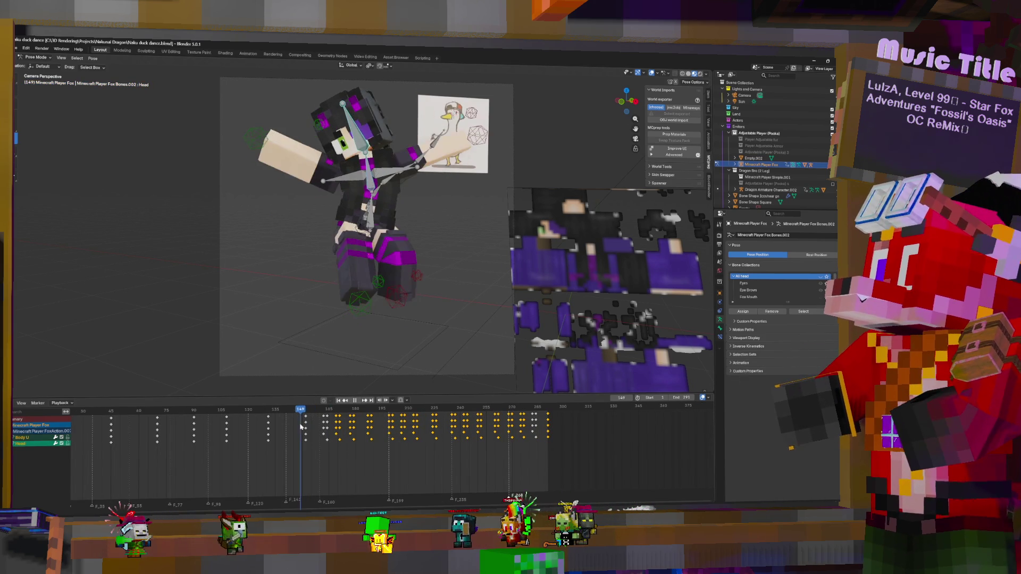
key("space")
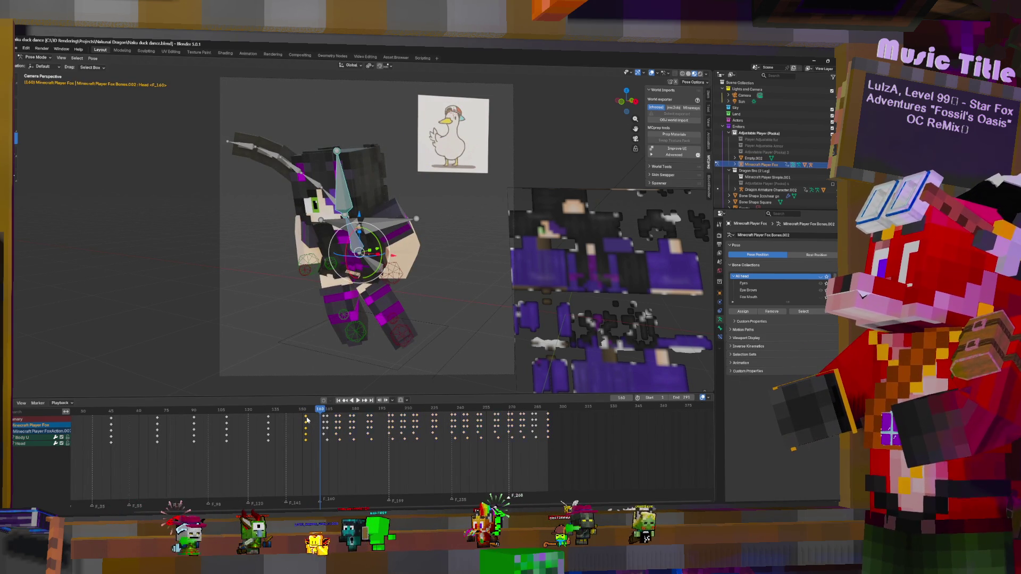
left_click(311, 423)
key("shift+ctrl+space")
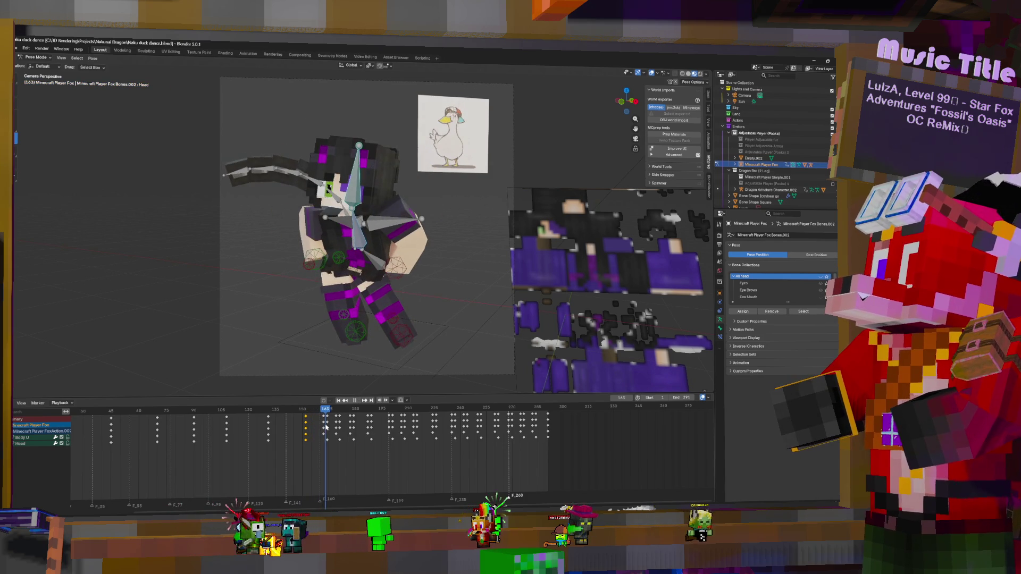
left_click(379, 272)
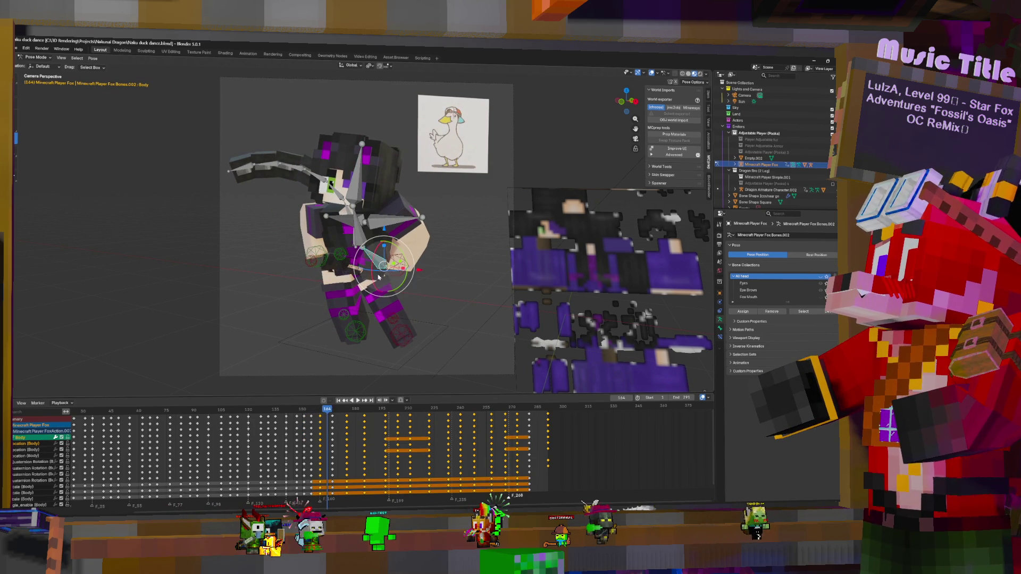
- With IK Hip selected, play the dance loop in reverse and then forward
left_click(355, 270)
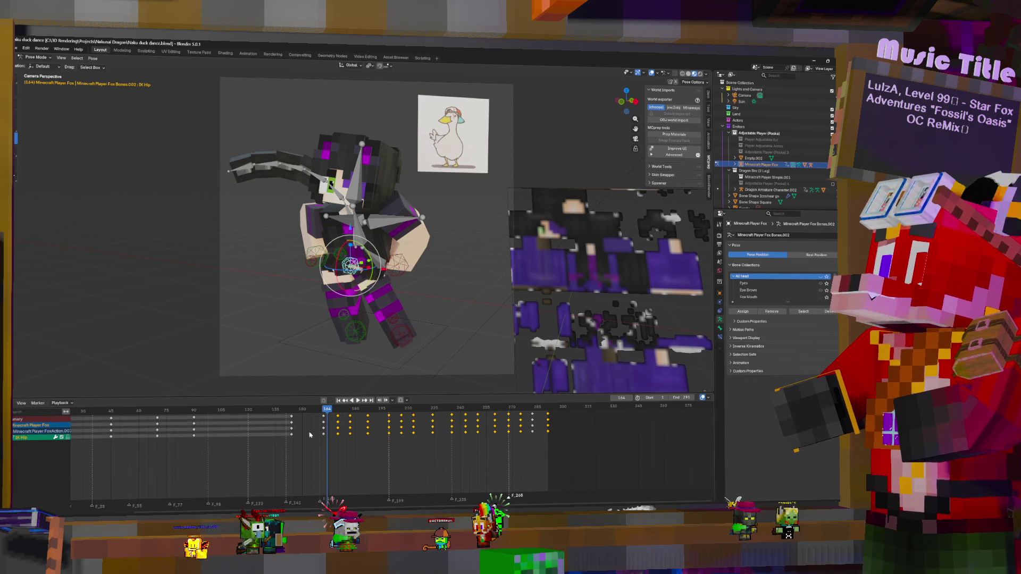
key("ctrl+shift+space")
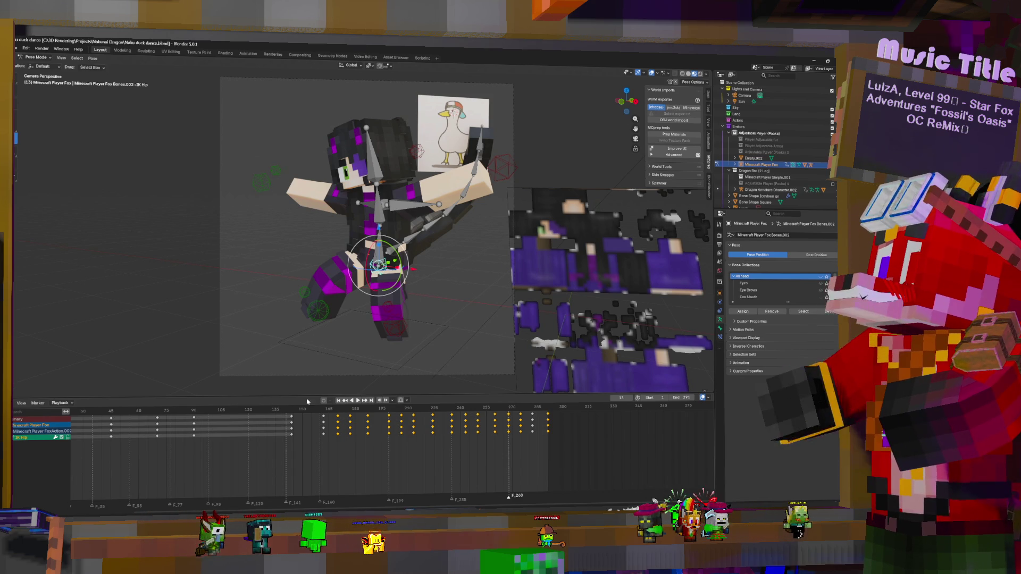
key("space")
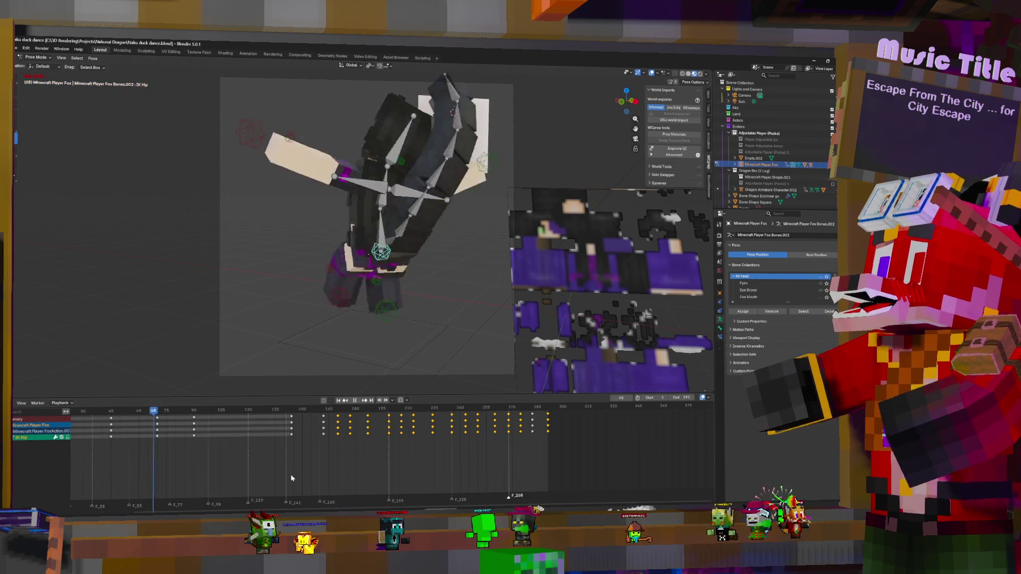
- Inspect the ending at frames 276, 290 and 268, and zoom the timeline to frames 135–345
key("space")
key("space")
left_click(522, 425)
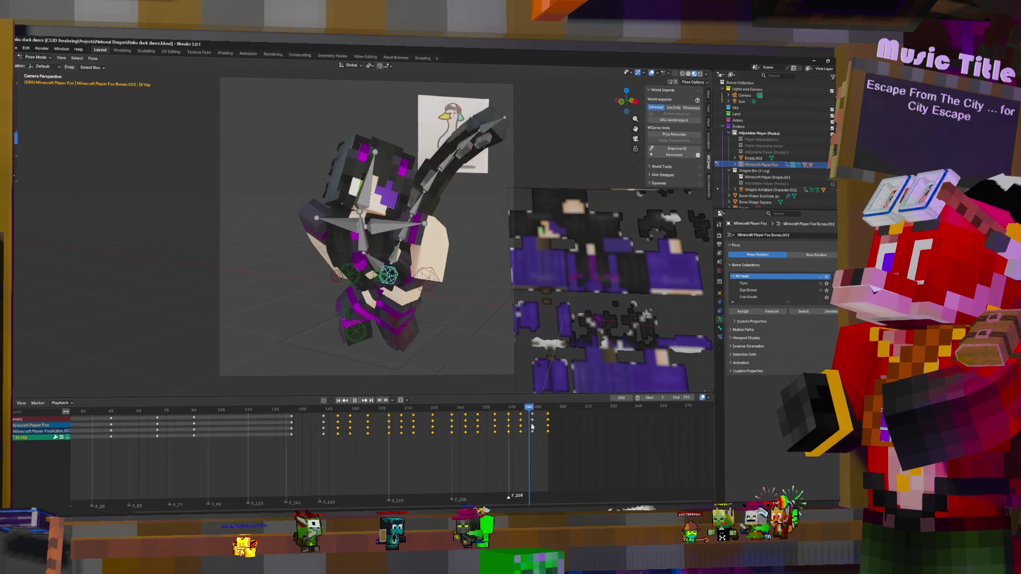
left_click_drag(541, 426, 551, 427)
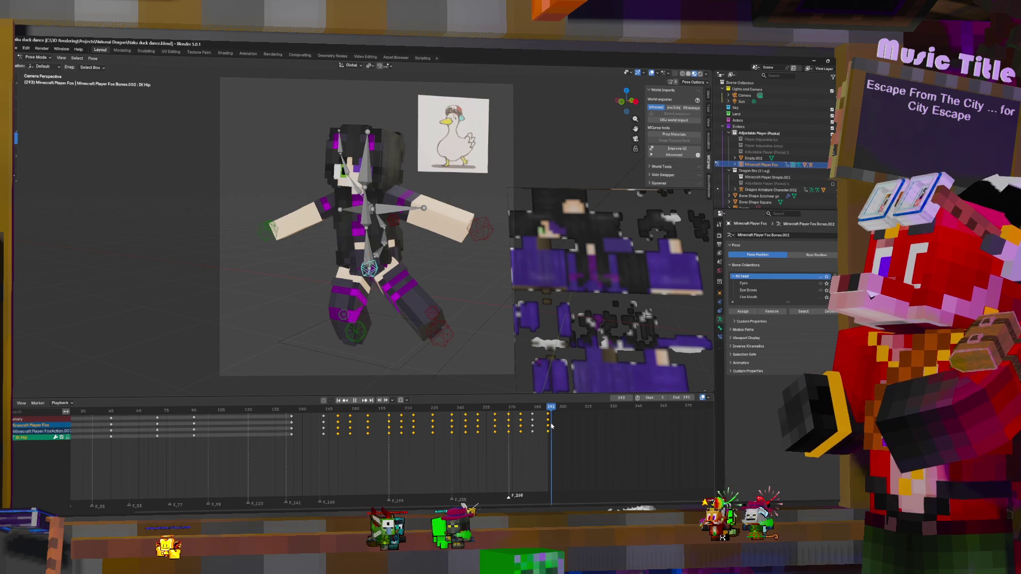
left_click(509, 449)
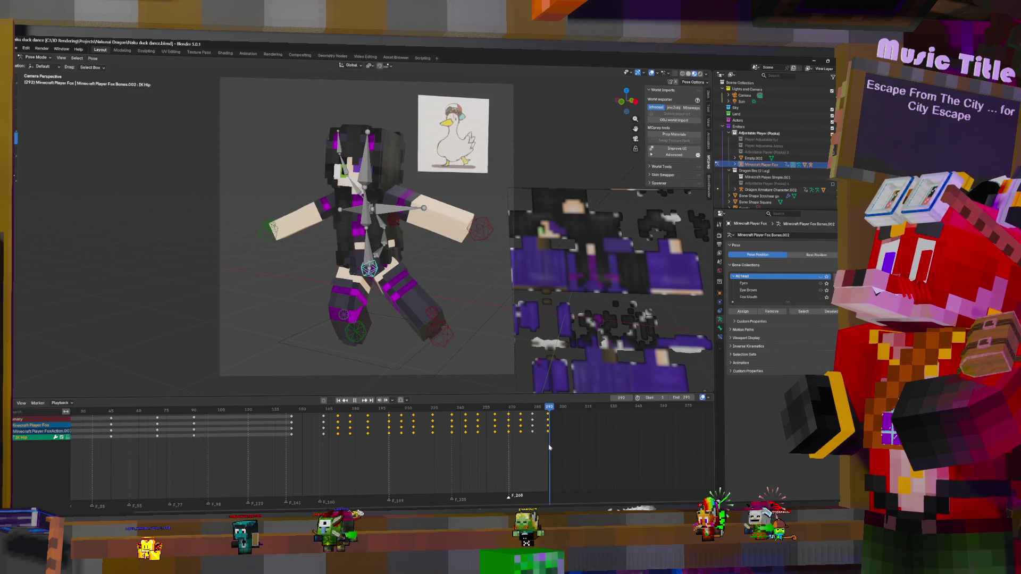
key("space")
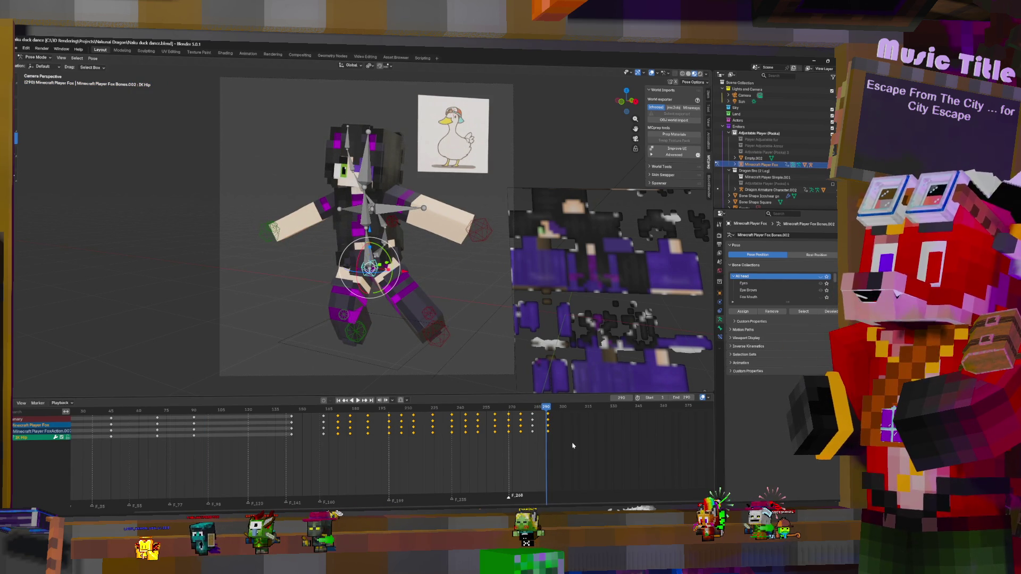
mouse_move(582, 456)
middle_mouse_down("ctrl")
mouse_move(529, 467)
mouse_move(544, 466)
middle_mouse_up("ctrl")
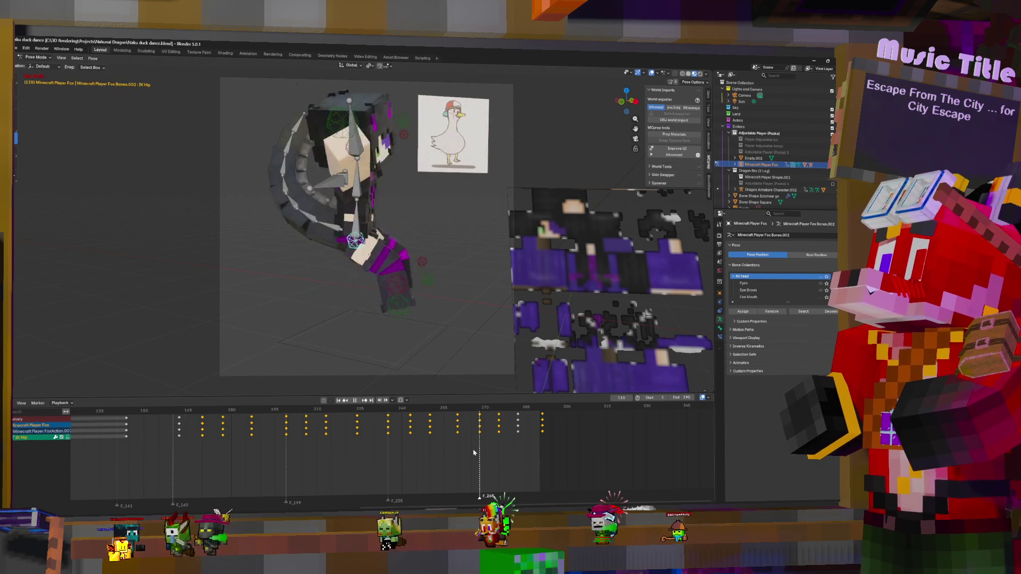
key("space")
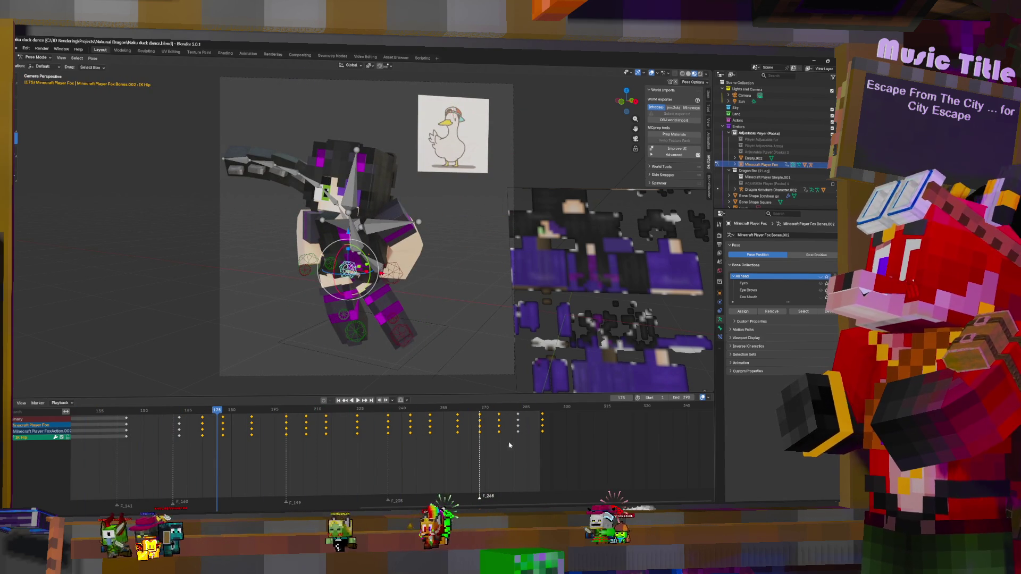
- Try copying the root's first keyframes to frame 291, test the loop, then undo the copy
left_click(357, 226)
scroll(339, 457, "down", 5)
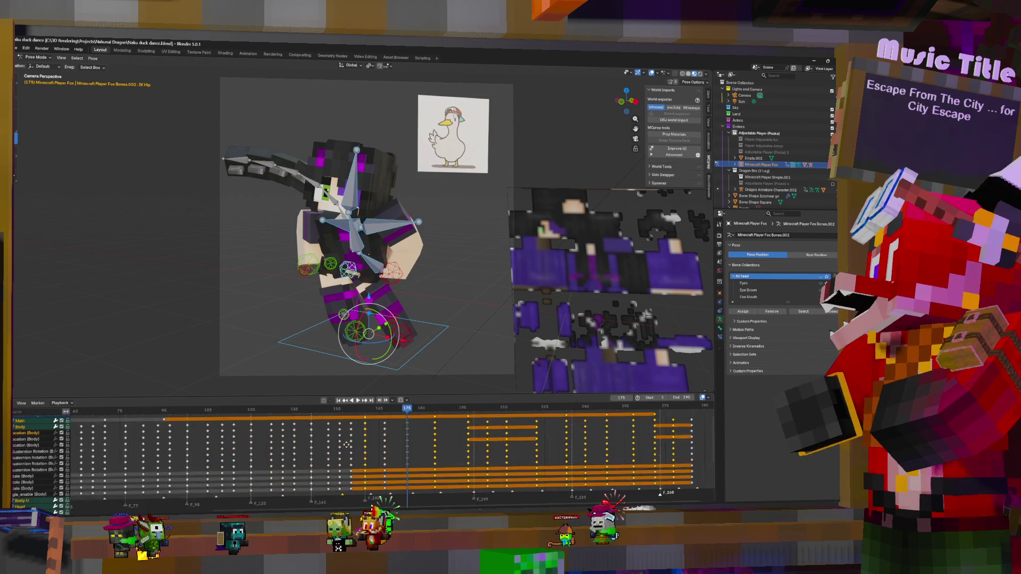
scroll(281, 466, "up", 3)
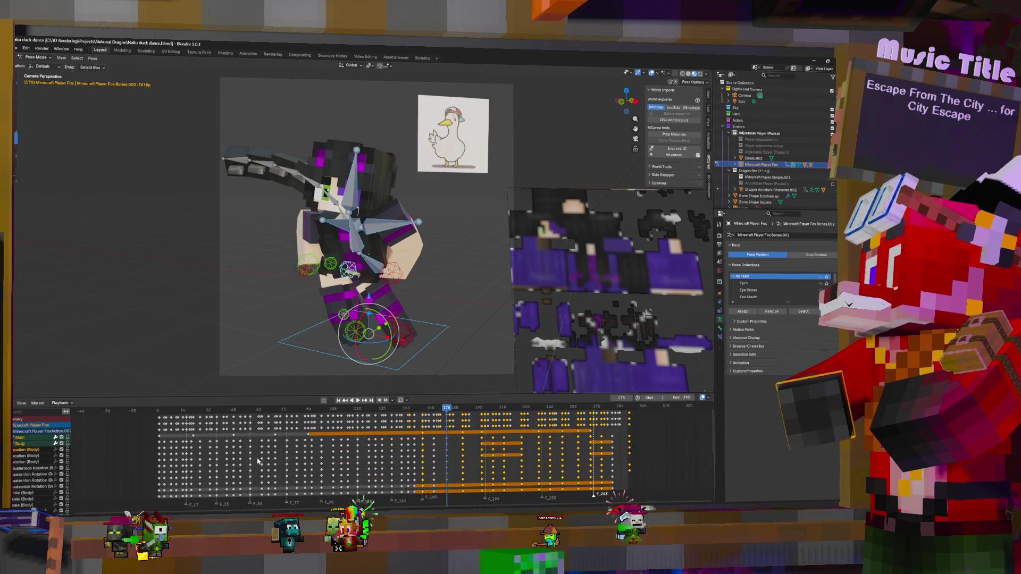
left_click(164, 420)
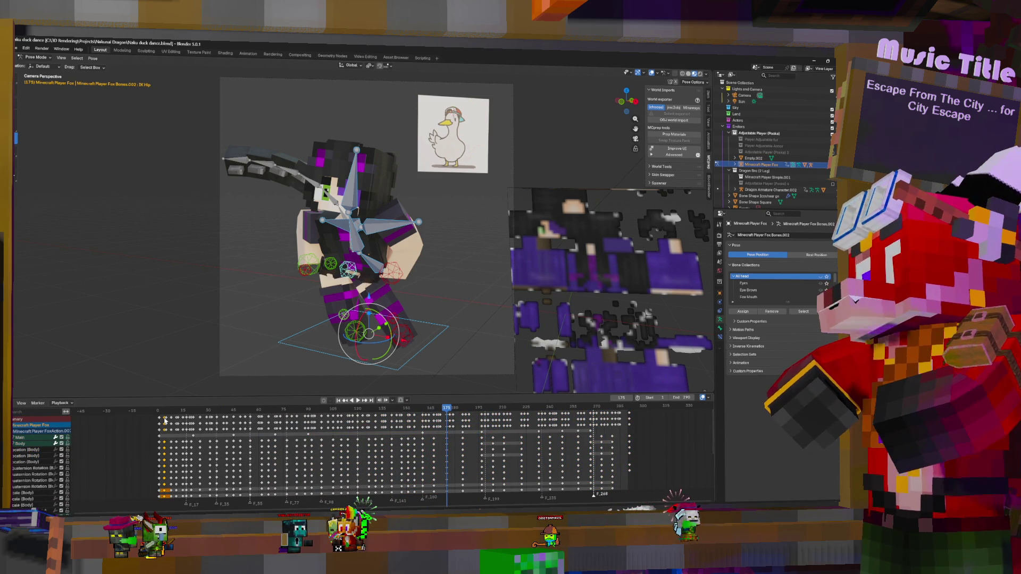
left_click_drag(164, 422, 659, 431)
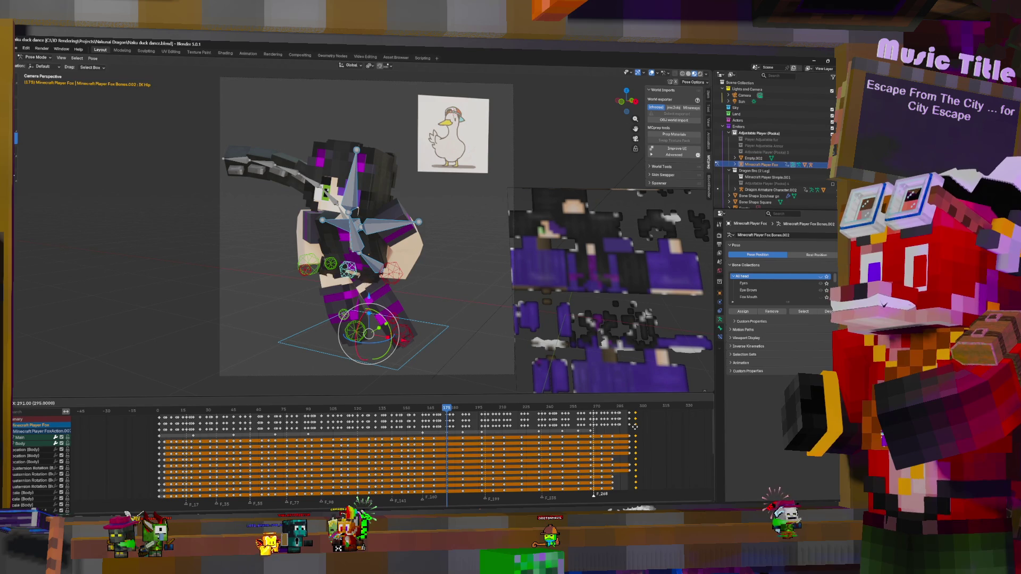
left_click(634, 426)
key("space")
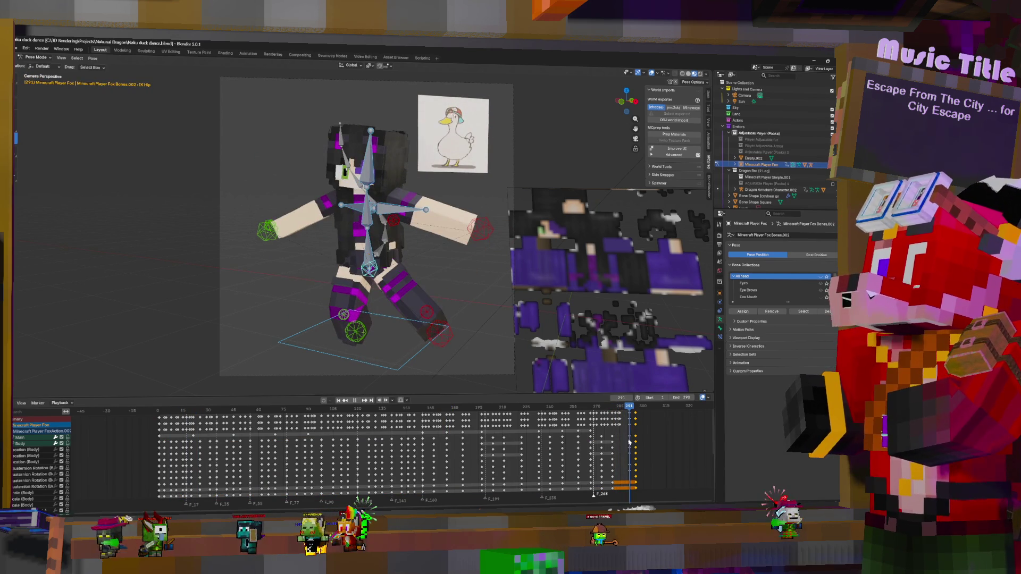
key("Escape")
key("ctrl+z")
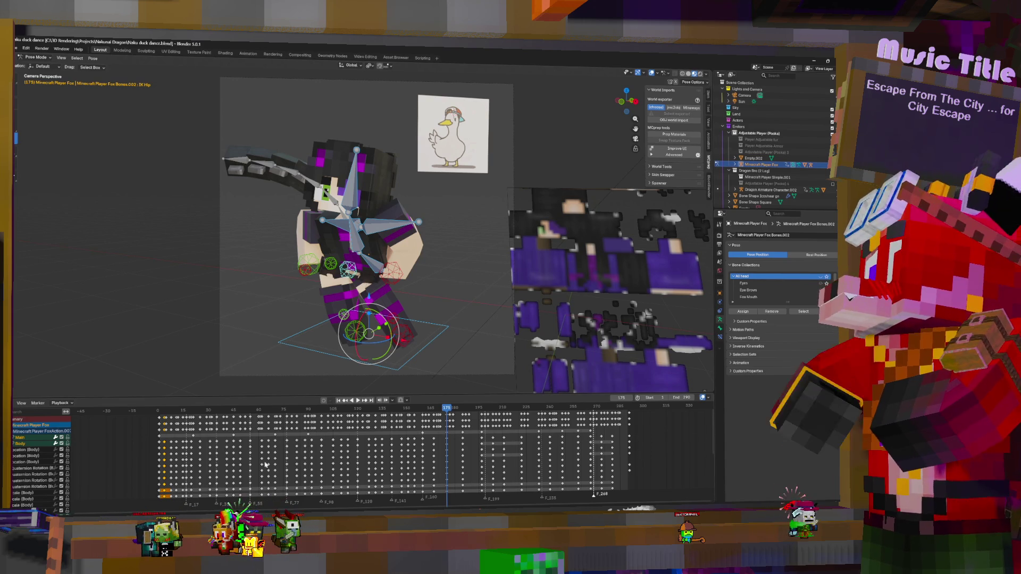
- Collapse the Body group and play across frames 289–291 to watch the loop wrap
left_click(13, 443)
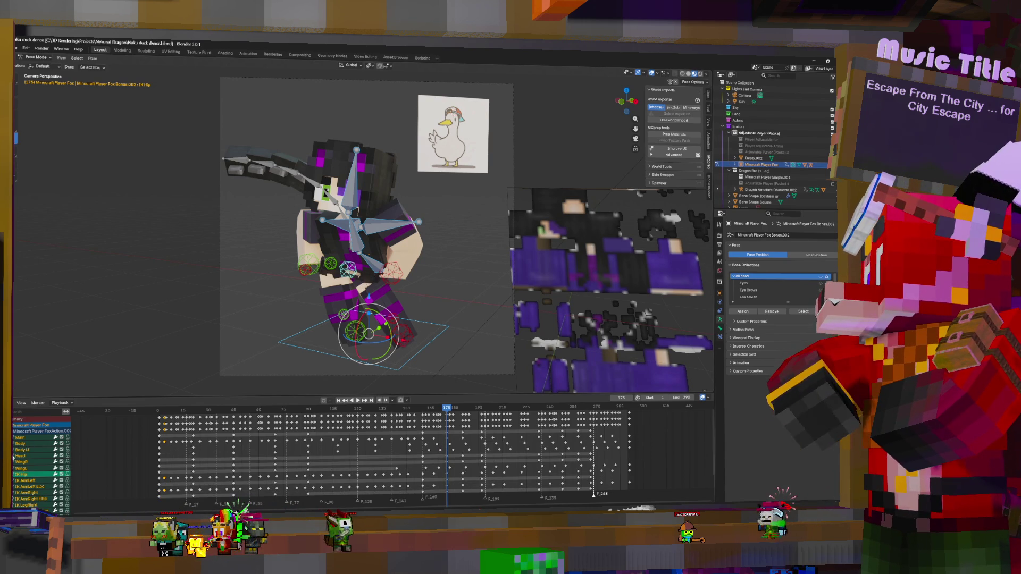
left_click(629, 440)
key("space")
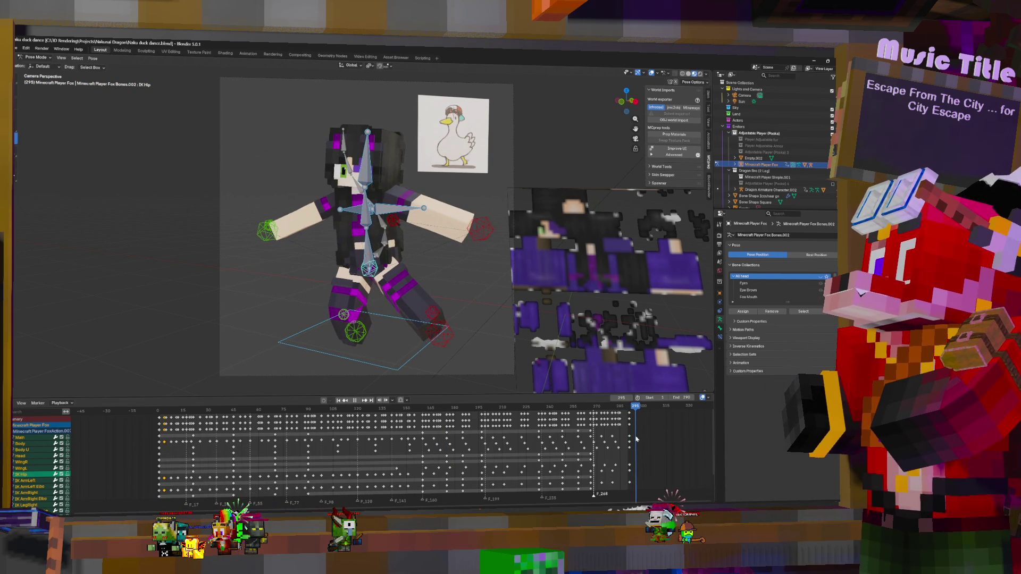
left_click(629, 442)
left_click_drag(628, 443, 635, 442)
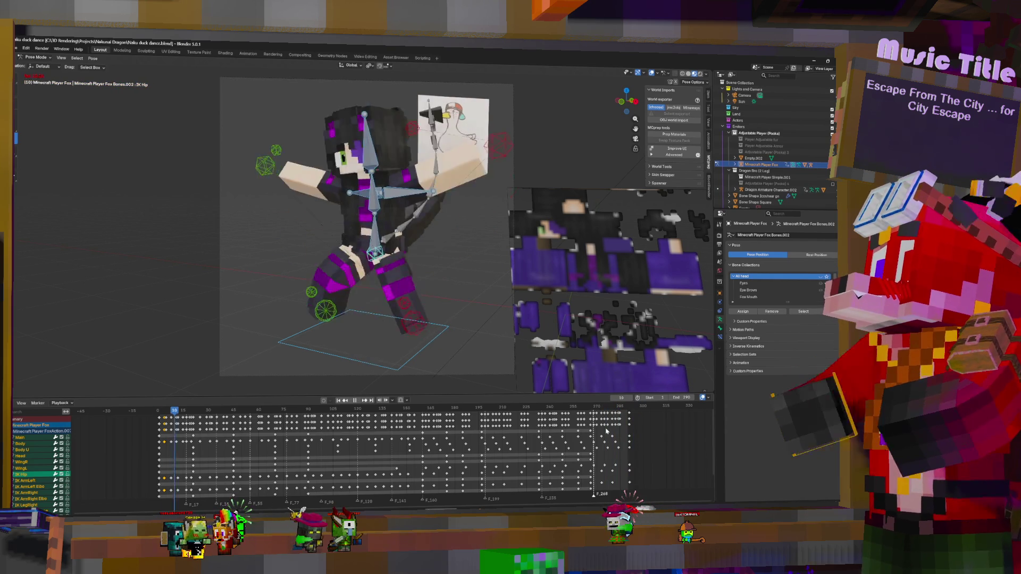
key("space")
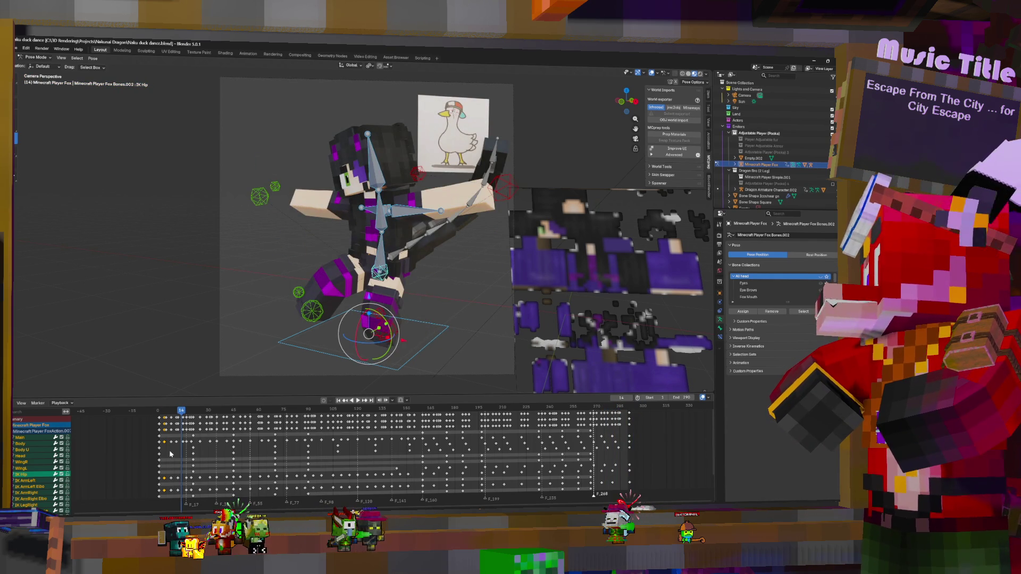
- Select the Body frame-0 keys, replay the wrap from frame 288, and go to frame 53 to repose the hip
left_click(158, 443)
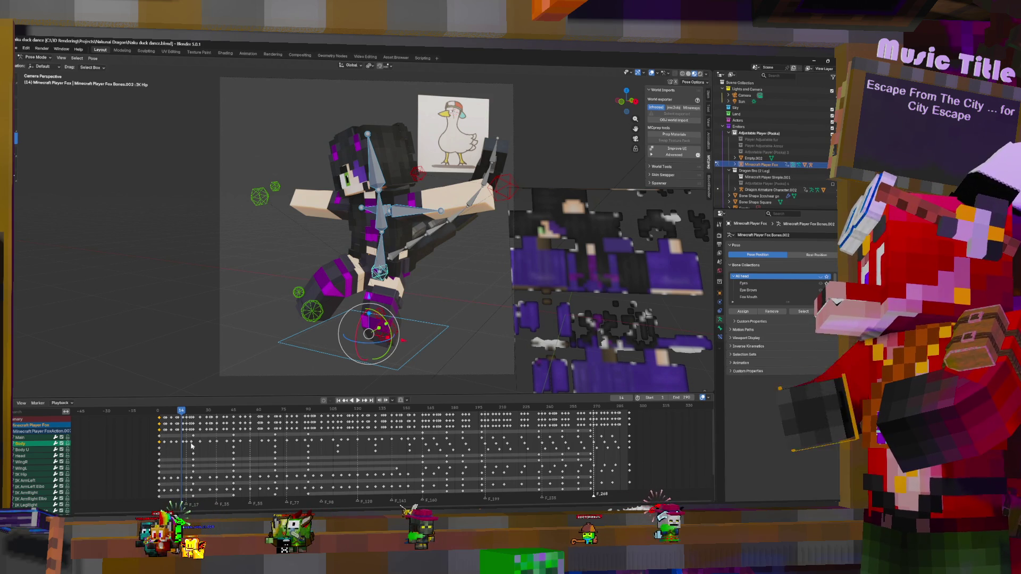
left_click_drag(624, 406, 624, 424)
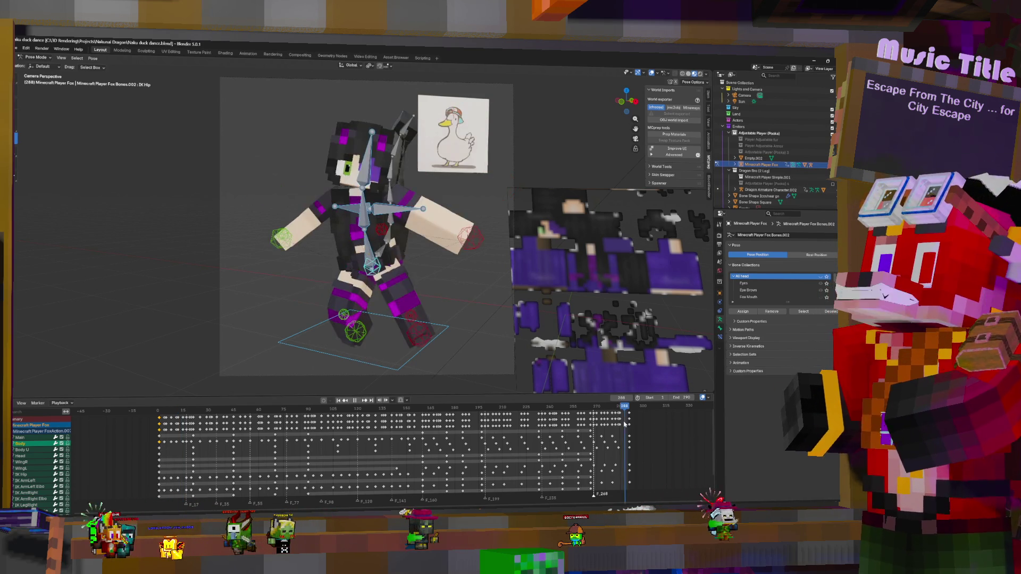
left_click(356, 398)
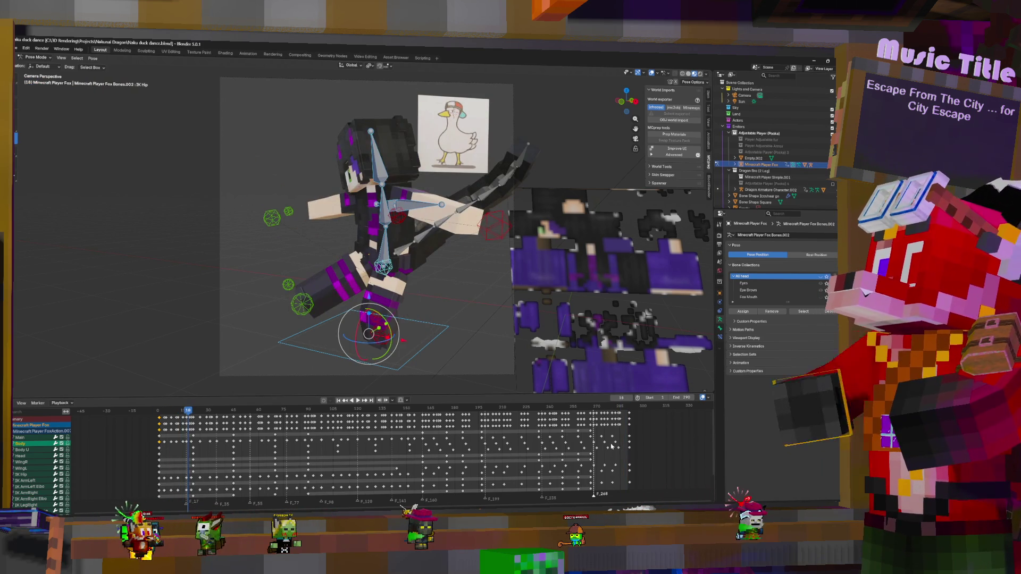
left_click(357, 399)
key("space")
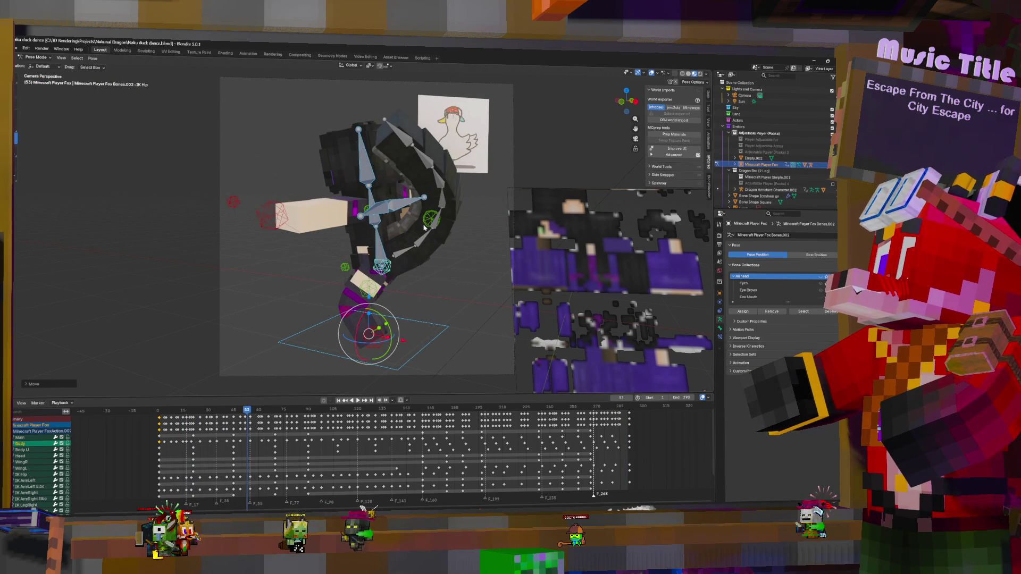
- Select IK ArmRight and IK ArmLeft and duplicate all their keyframes
left_click(426, 223)
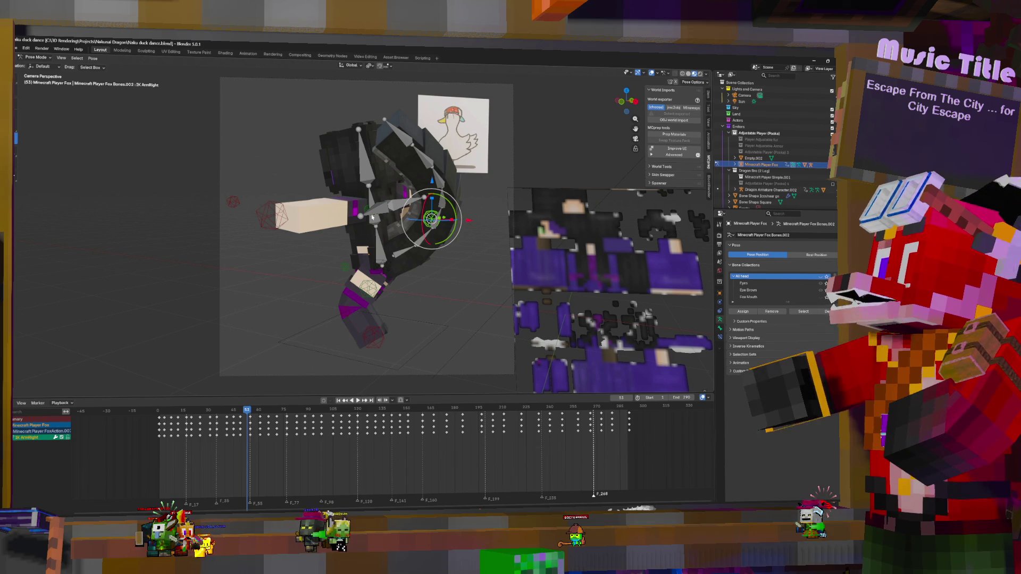
left_click(275, 218, "shift")
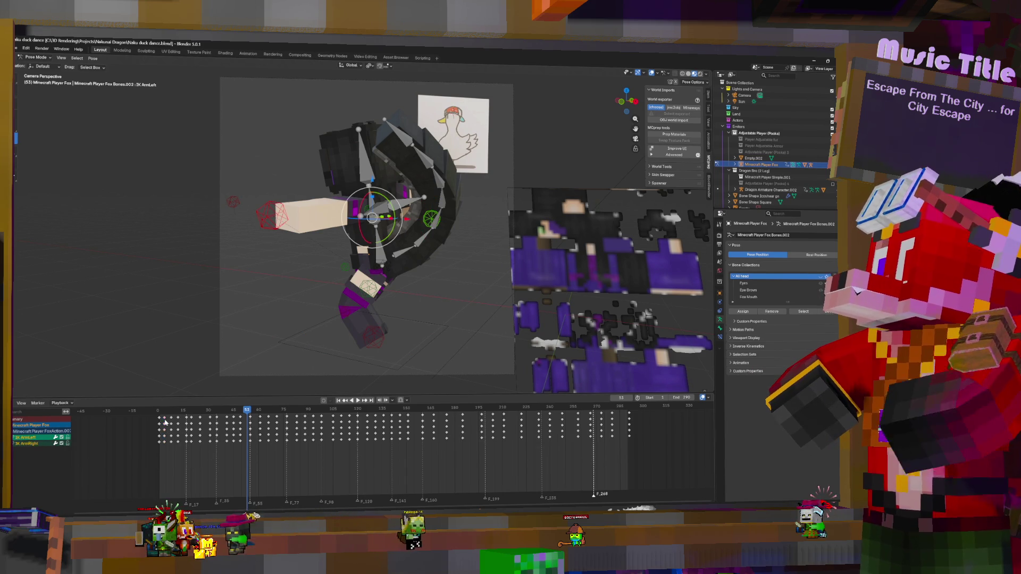
key("a")
key("s")
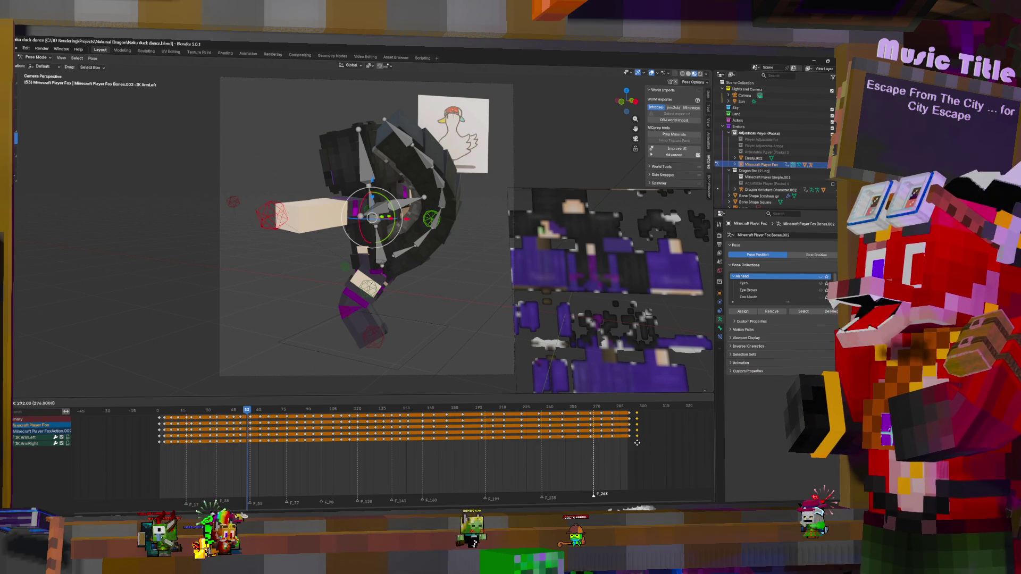
left_click(638, 444)
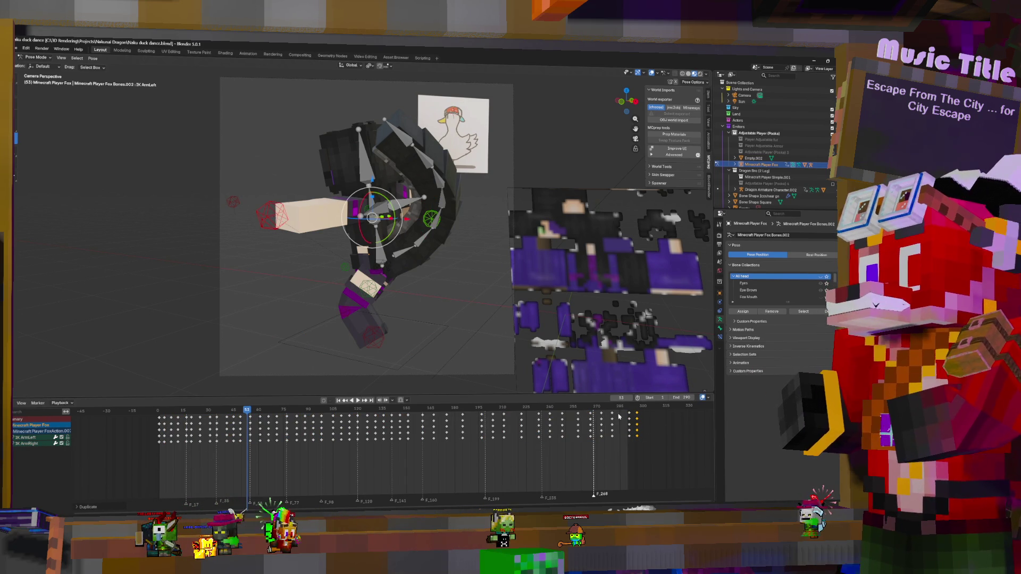
- Move the copied arm keys to just before frame 0, play the loop, and return to object mode
key("g")
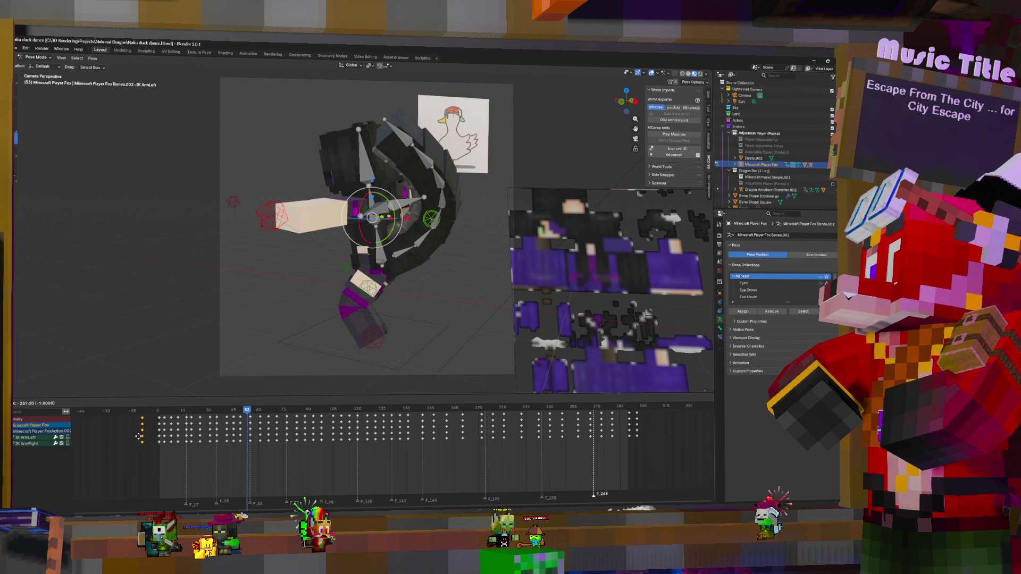
left_click(139, 438)
key("space")
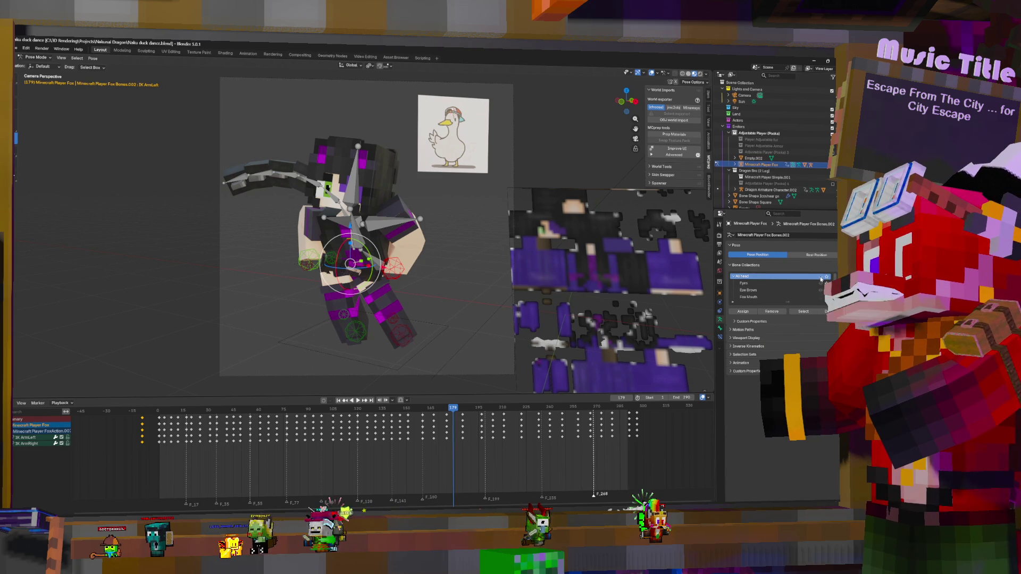
key("ctrl+Tab")
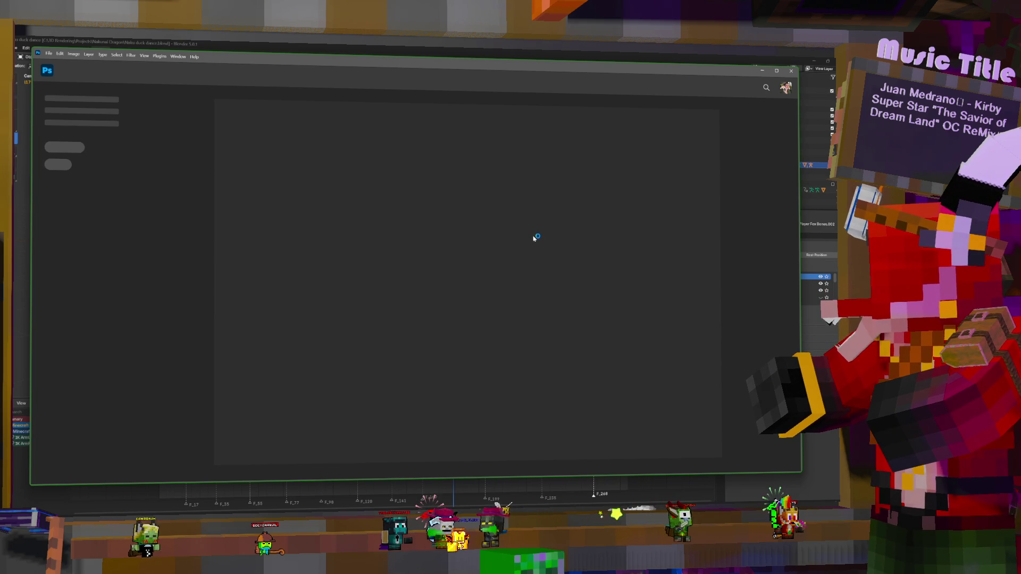
- Switch to the File Explorer window showing Downloads, on top of Photoshop
key("alt+Tab")
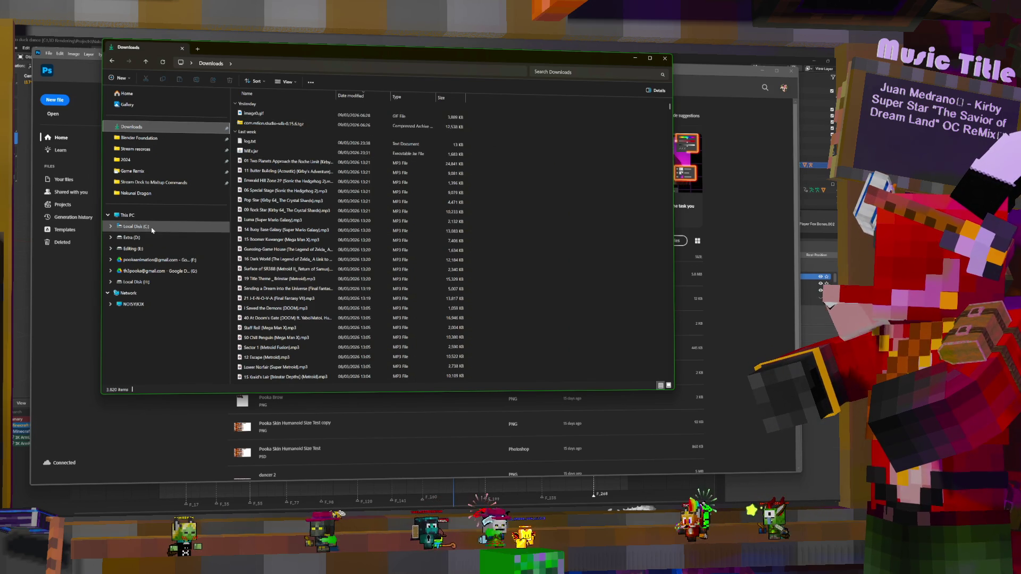
- Navigate from the project folder to 3D Rendering > Minecraft Skins > Friend Skins
left_click(159, 192)
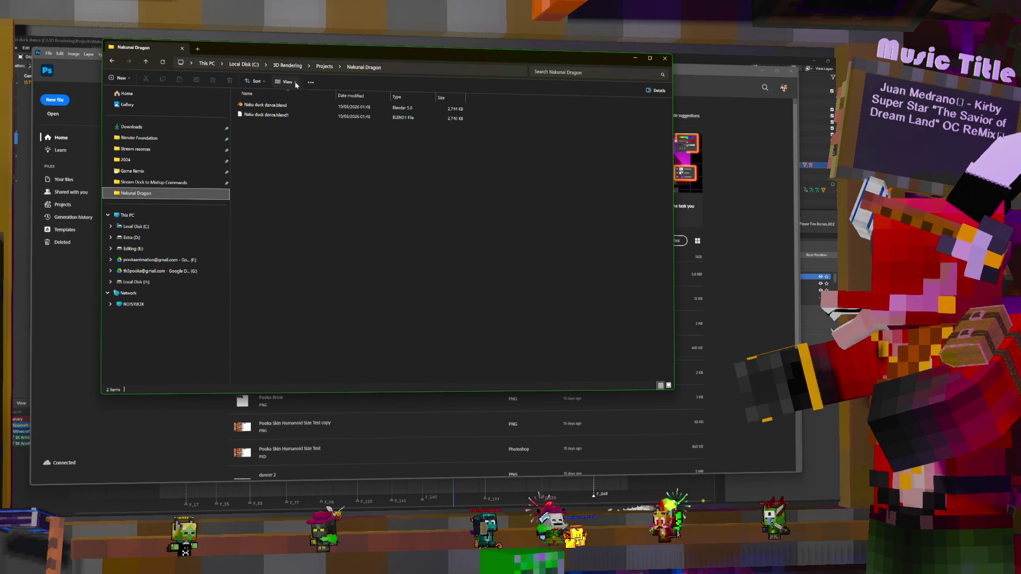
left_click(287, 66)
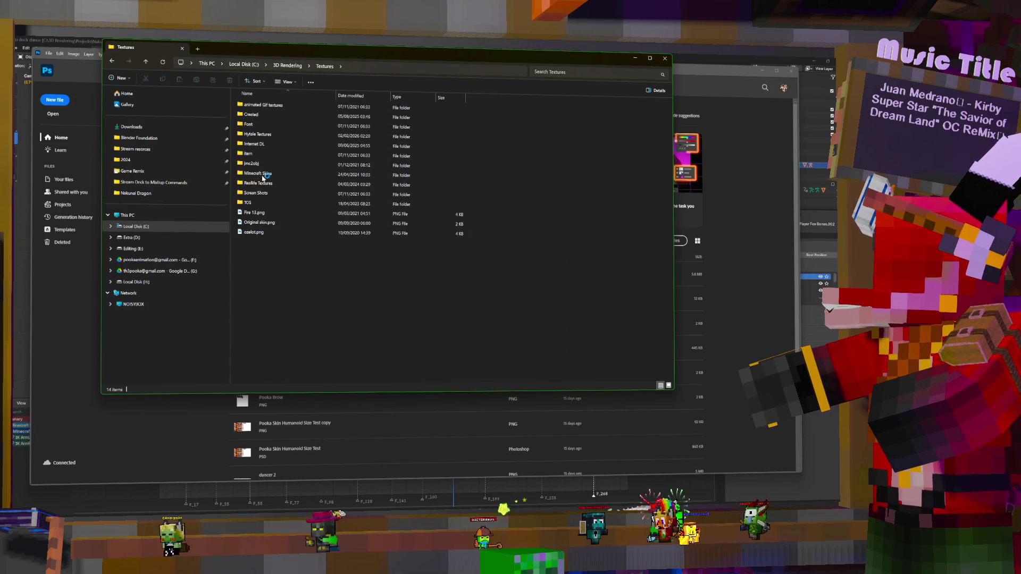
double_click(262, 174)
double_click(262, 144)
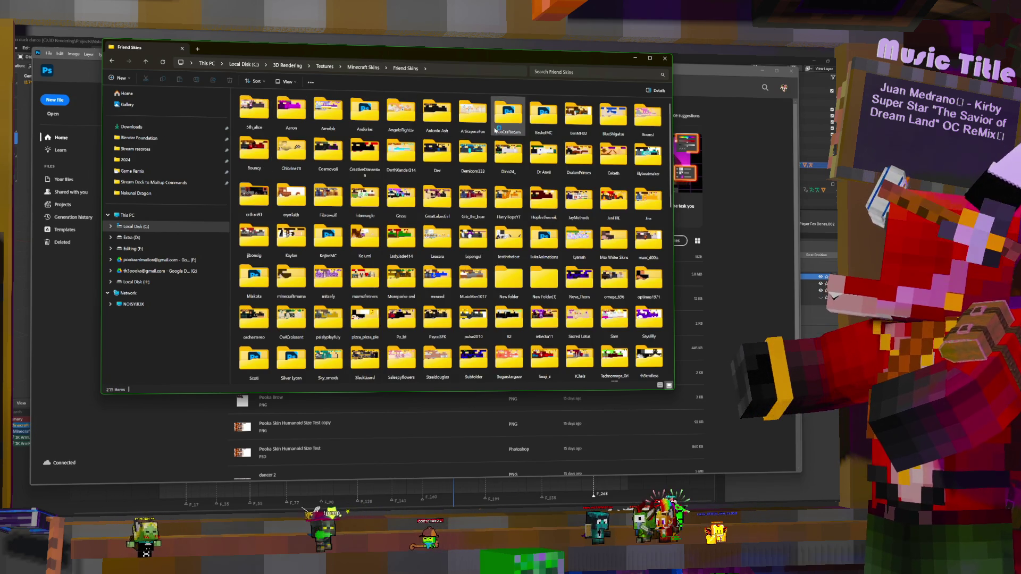
- Search the folder for 'naku' and open NakuMaidFix.png in Photoshop
left_click(584, 72)
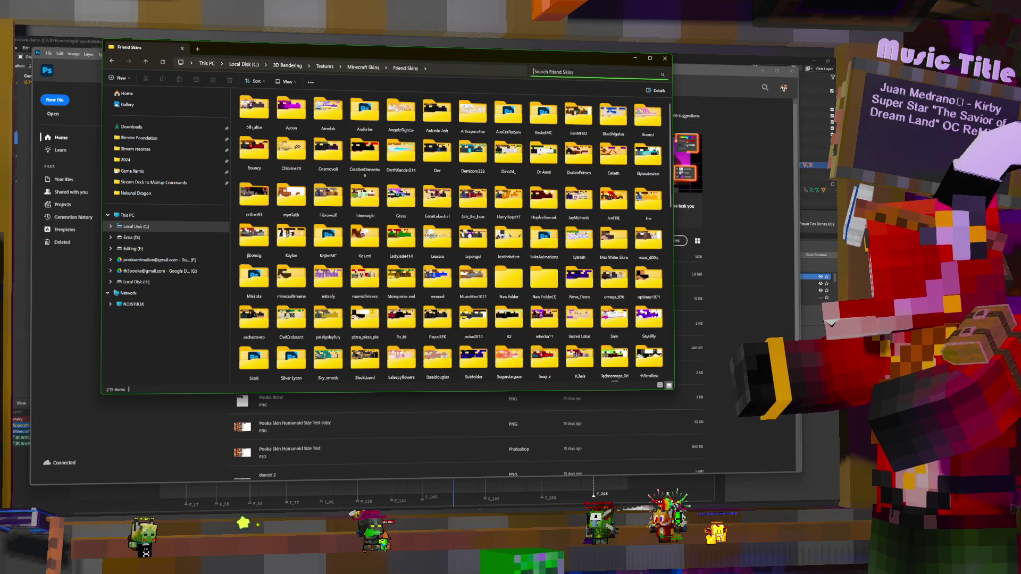
type("naku")
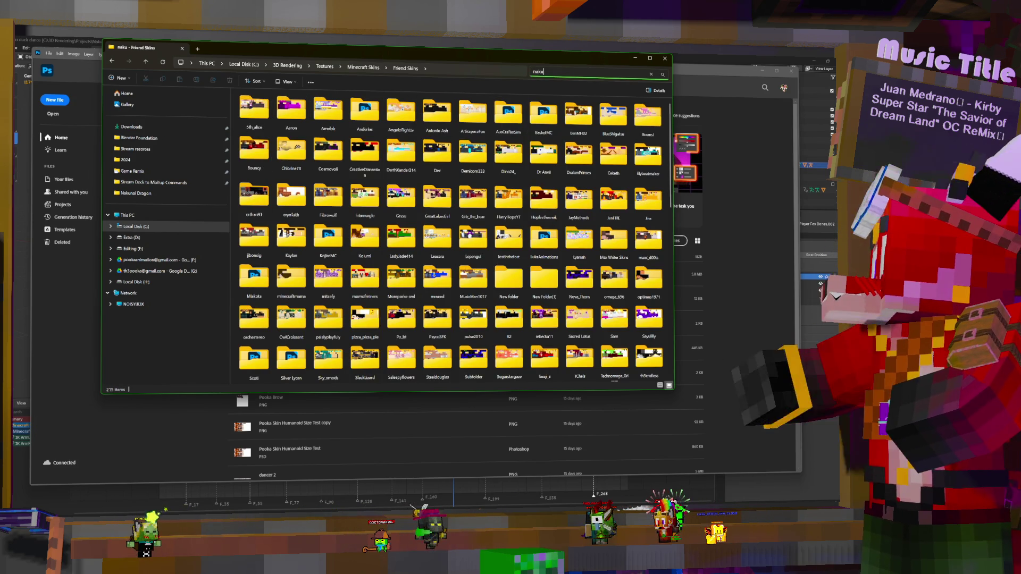
left_click(417, 155)
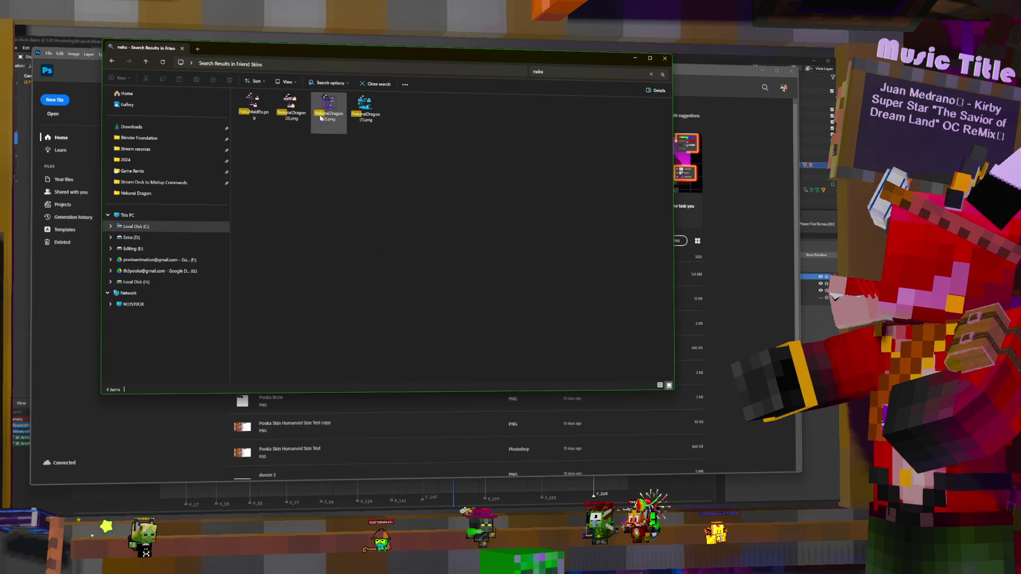
double_click(253, 98)
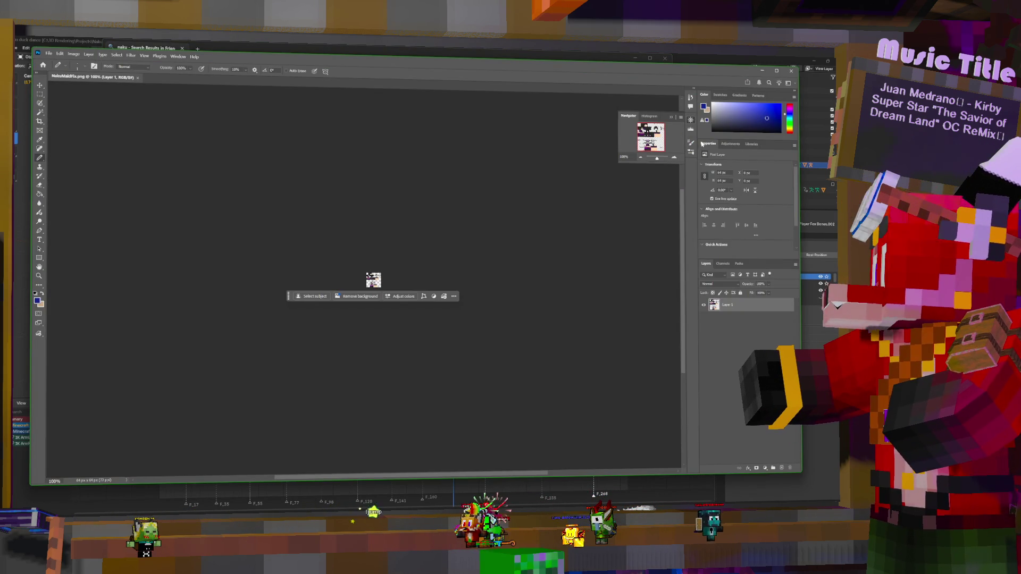
- Select a small patch of face pixels, copy it to a new layer, and move it down
left_click_drag(657, 160, 663, 159)
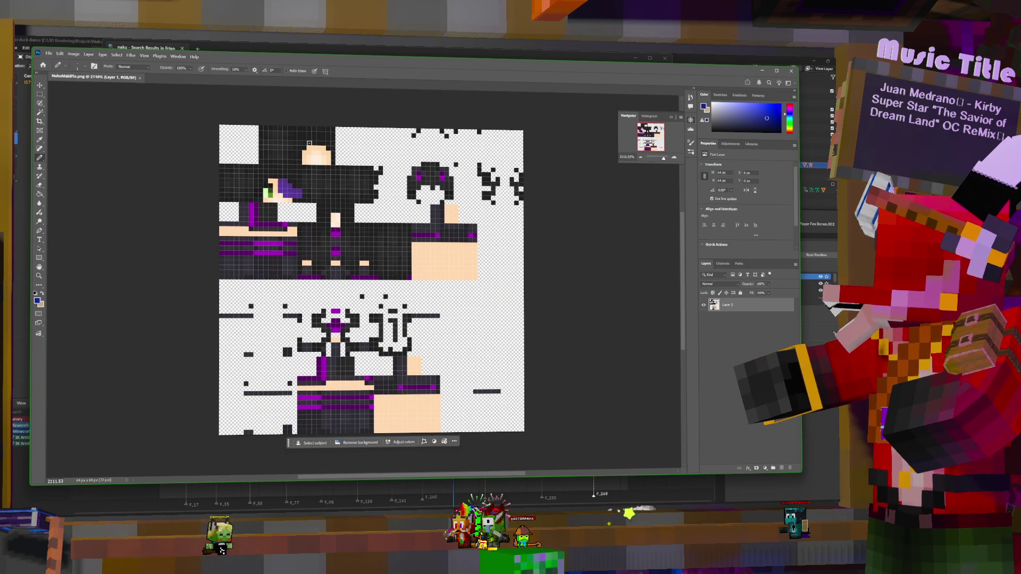
left_click(41, 94)
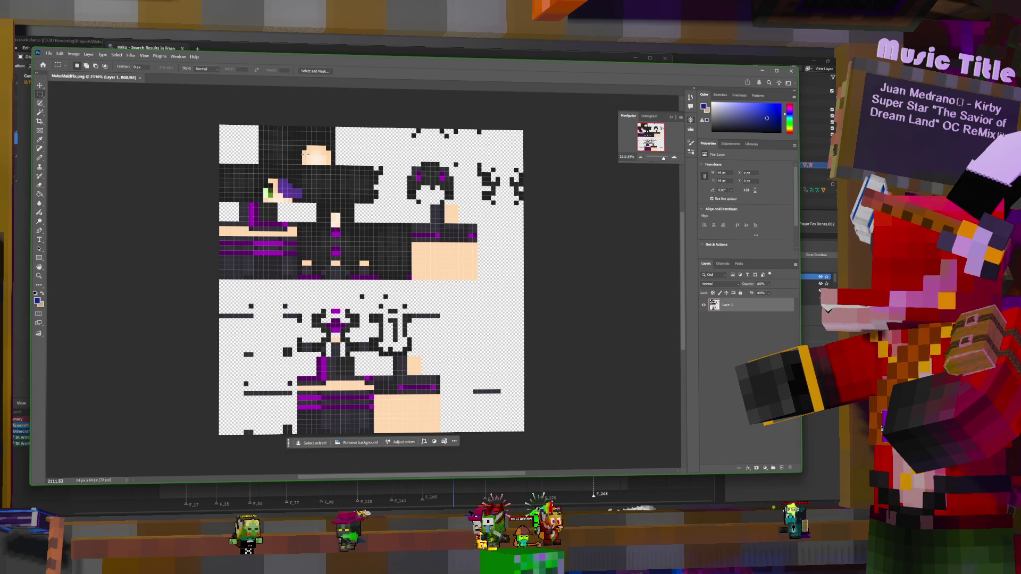
left_click_drag(303, 151, 311, 158)
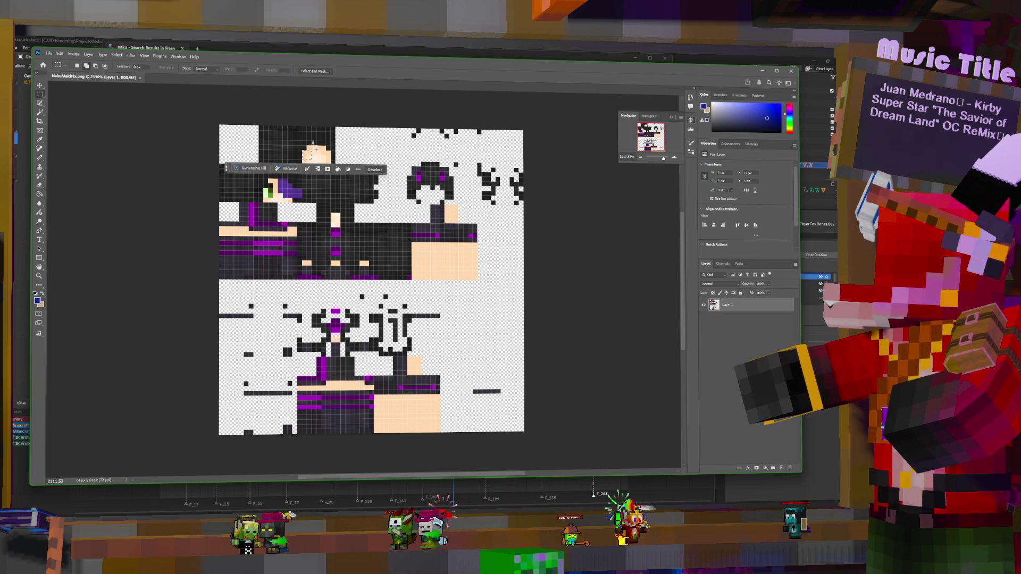
left_click_drag(302, 145, 310, 157)
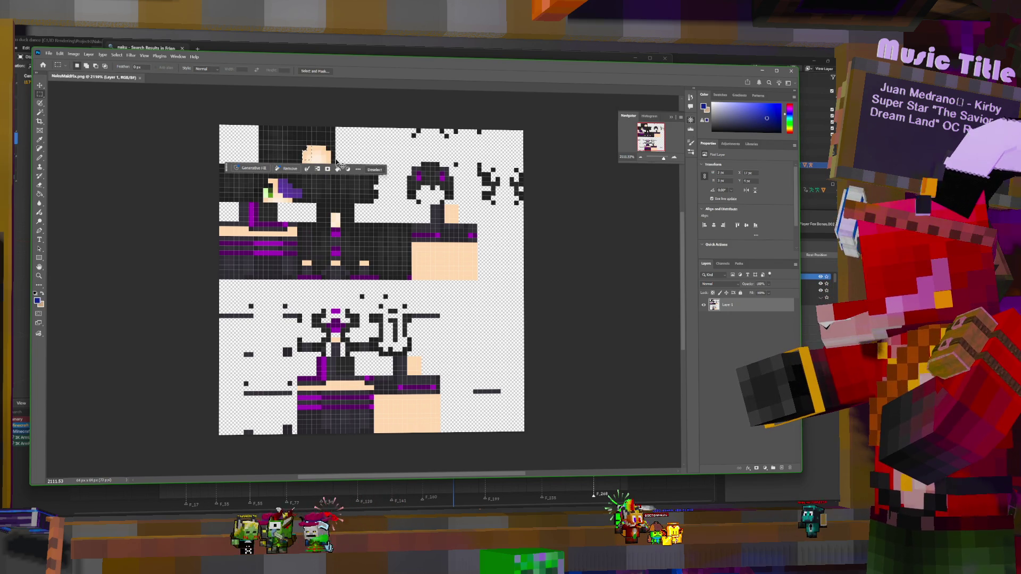
key("ctrl+j")
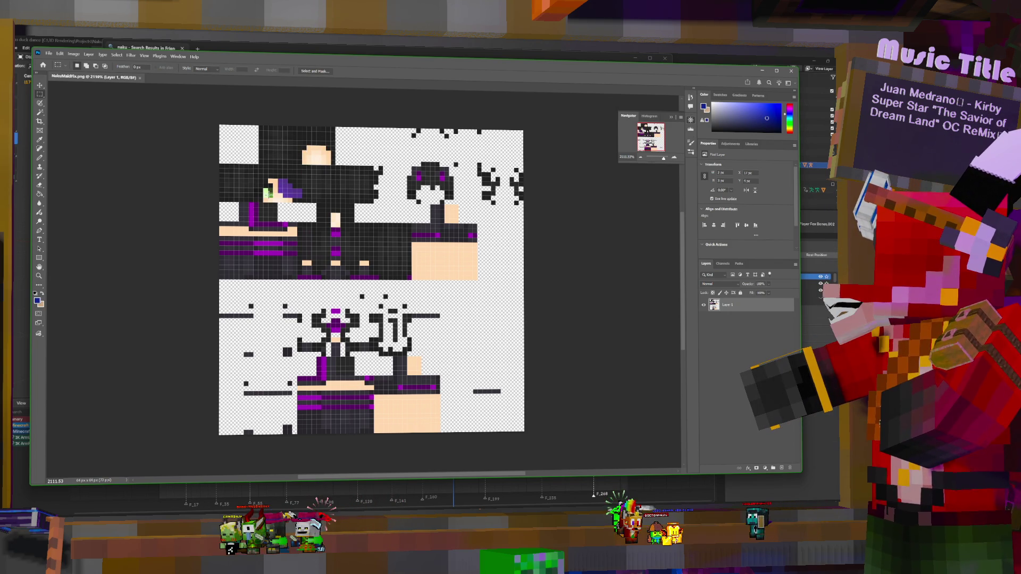
mouse_move(299, 178)
left_mouse_down("ctrl")
mouse_move(365, 301)
mouse_move(271, 193)
left_mouse_up("ctrl")
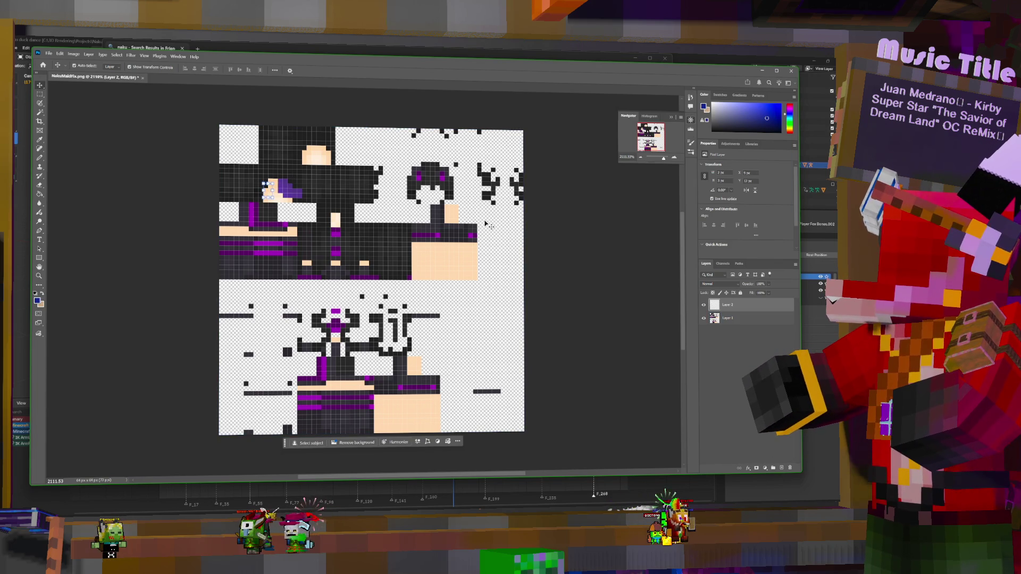
- From Layer 1, copy more skin pixels to a new layer and move them toward the face
left_click(298, 166)
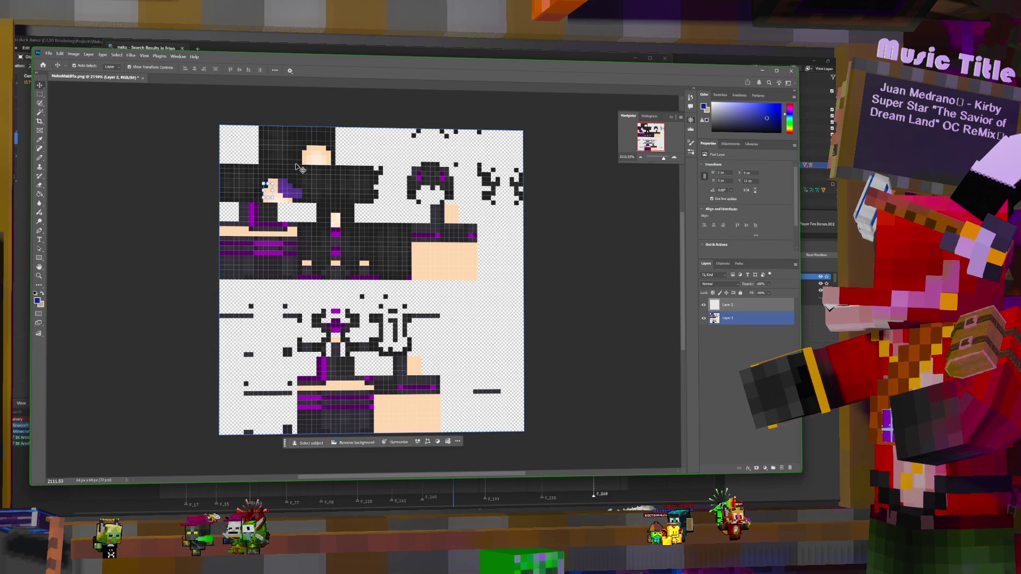
left_click(202, 137)
left_click(310, 212)
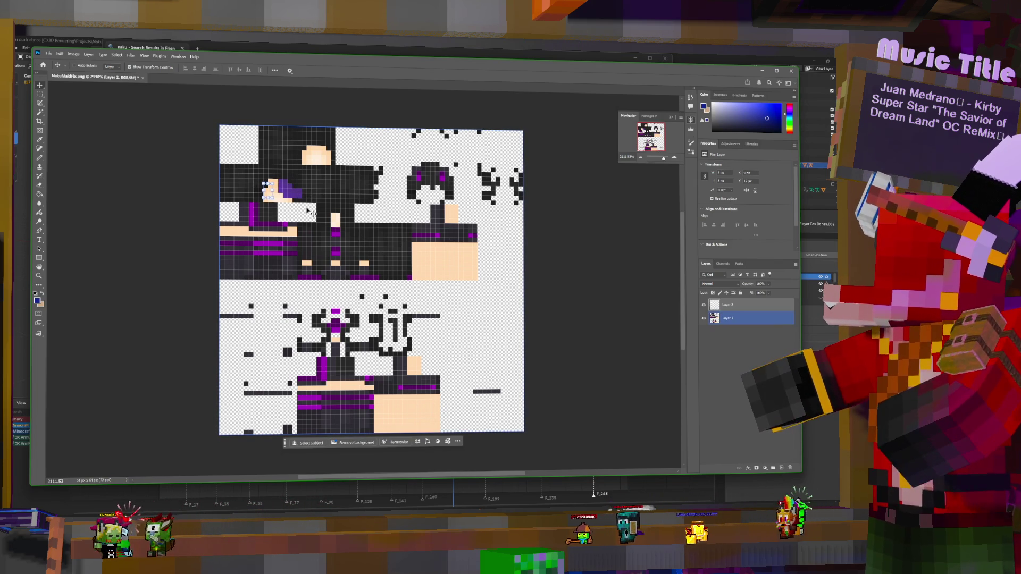
key("ctrl+j")
left_click_drag(310, 211, 270, 192)
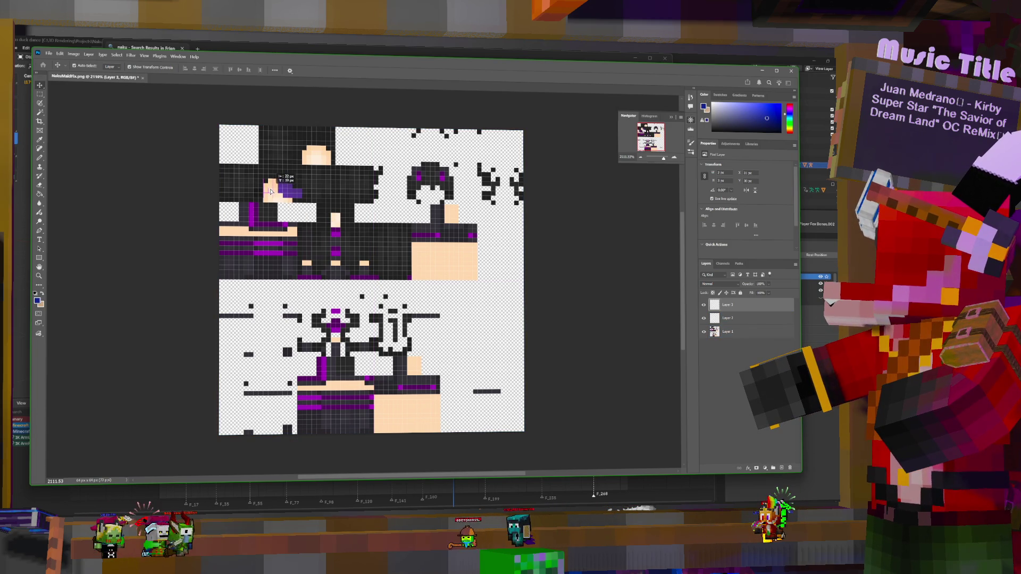
left_click_drag(271, 192, 270, 192)
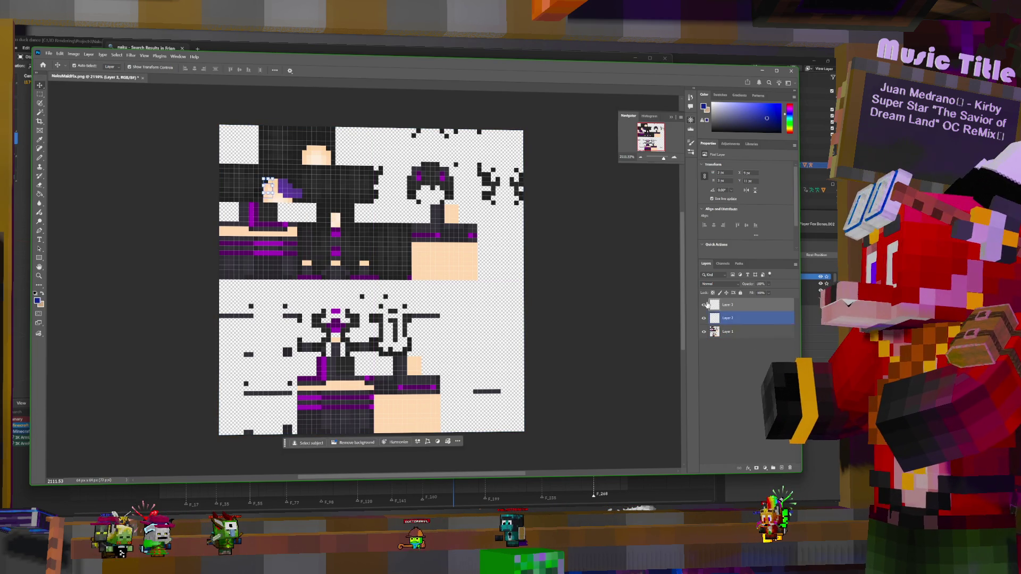
- Put Layer 3 beneath Layer 2 and make Layer 1 active again
left_click_drag(740, 319, 739, 320)
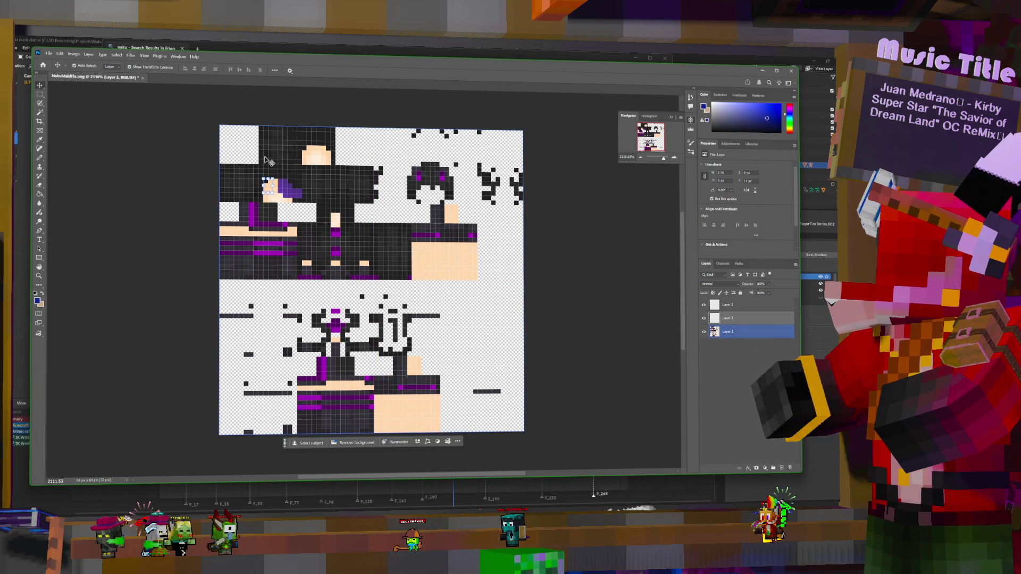
left_click(247, 156)
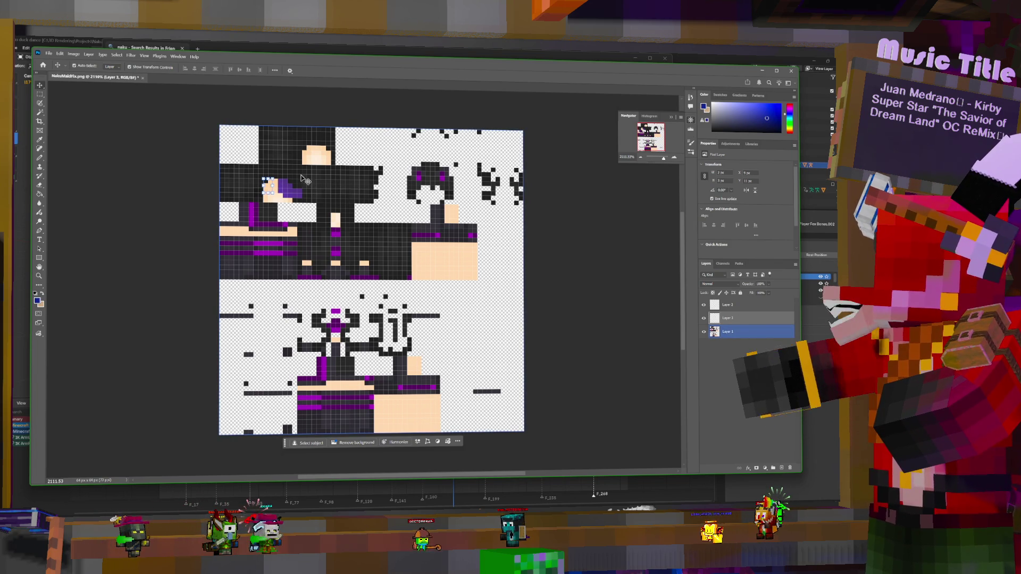
left_click(49, 54)
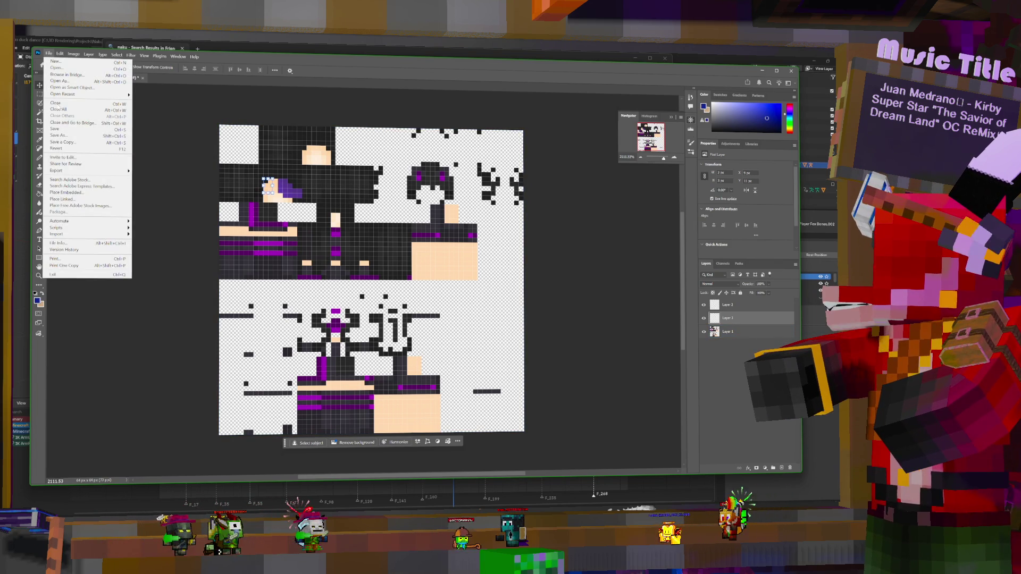
- Save a copy of the edited skin as a PNG, accepting the PNG settings
left_click(80, 141)
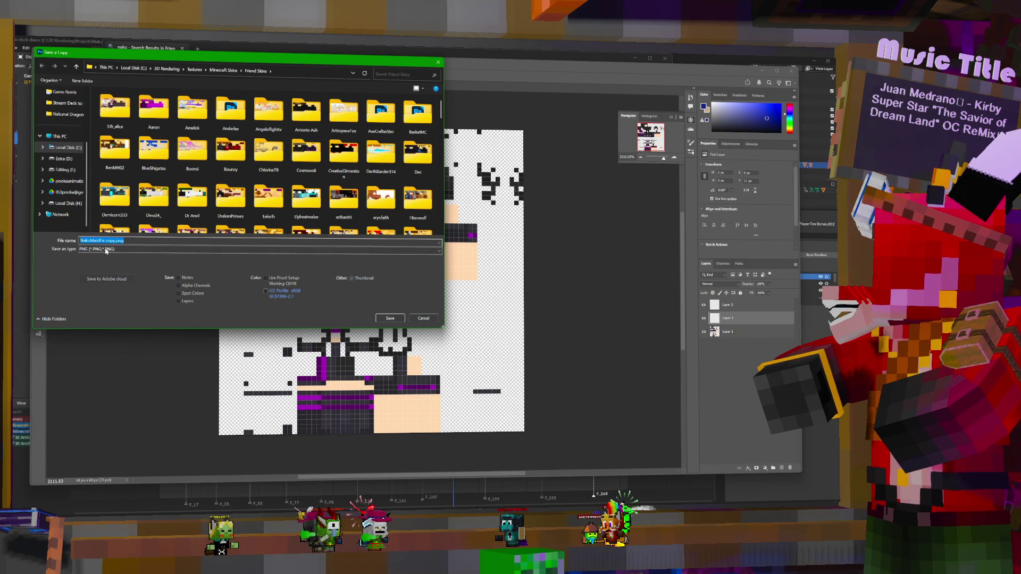
left_click(391, 318)
left_click(484, 203)
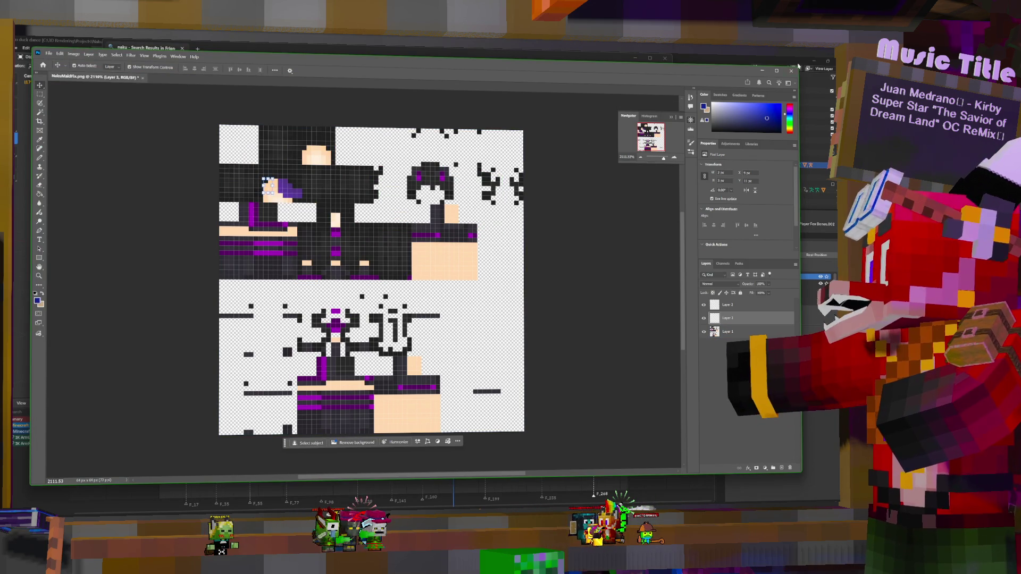
- Quit Photoshop without saving the original, close Explorer, and select the character mesh in Blender
left_click(790, 73)
left_click(449, 220)
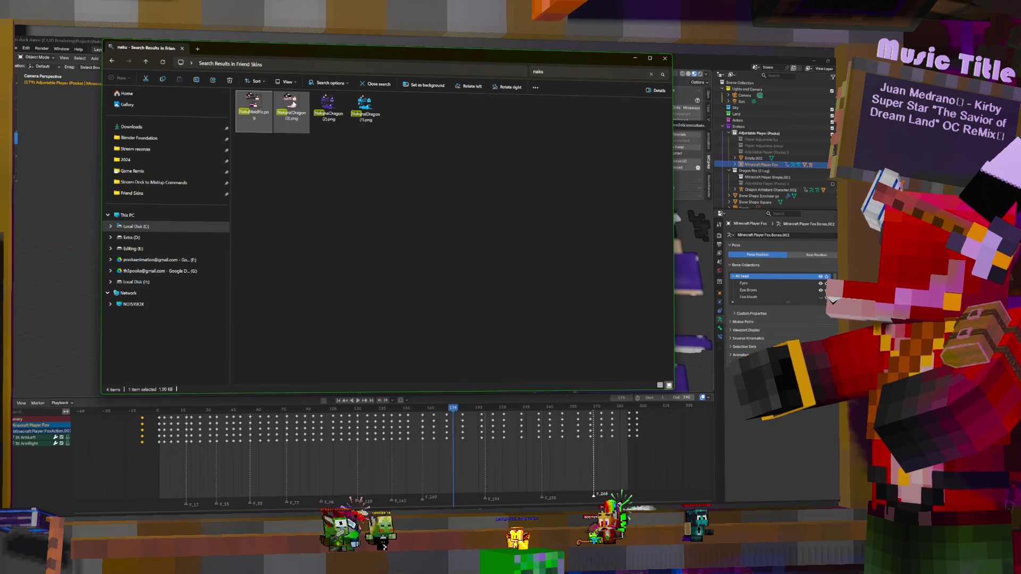
left_click(665, 59)
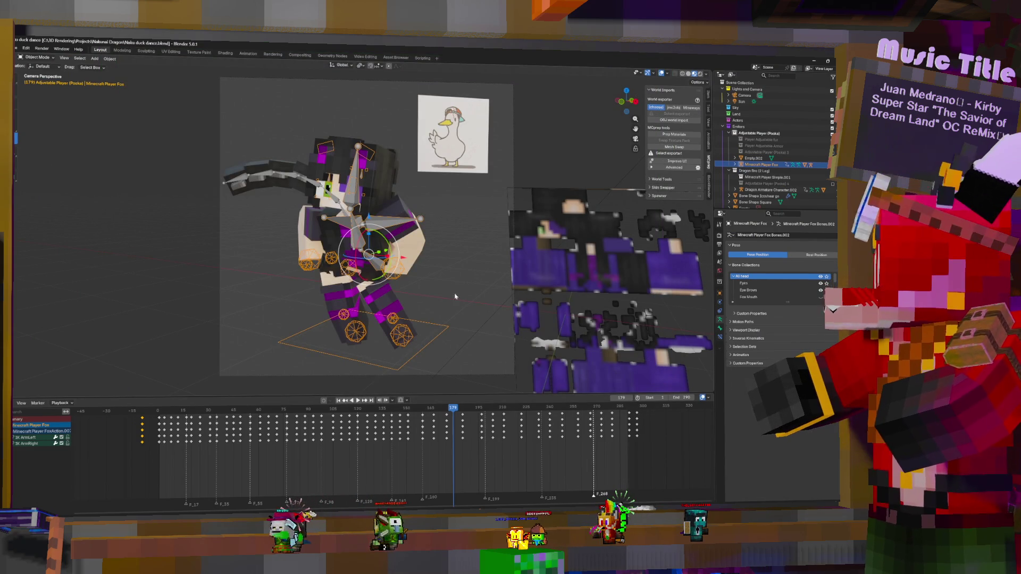
left_click(410, 238)
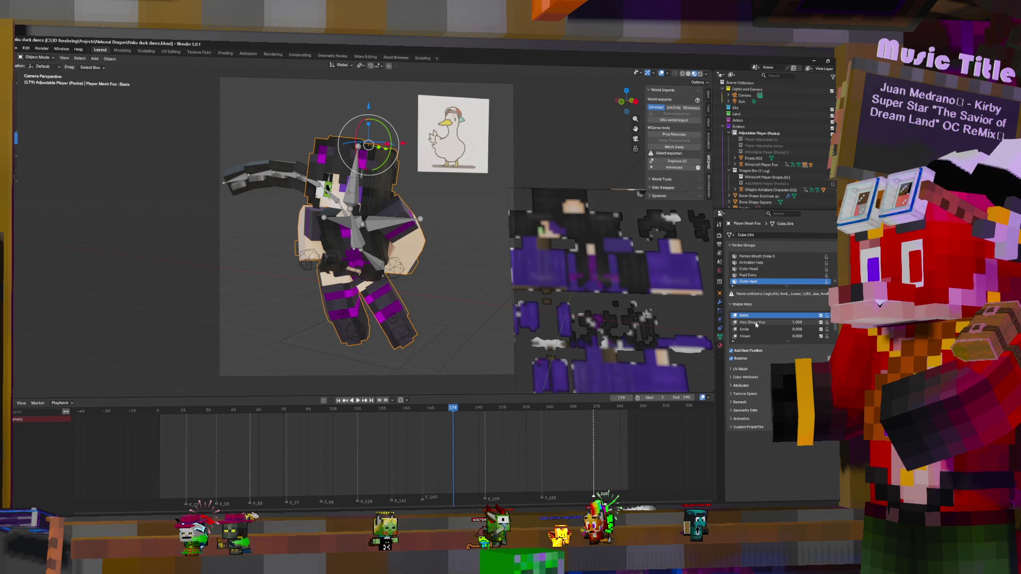
- In the material settings, swap the skin image texture for NakuMaidFix copy.png from Friend Skins
left_click(720, 345)
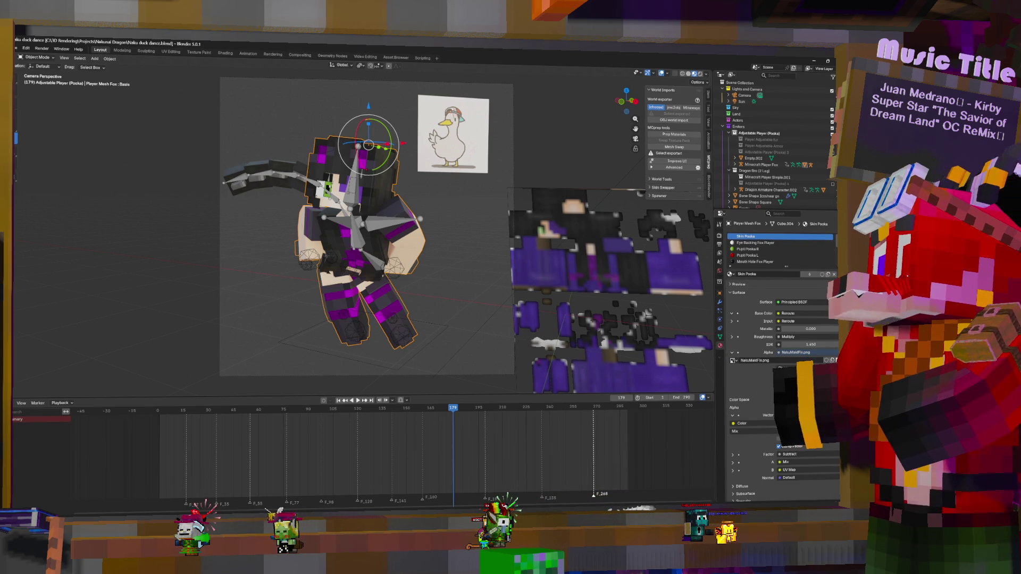
left_click(833, 360)
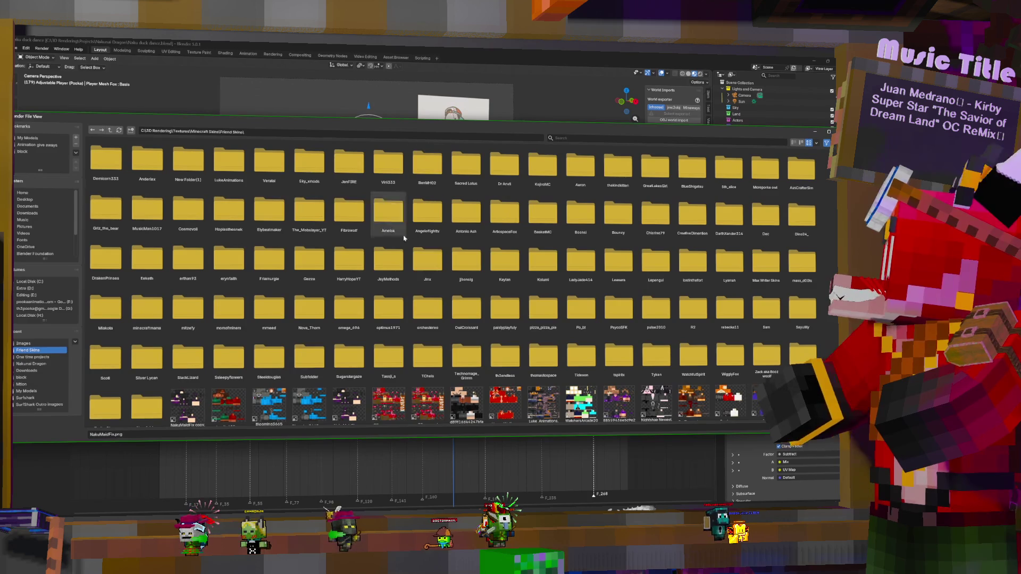
double_click(185, 415)
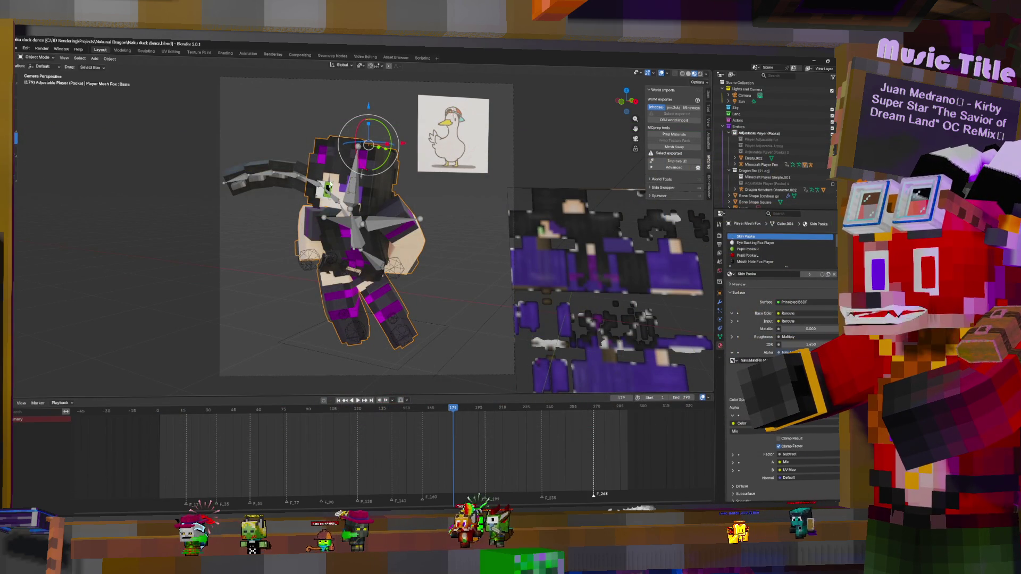
- In Pose Mode, pick a head bone, keep Local orientation, try an X-axis grab, then return to Object Mode
left_click(331, 159)
key("ctrl+Tab")
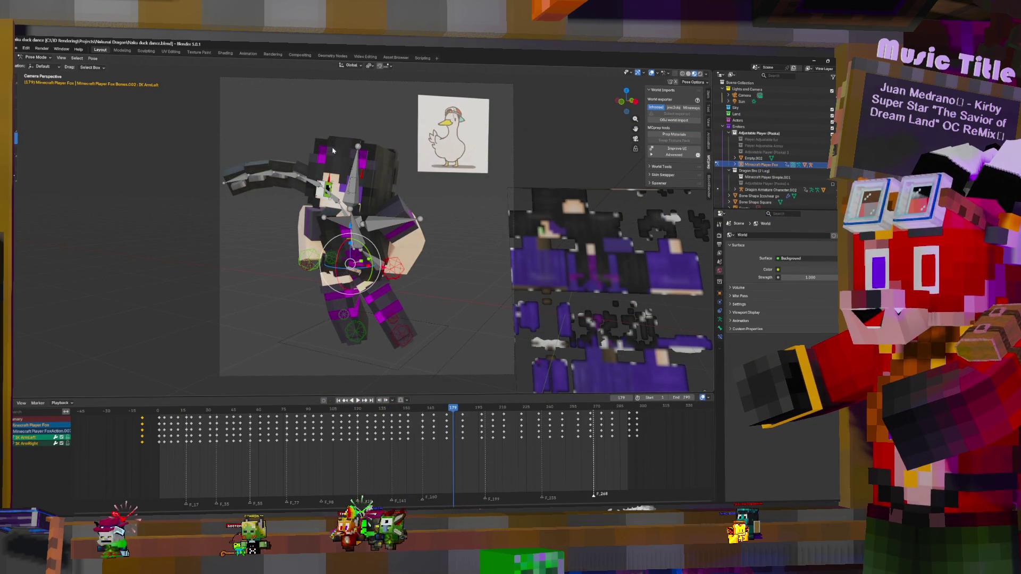
left_click(333, 154)
left_click(334, 154)
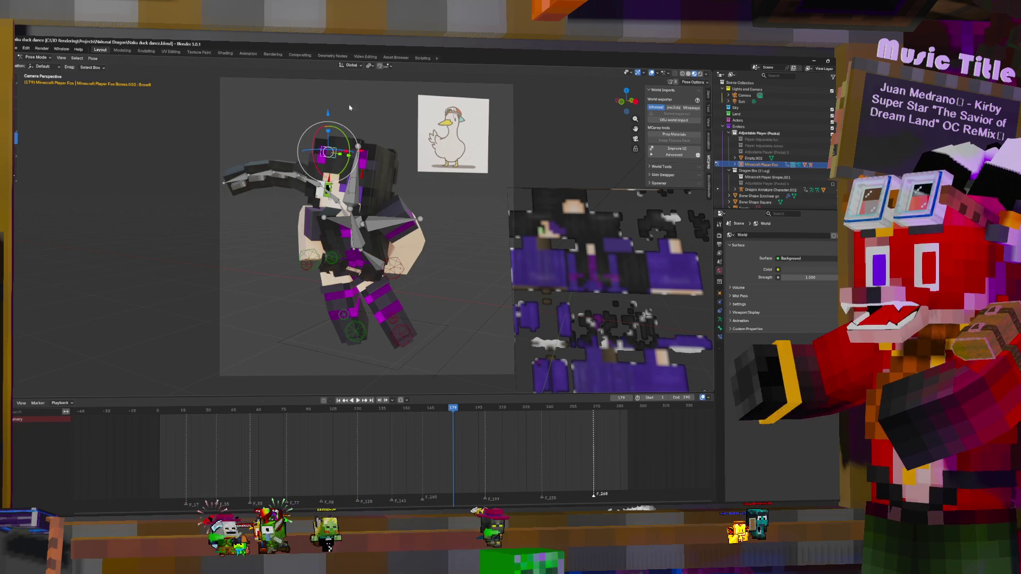
left_click(351, 65)
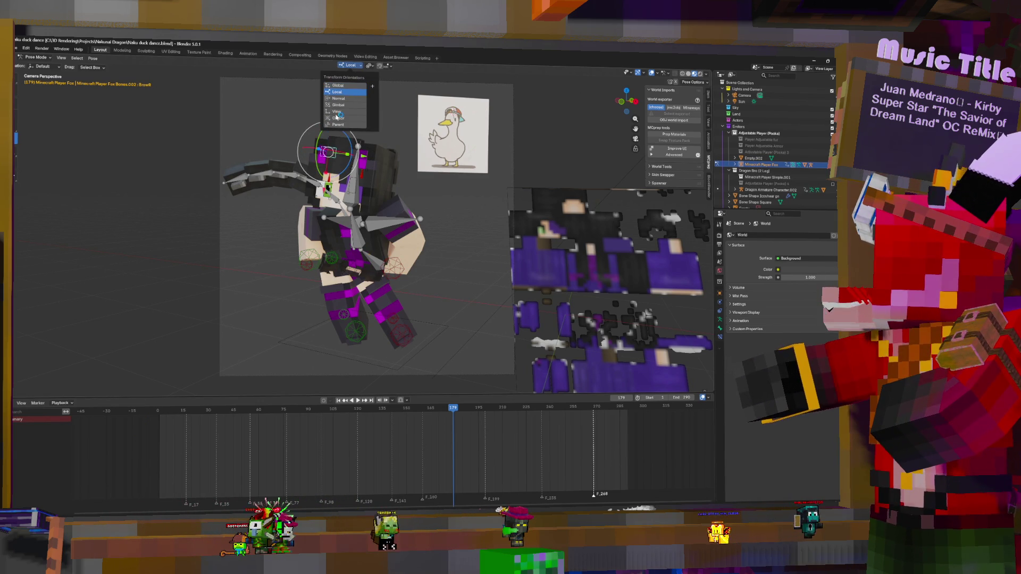
key("Escape")
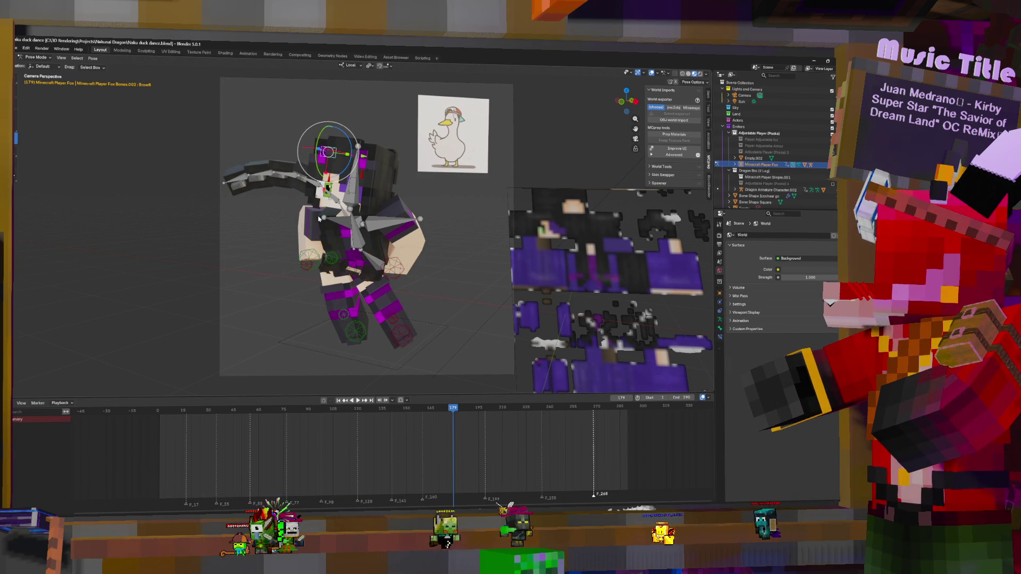
key("g")
key("x")
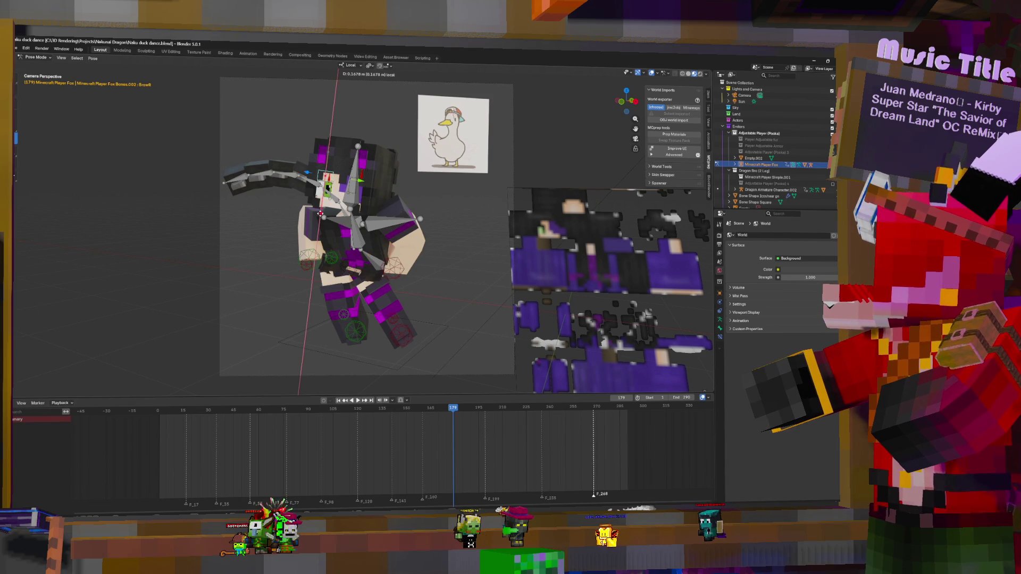
key("Escape")
key("ctrl+Tab")
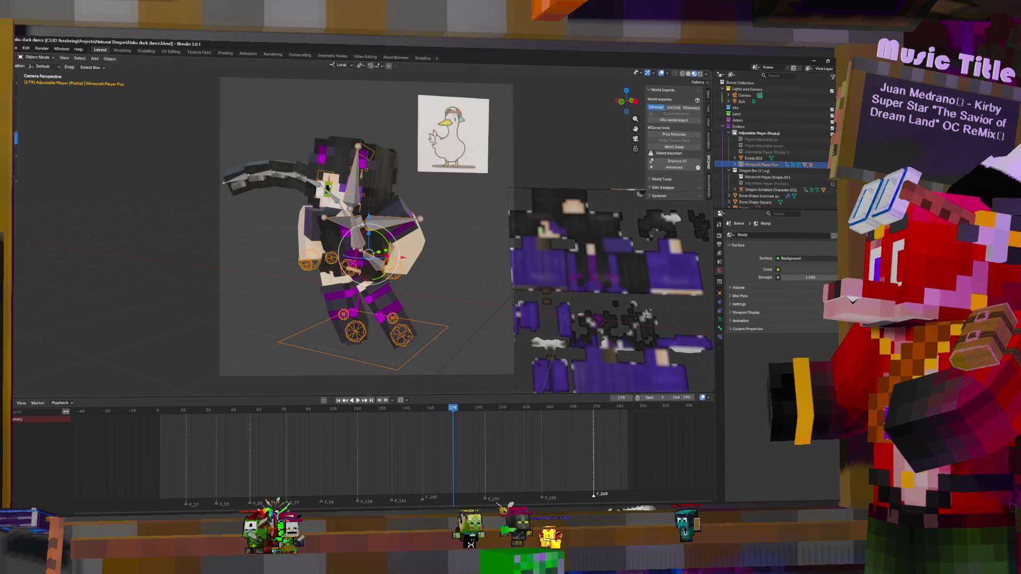
- Select the character mesh and enter Edit Mode
left_click(362, 255)
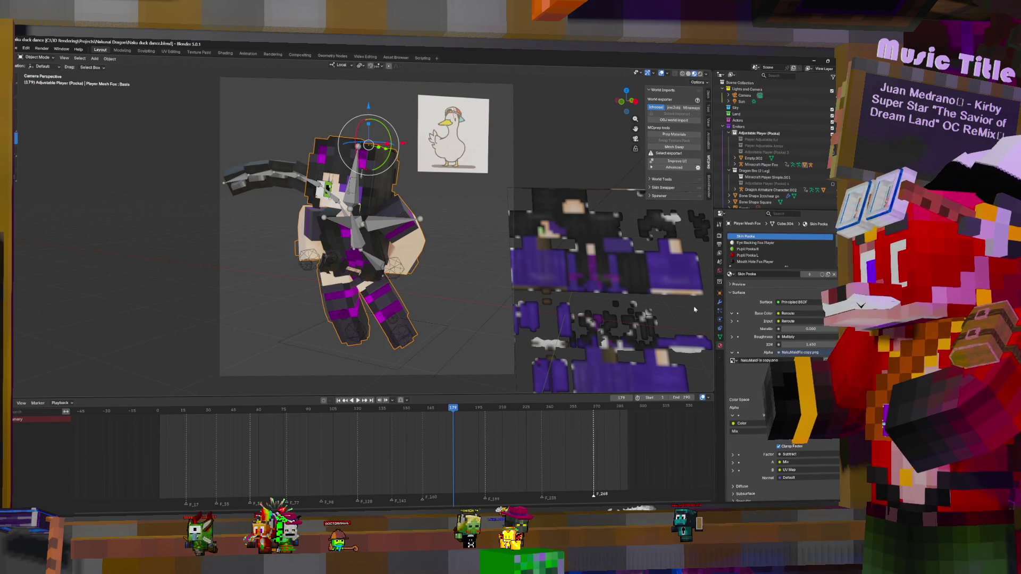
left_click(721, 303)
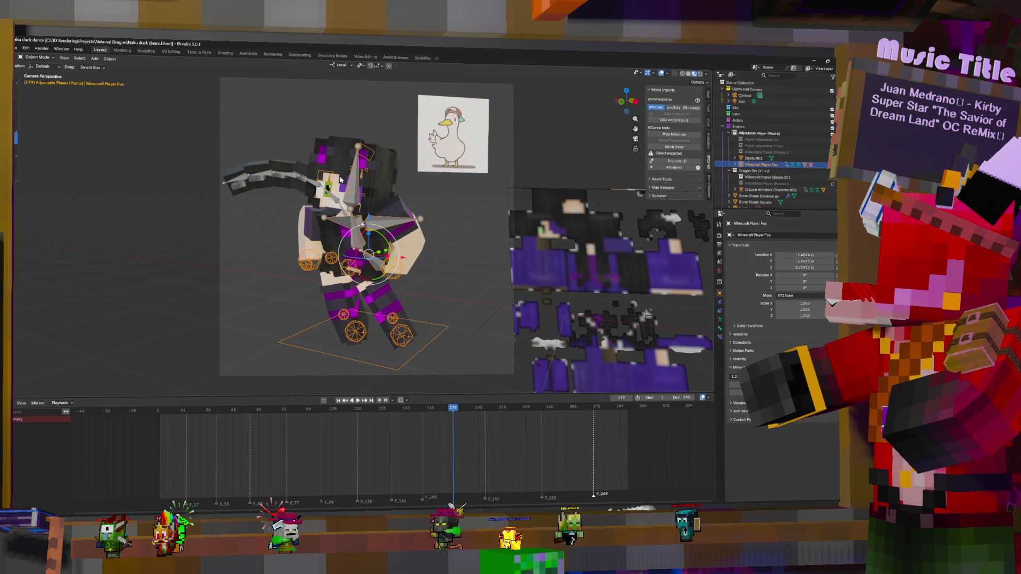
key("Tab")
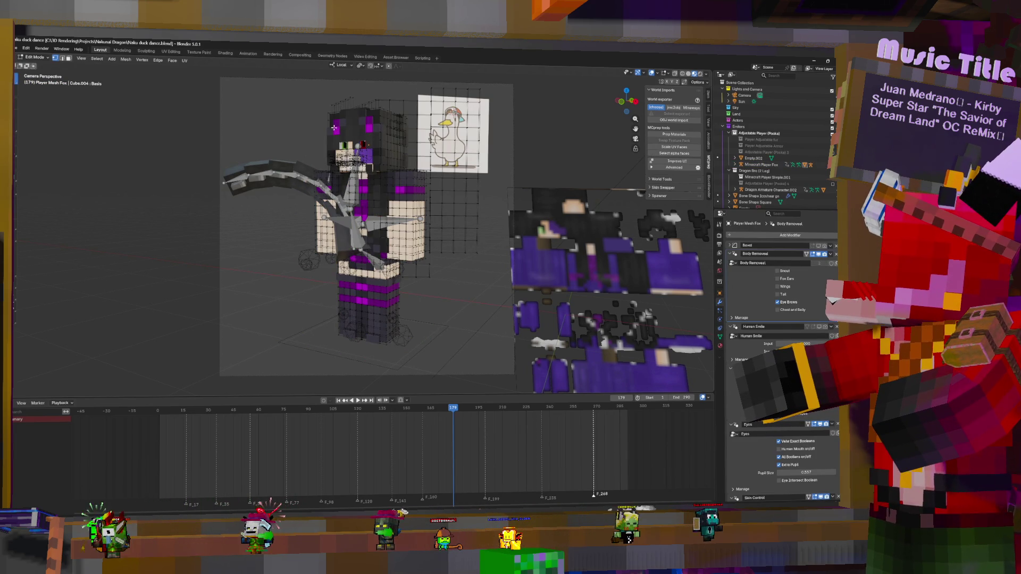
- Turn on X-ray, zoom to the head, and select the linked cube piece next to the eye
left_click(675, 74)
mouse_move(348, 124)
middle_mouse_down()
mouse_move(365, 222)
mouse_move(347, 233)
mouse_move(481, 253)
middle_mouse_up()
scroll(365, 222, "up", 4)
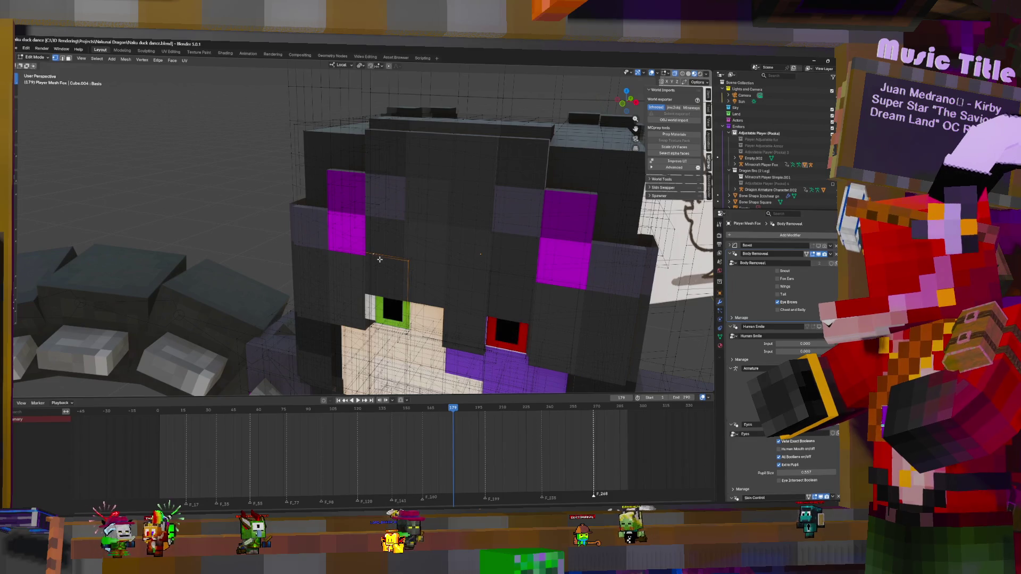
key("ctrl+l")
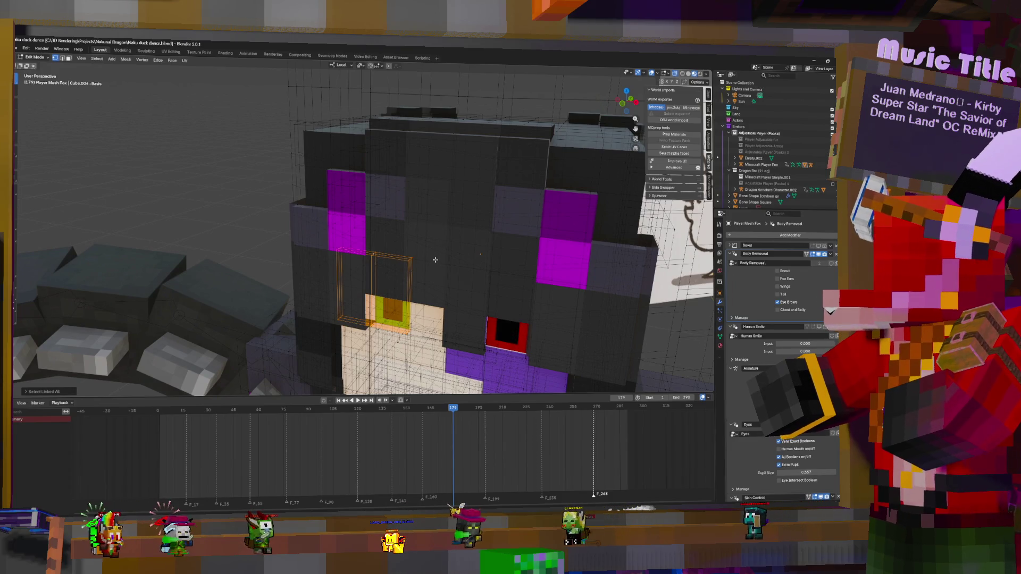
left_click(396, 180)
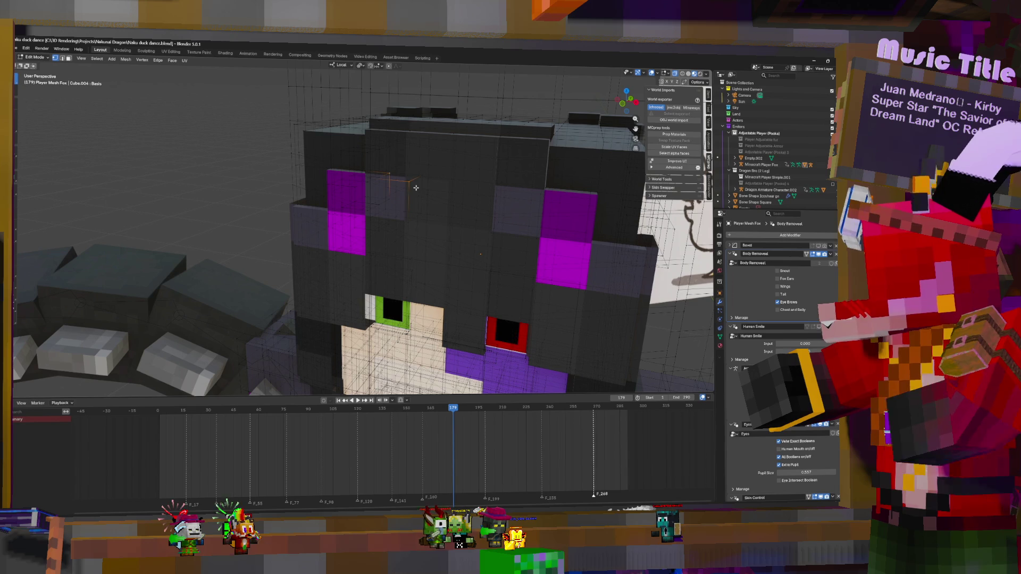
key("ctrl+l")
key("ctrl+z")
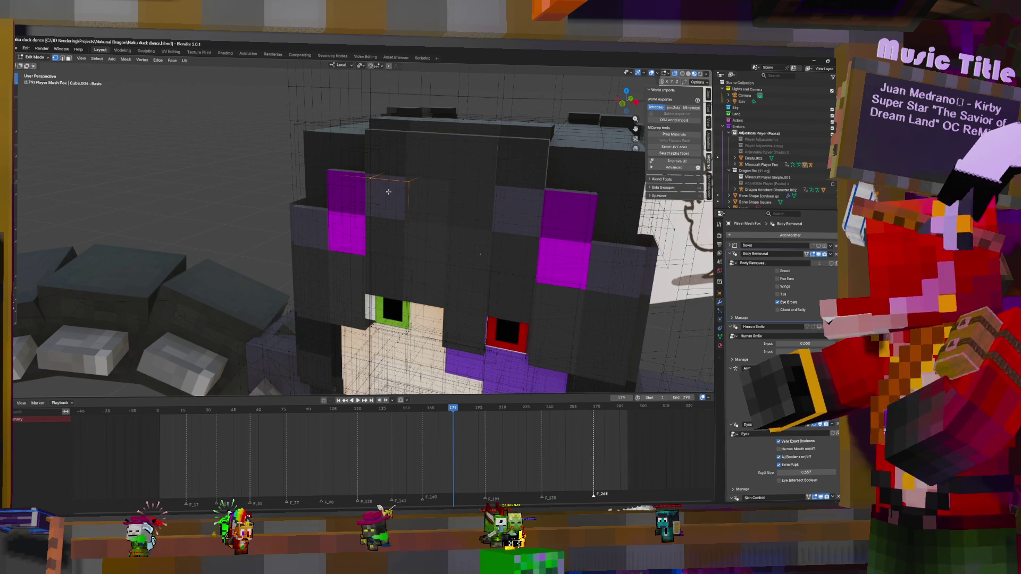
key("ctrl+l")
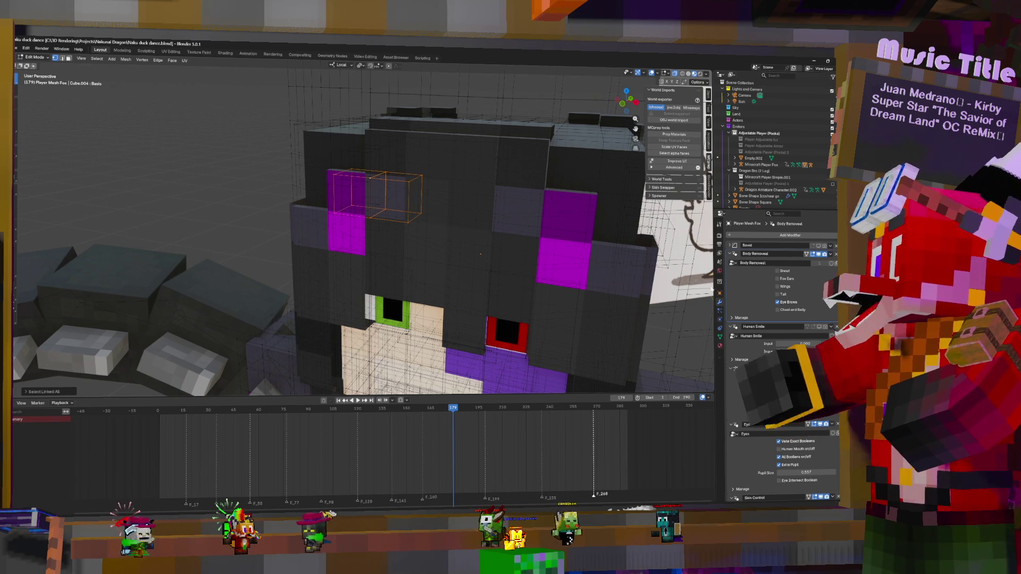
- Check the selection in the UV Editing workspace, then go back to Layout
left_click(171, 52)
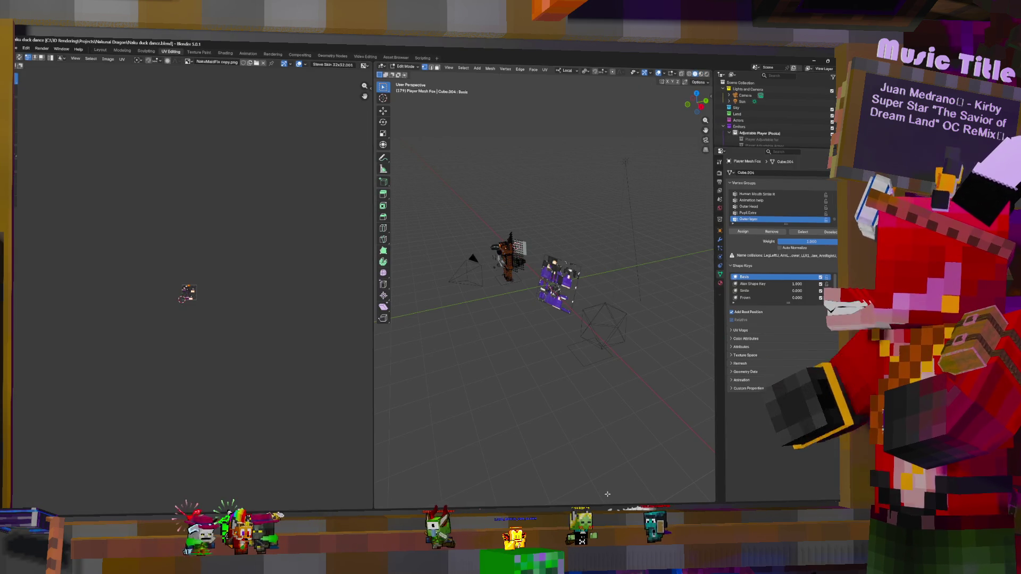
scroll(246, 238, "up", 3)
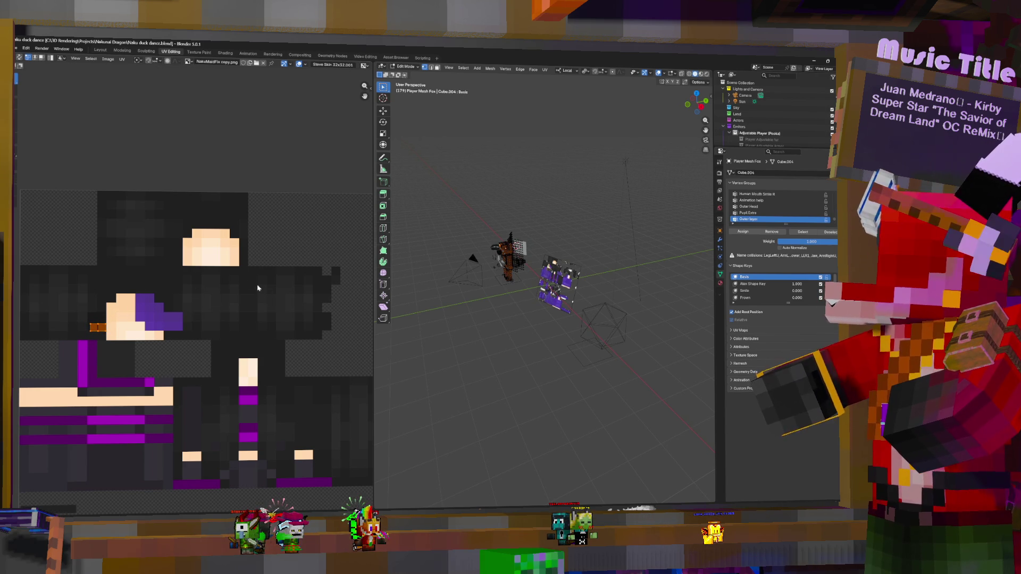
left_click(100, 51)
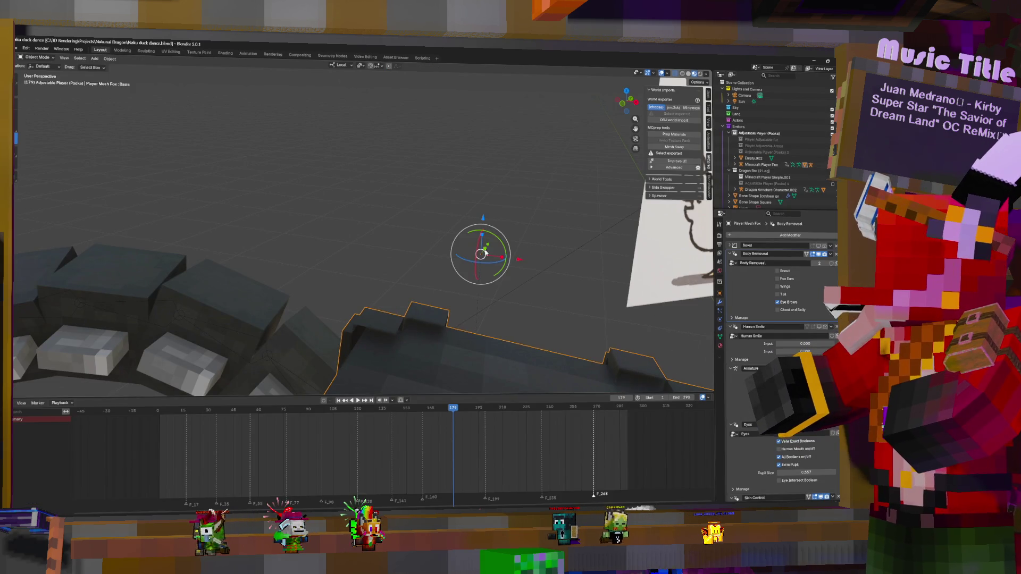
- From the camera view, check the rig's eyebrow bone in Pose Mode, then select Player Mesh Fox
key("KP_0")
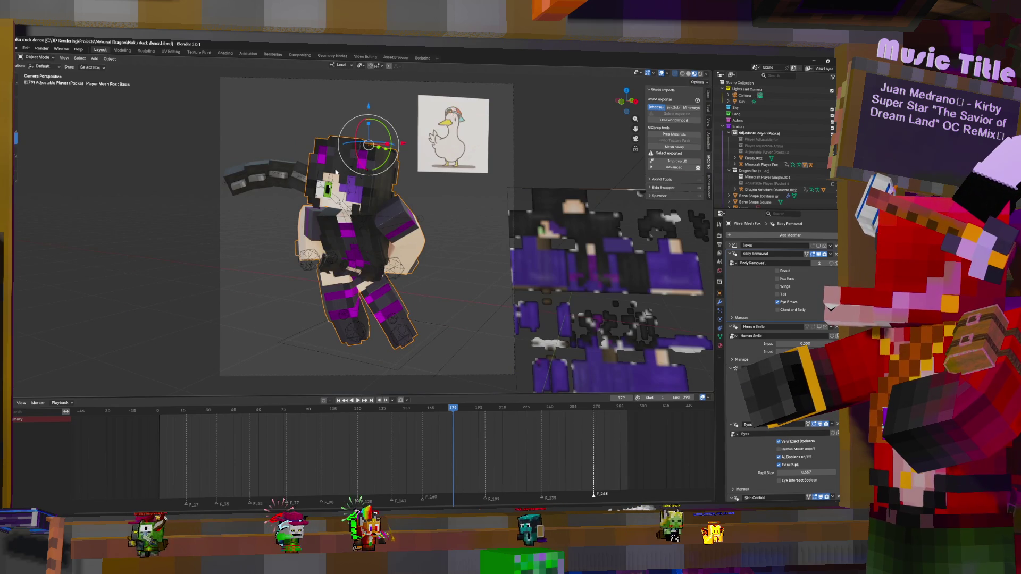
left_click(330, 178)
key("ctrl+Tab")
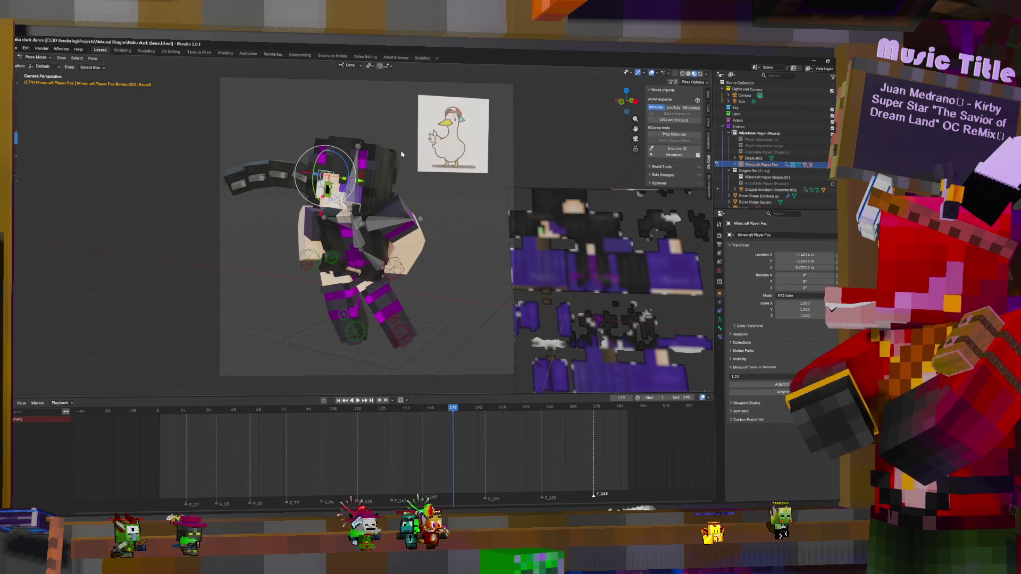
key("ctrl+Tab")
left_click(368, 166)
left_click(719, 301)
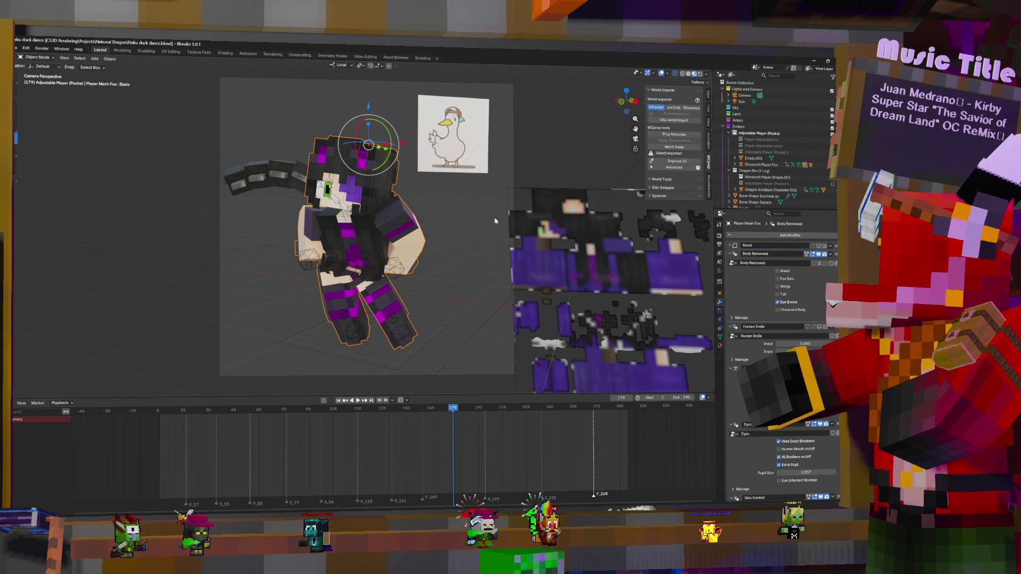
left_click(354, 164)
key("ctrl+Tab")
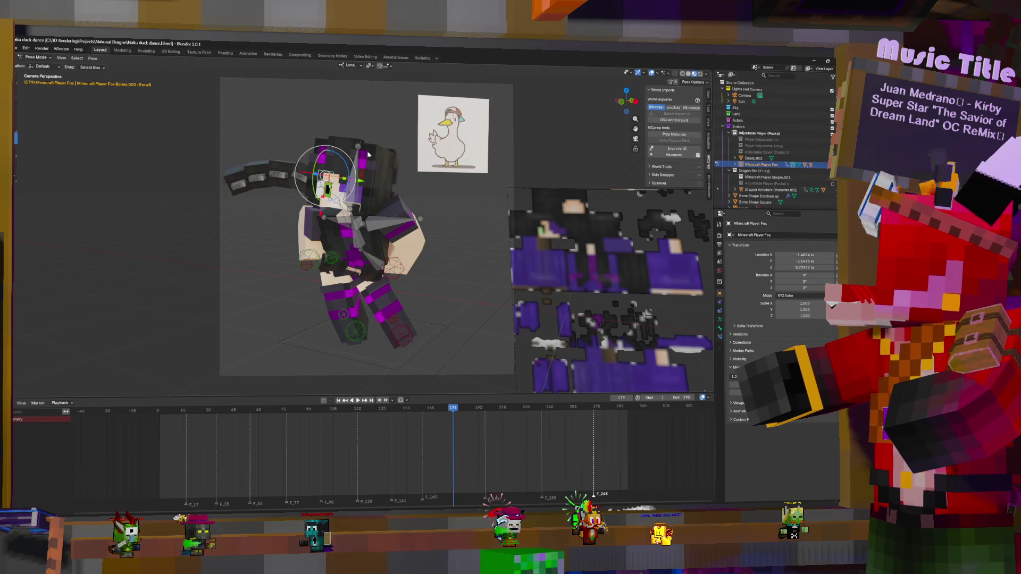
left_click(366, 161)
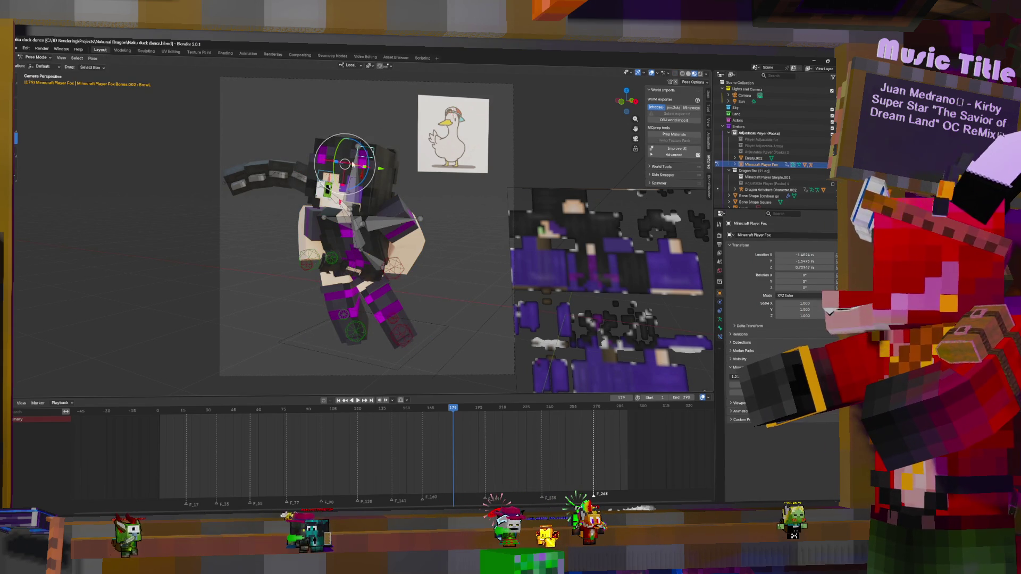
key("ctrl+Tab")
left_click(381, 169)
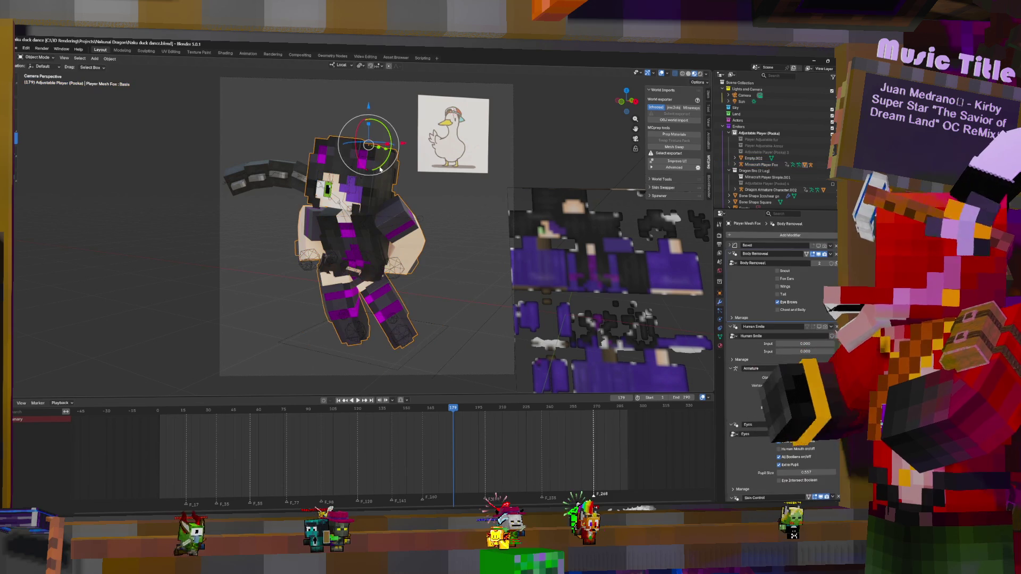
- In the mesh's Object Data properties, make Alex Skin.001 the active UV map
left_click(720, 337)
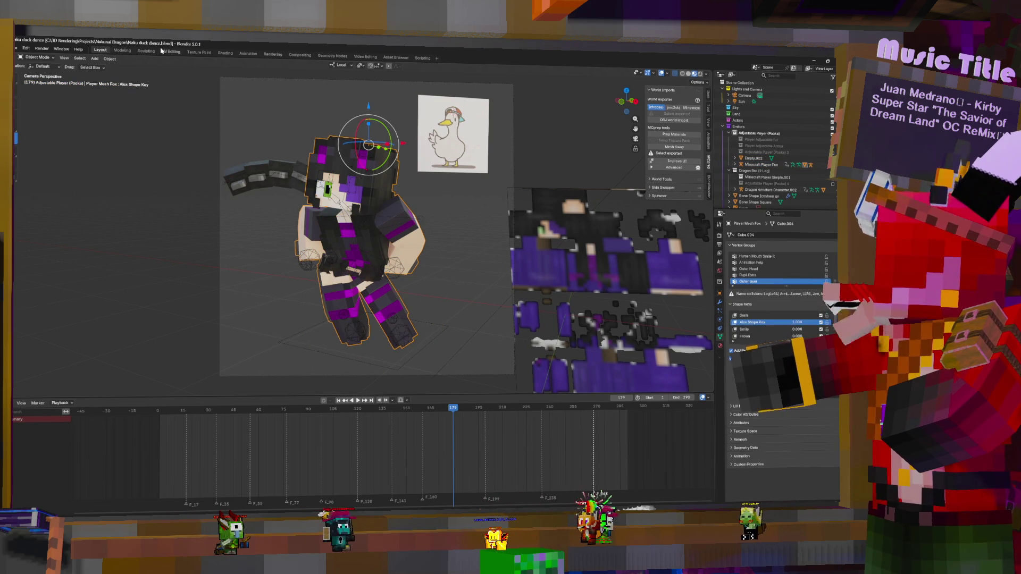
left_click(739, 406)
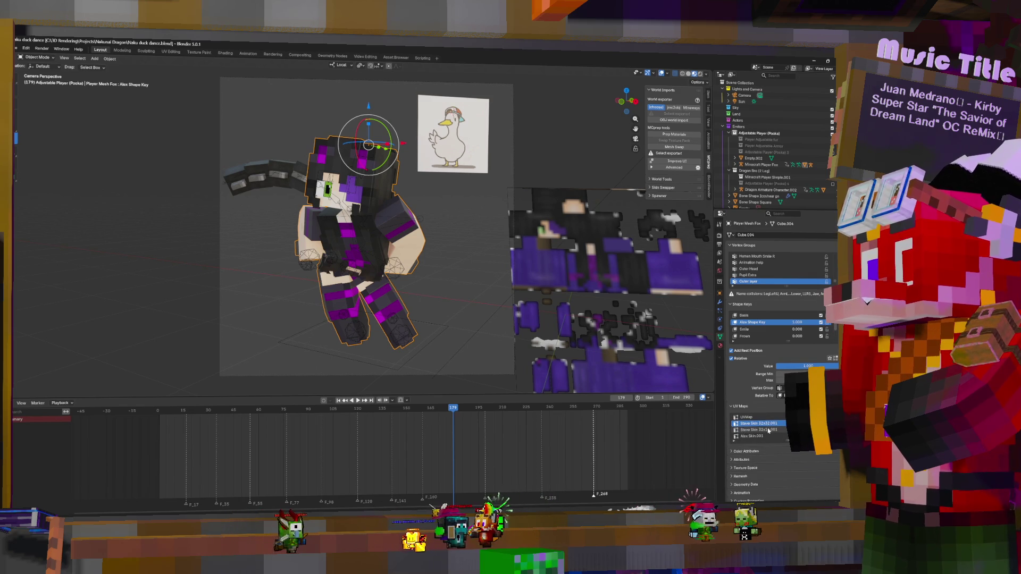
left_click(768, 419)
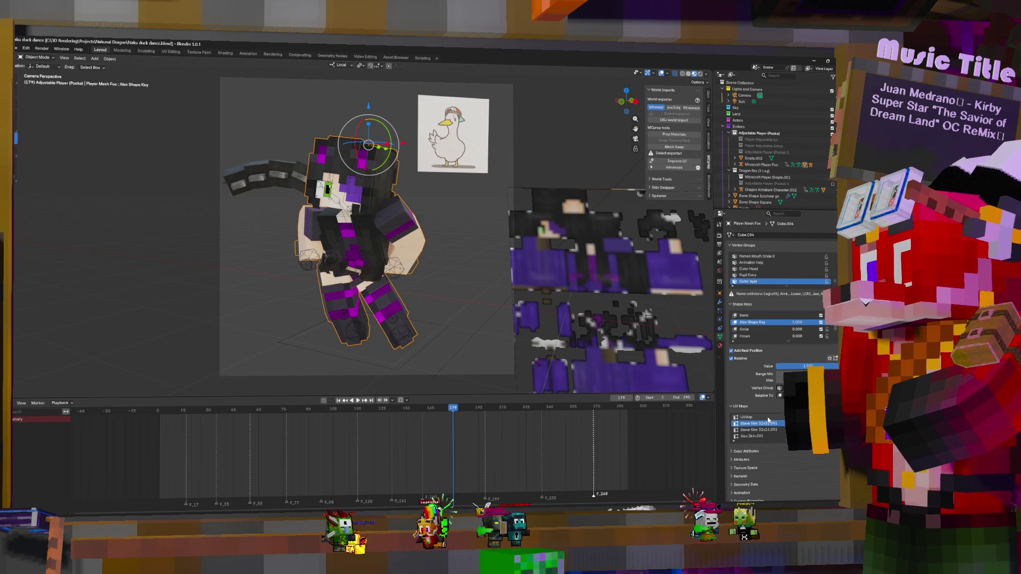
left_click(759, 437)
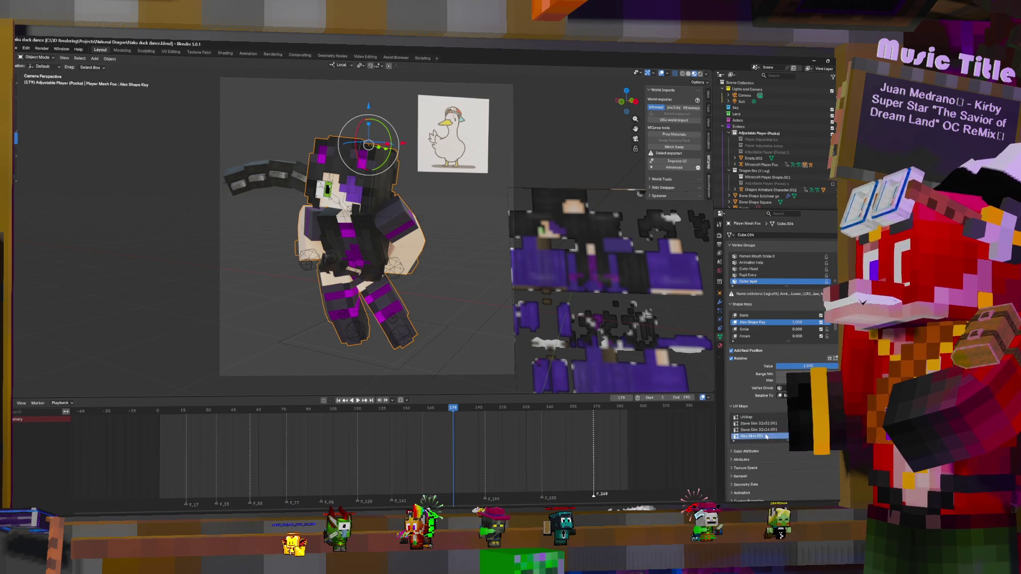
- Check the UV Editing workspace, then switch to the Animation workspace
left_click(171, 52)
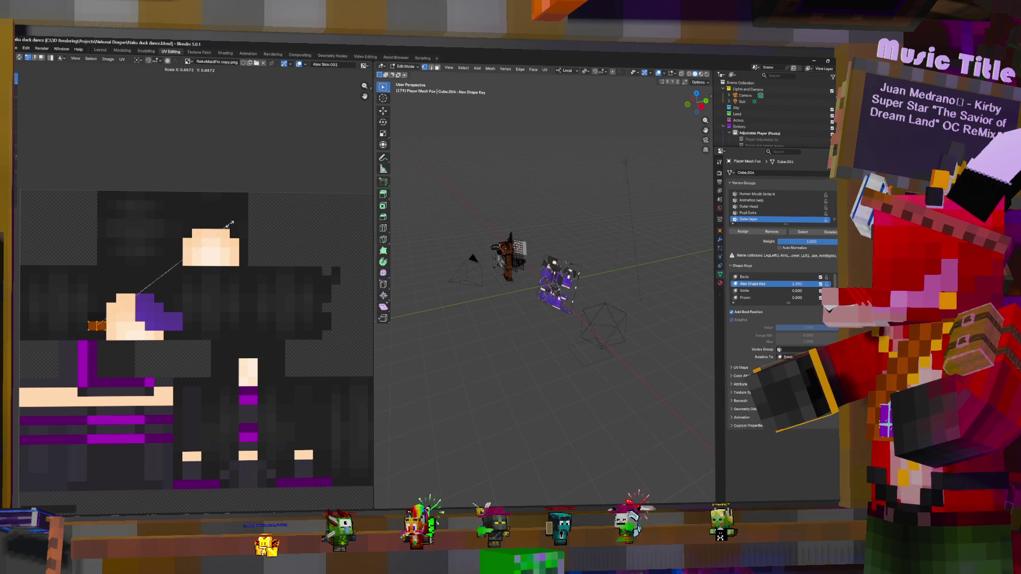
left_click(101, 50)
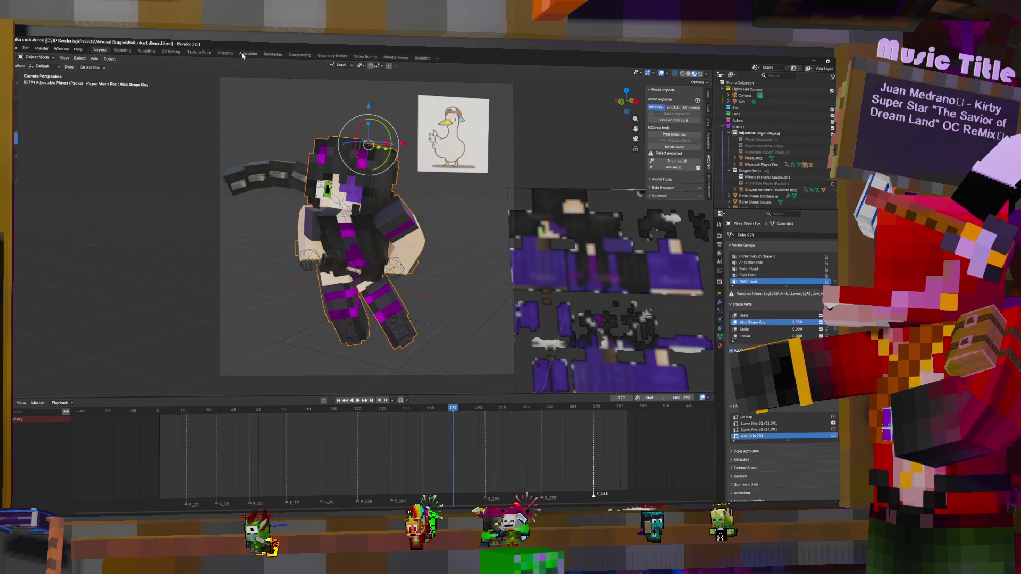
left_click(247, 53)
scroll(530, 150, "up", 2)
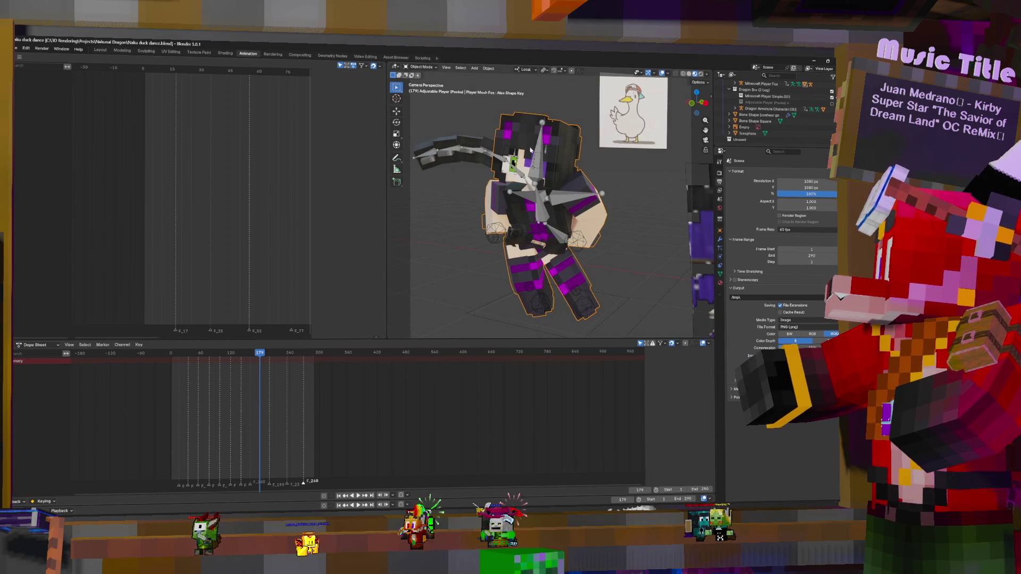
- In Pose Mode, rotate the head bone slightly and preview the animation from frame 0
left_click(518, 159)
key("ctrl+Tab")
left_click(517, 158)
left_click_drag(513, 159, 517, 169)
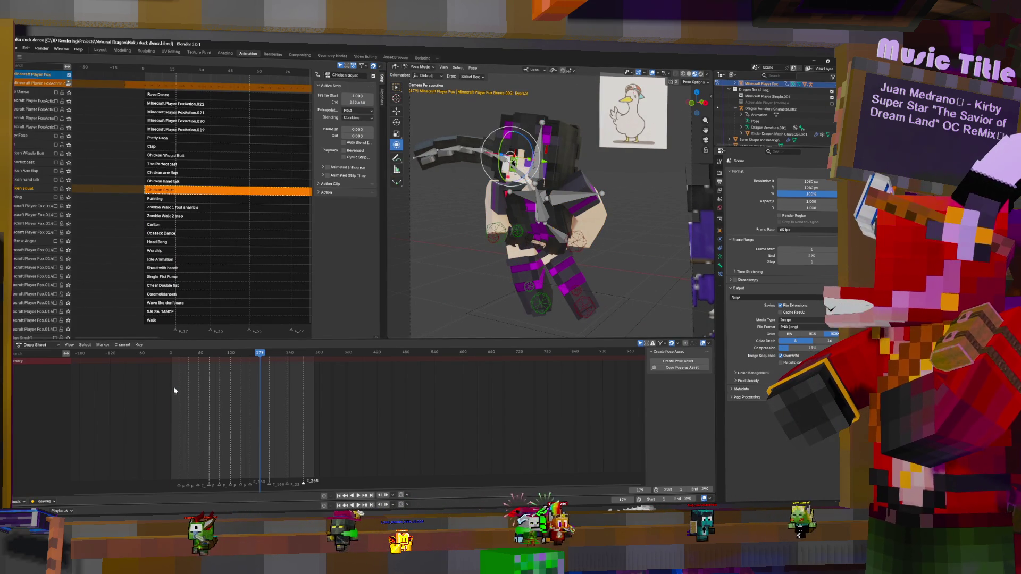
key("shift+Left")
key("space")
key("Escape")
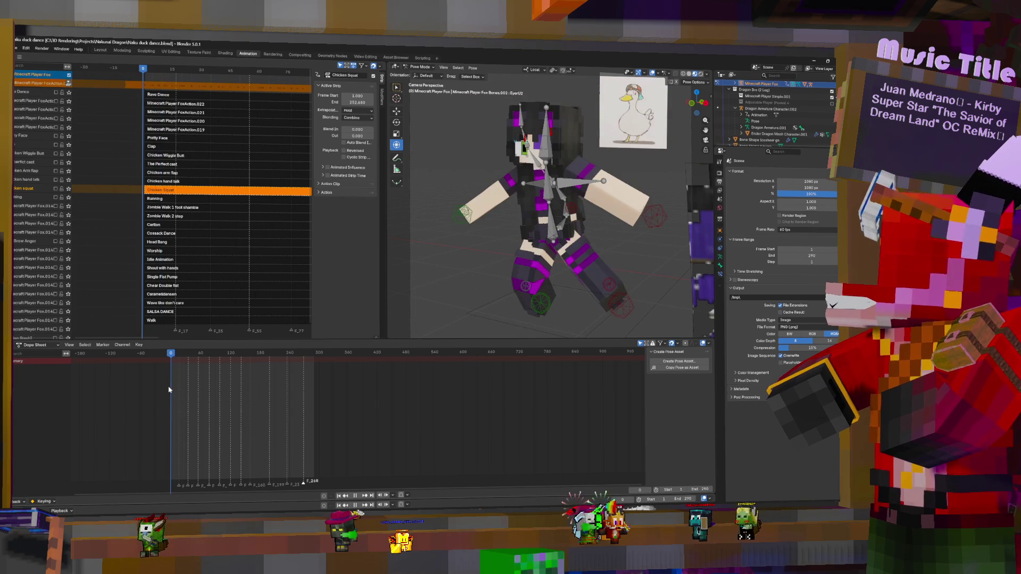
- Nudge the right pupil bone and the right eye bone along the X axis
left_click(525, 151)
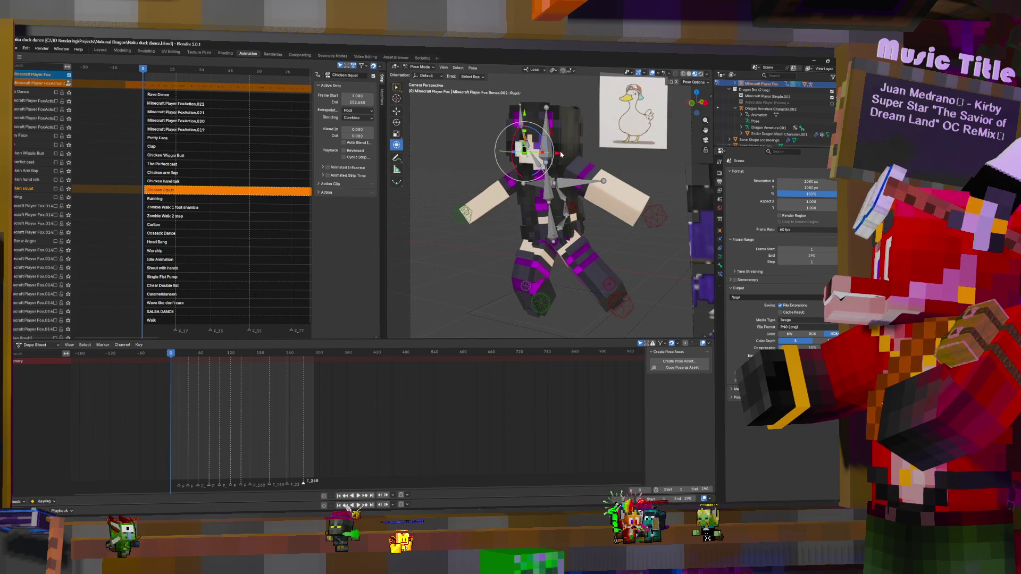
key("g")
key("x")
left_click(548, 150)
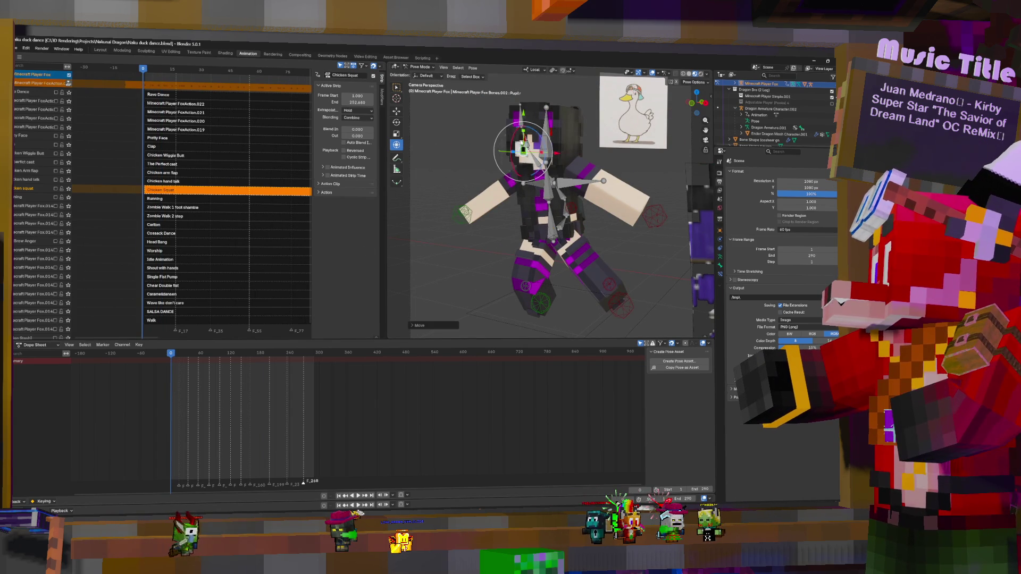
left_click(517, 143)
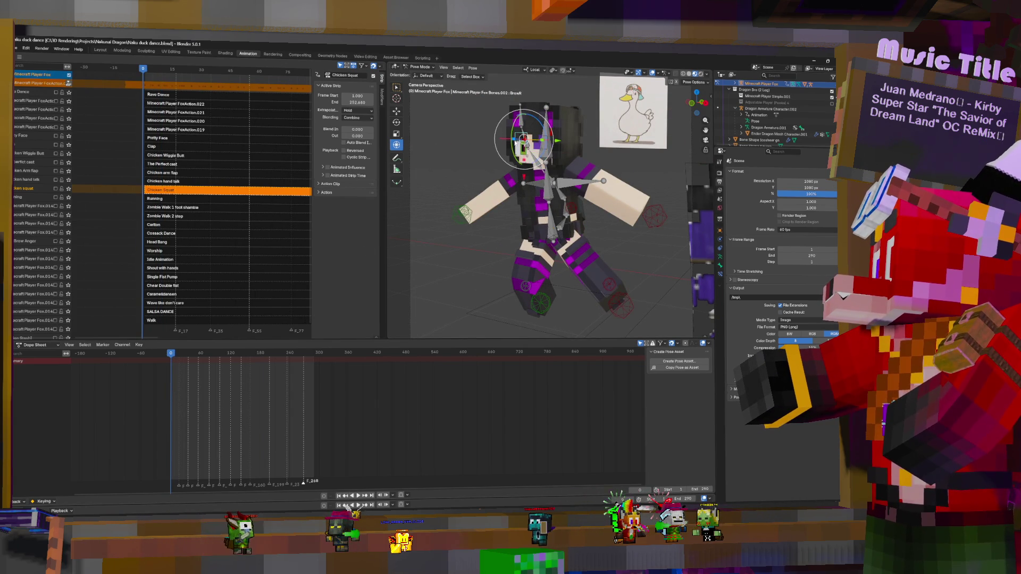
key("g")
key("x")
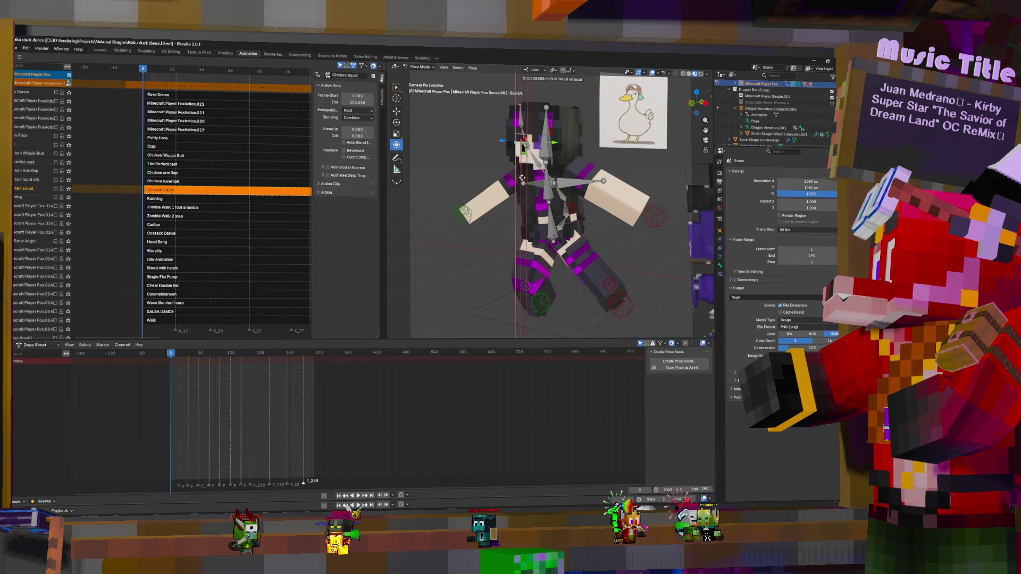
left_click(521, 178)
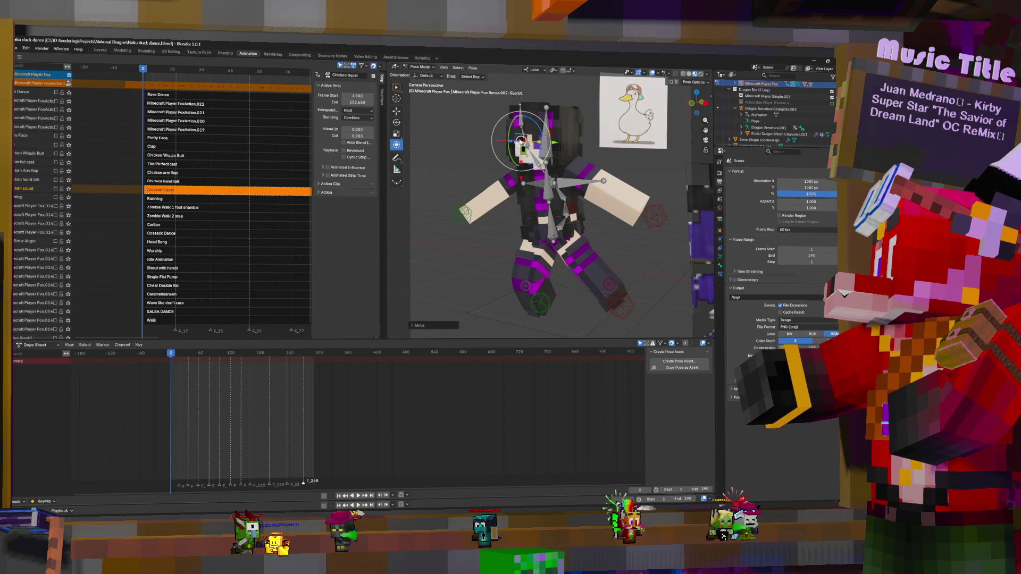
- Move the EyeU1 eye bone along X, then keyframe the eye, brow and pupil bones
left_click(525, 146)
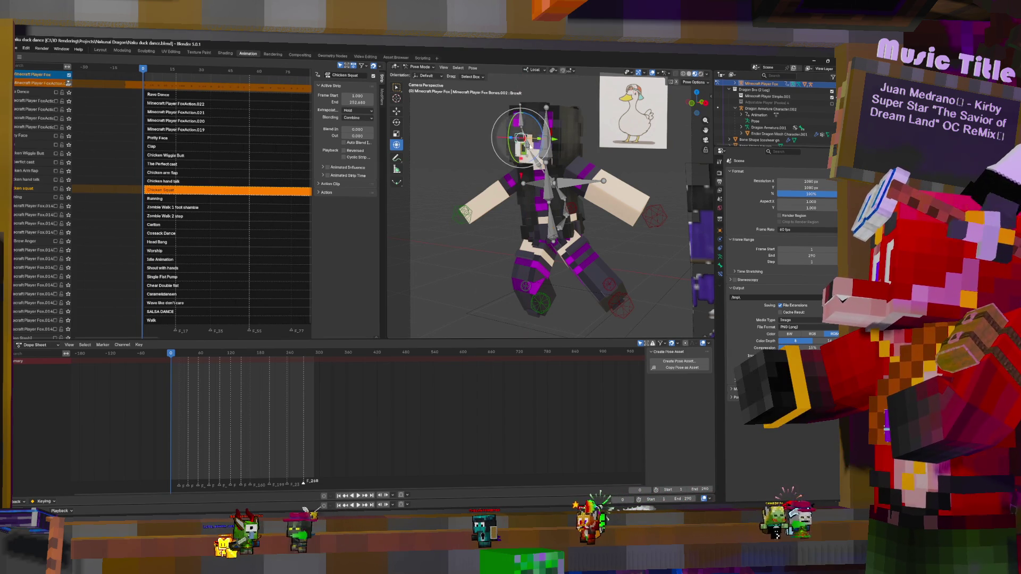
left_click(525, 146)
key("g")
key("x")
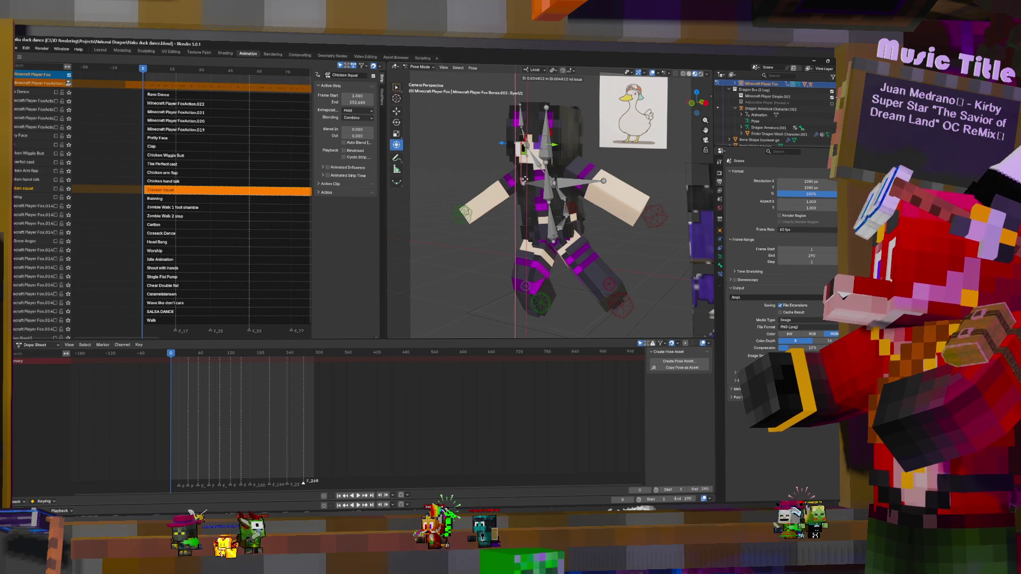
left_click(525, 179)
key("KP_Decimal")
scroll(553, 202, "down", 4)
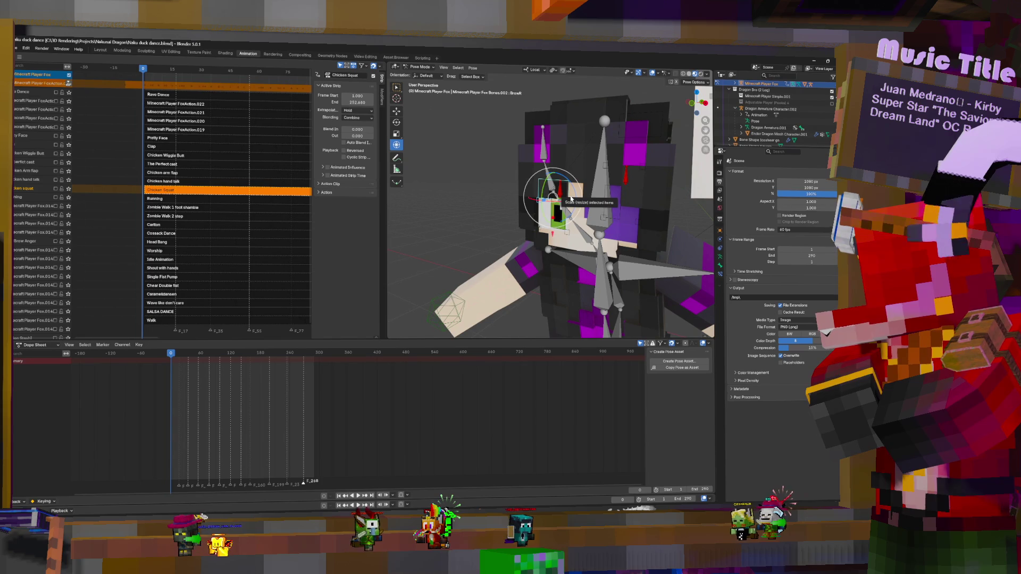
left_click(563, 230, "shift")
key("i")
left_click(562, 230)
- Key the pupil bone, slide a bone along X, and review playback from the camera view
key("i")
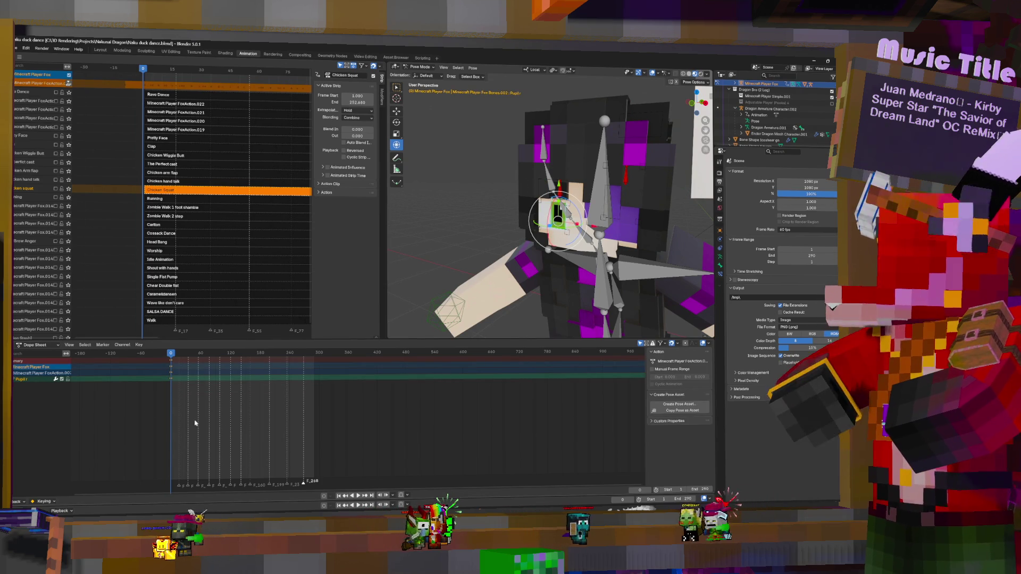
key("KP_0")
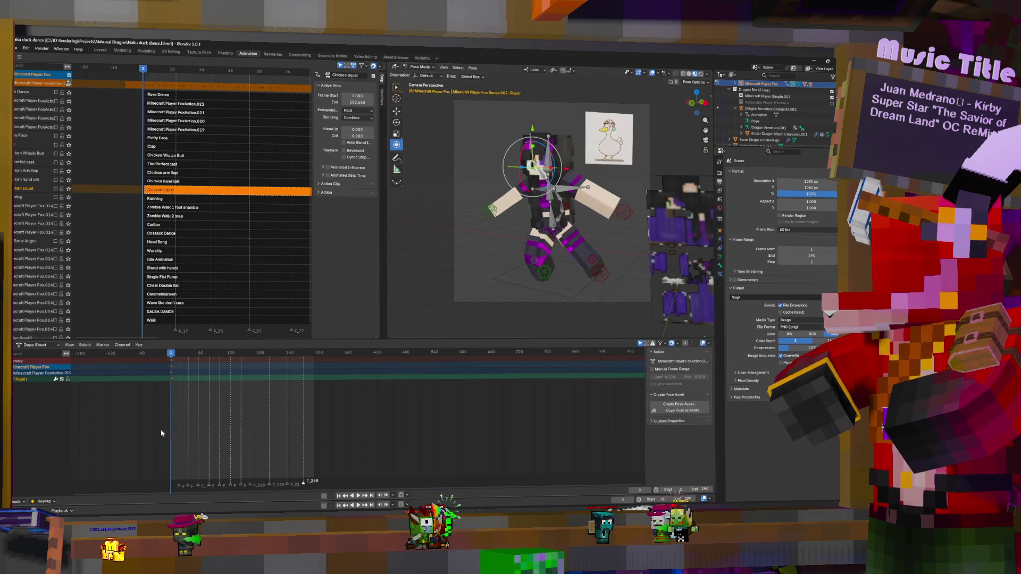
key("space")
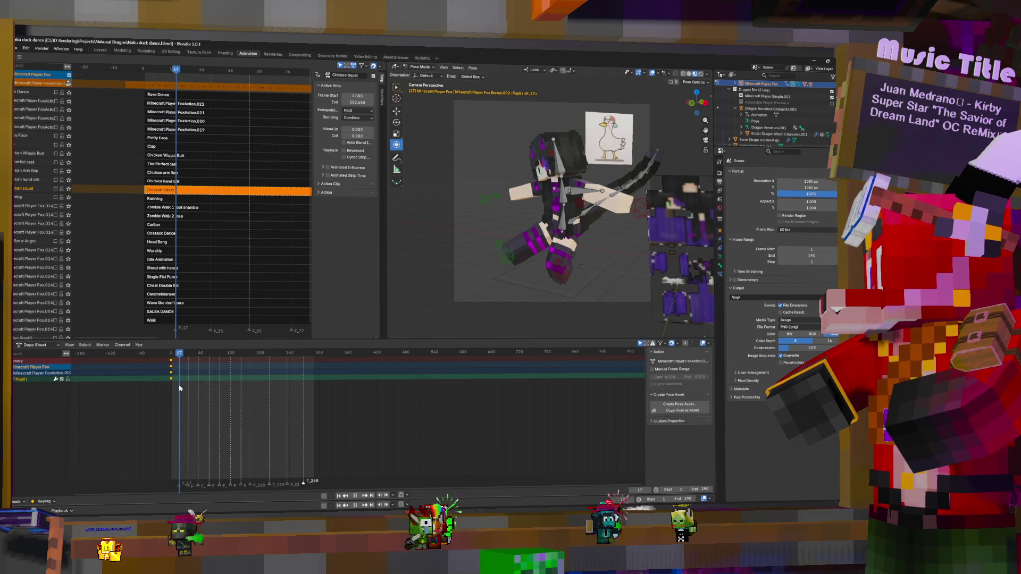
key("Escape")
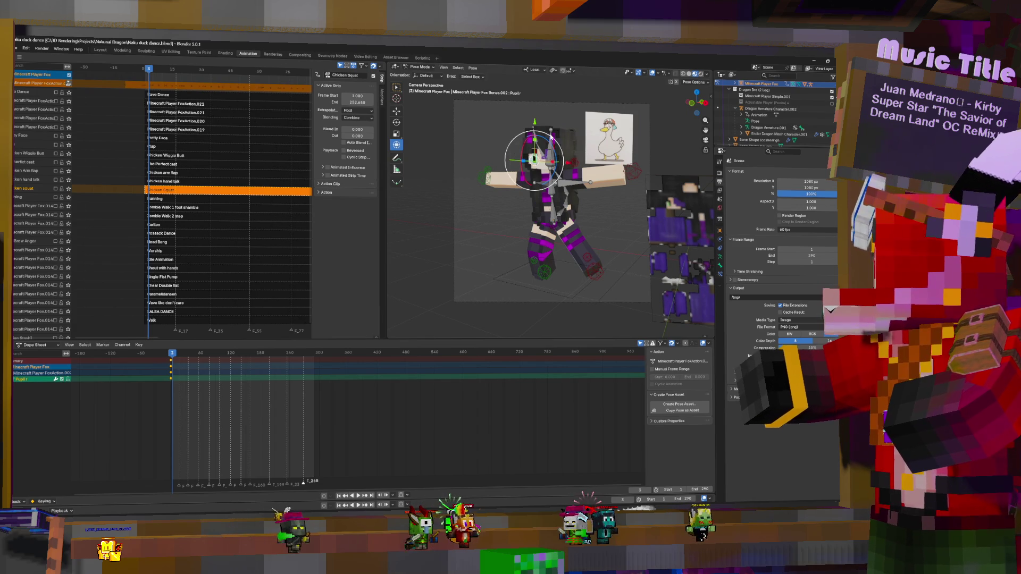
left_click_drag(566, 161, 564, 161)
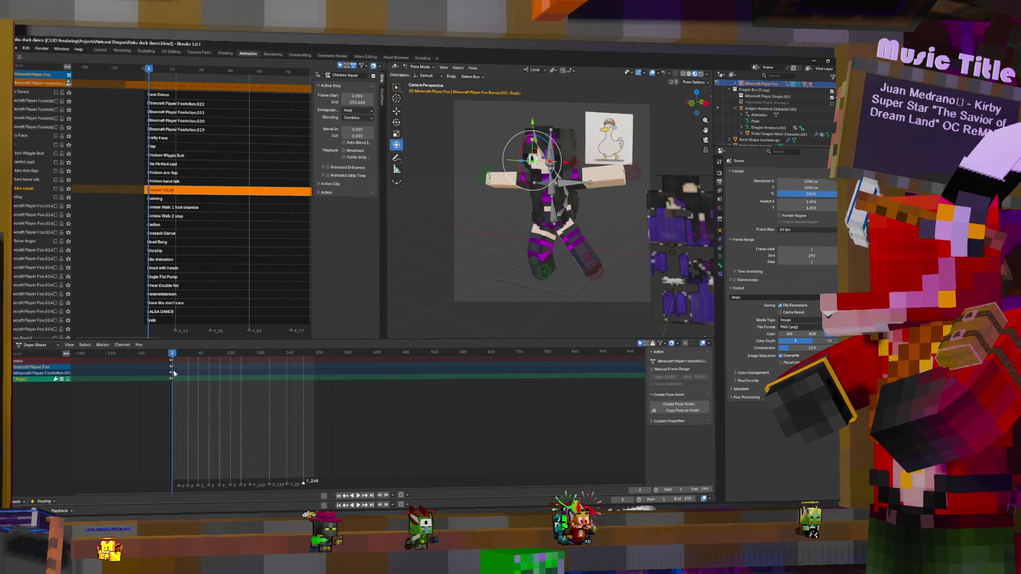
key("space")
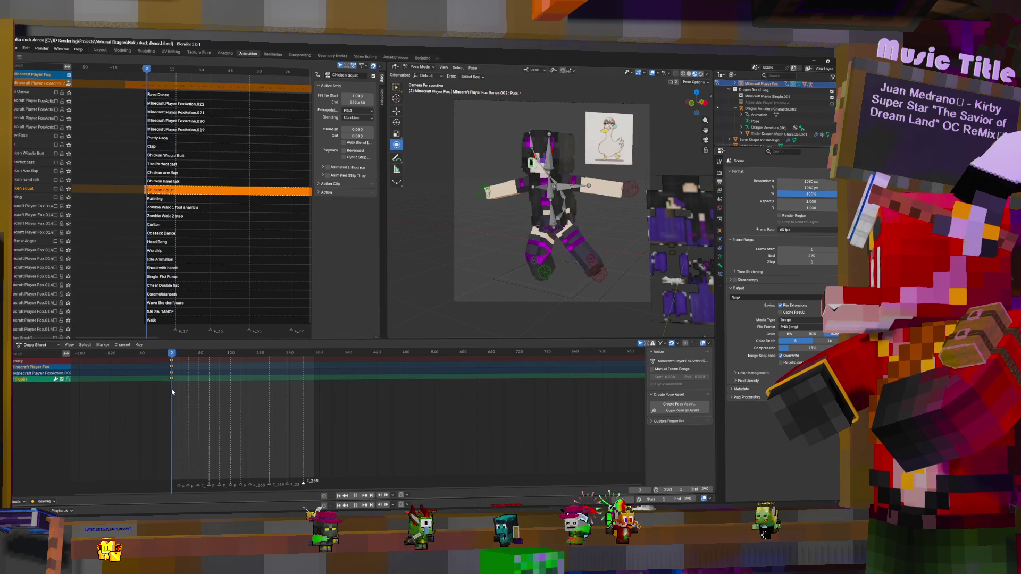
scroll(372, 383, "up", 5)
key("space")
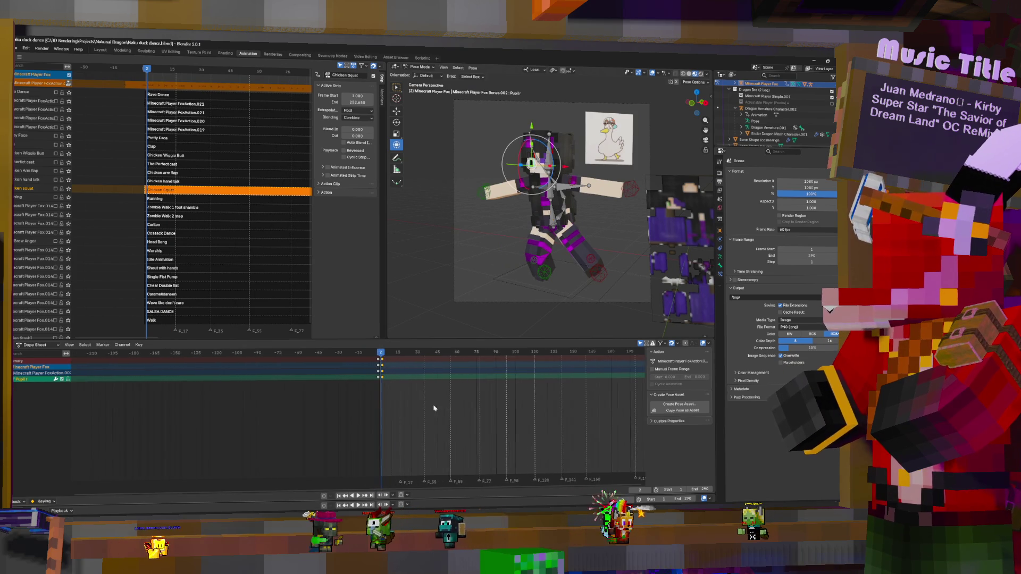
- Shift the selected keys about 2 frames later and key the head bone at frame 135
left_click_drag(385, 378, 401, 373)
key("space")
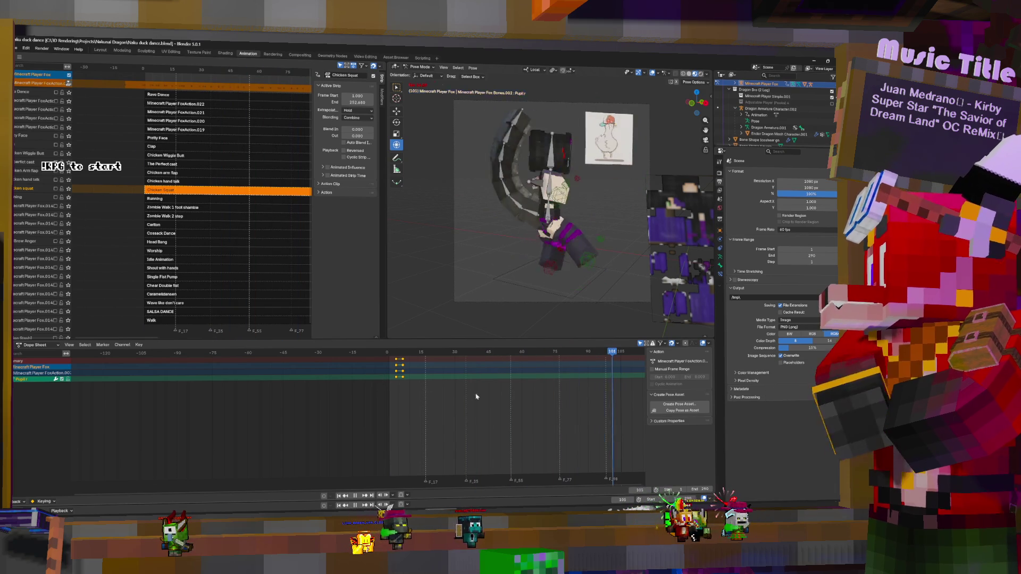
key("space")
scroll(510, 396, "down", 5, "ctrl")
key("space")
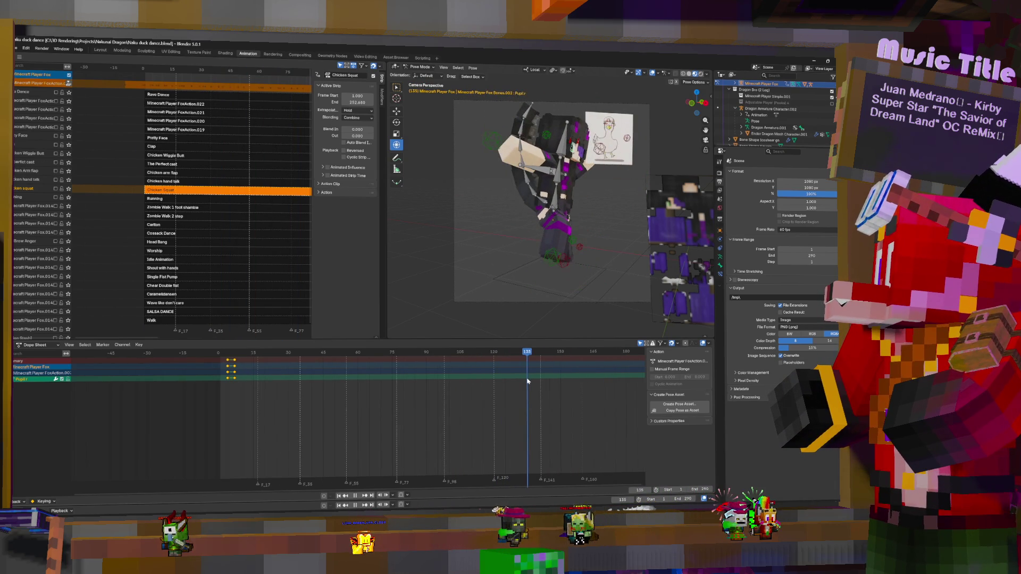
key("space")
left_click(581, 187)
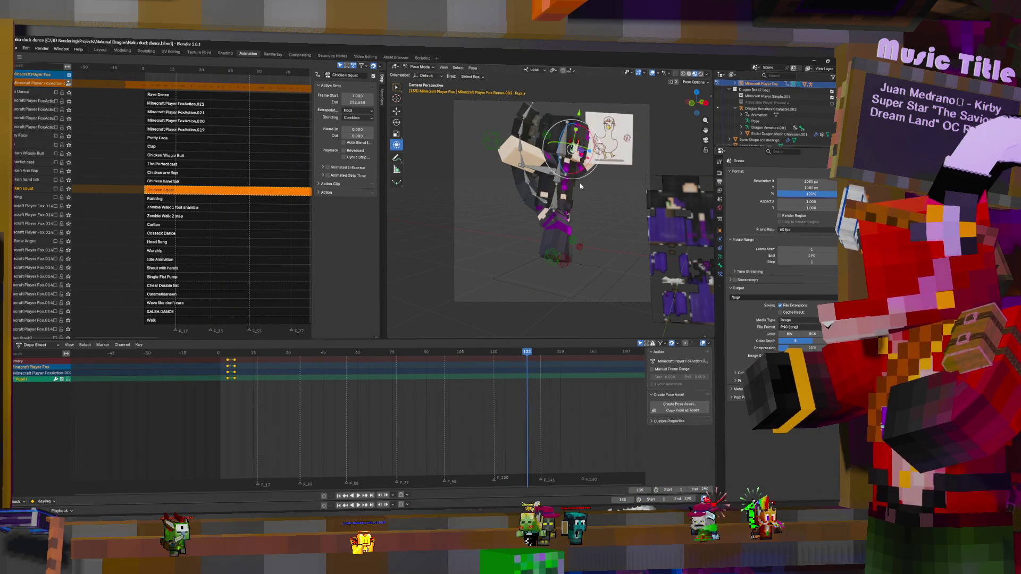
key("i")
key("space")
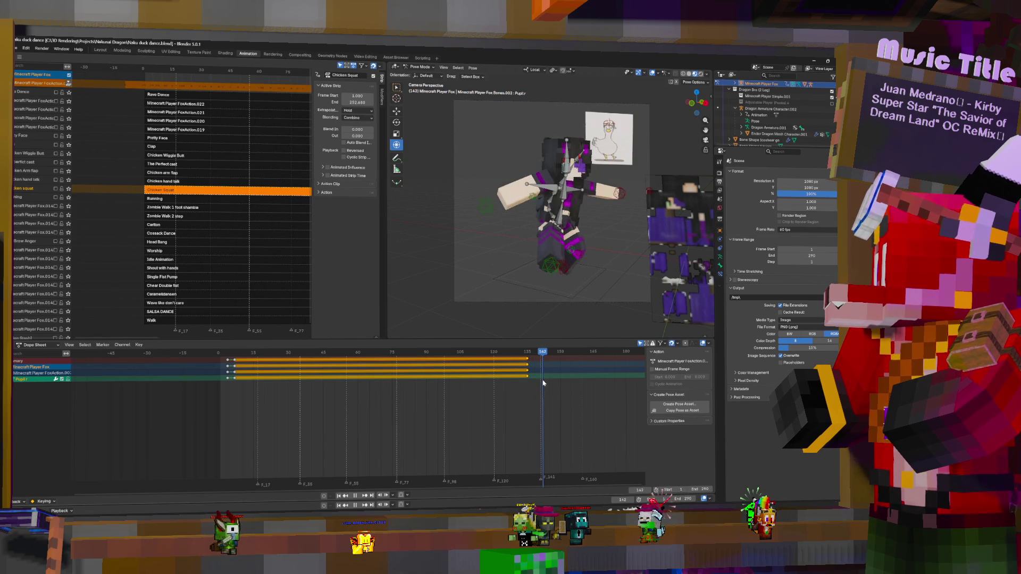
- At frame 146, nudge the head bone along local X and key the pose
key("space")
left_click(554, 221)
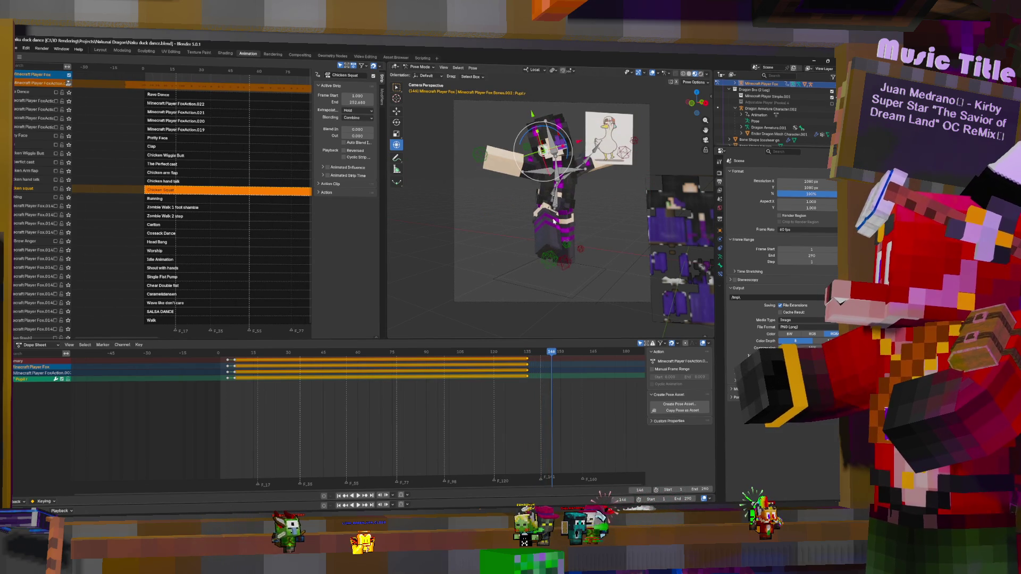
key("g")
key("x")
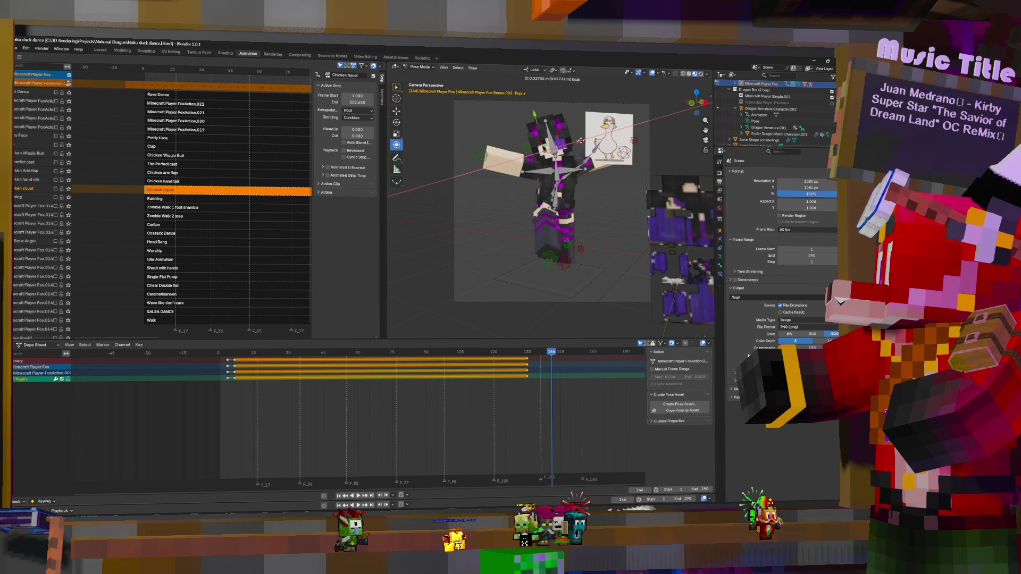
left_click(581, 140)
key("i")
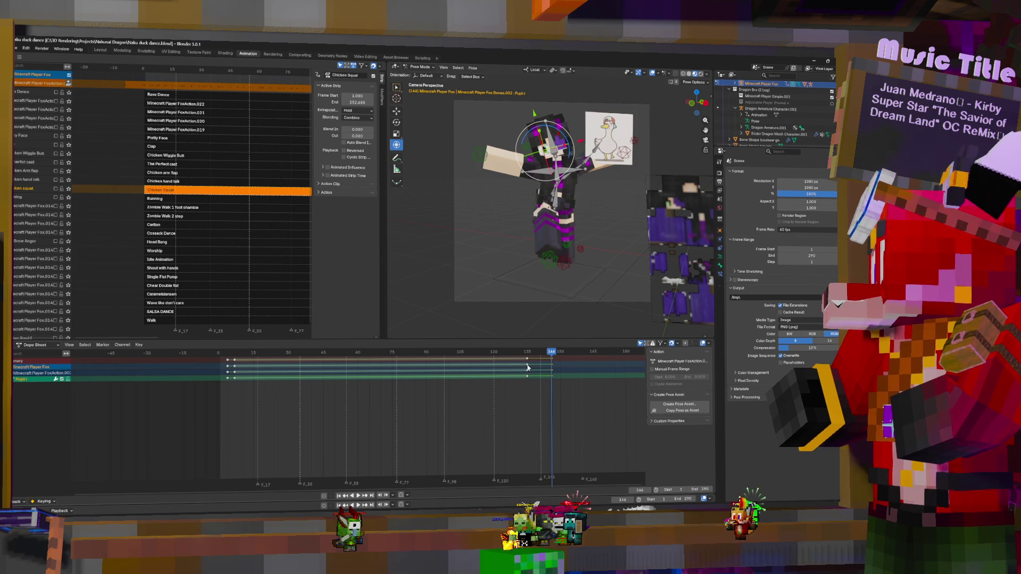
key("space")
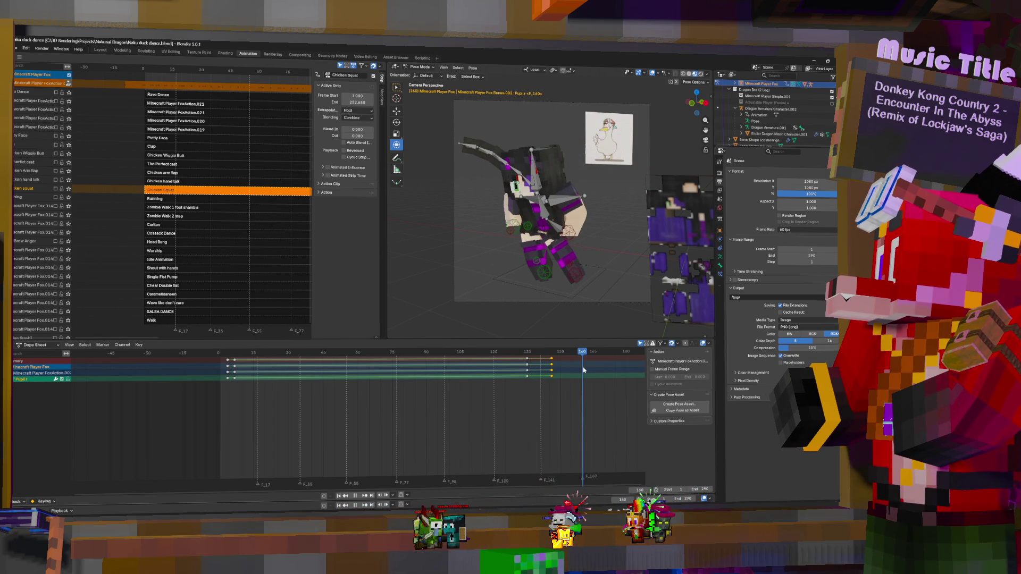
- At frame 155, nudge the head bone along local Y to key a new pose
left_click(568, 367)
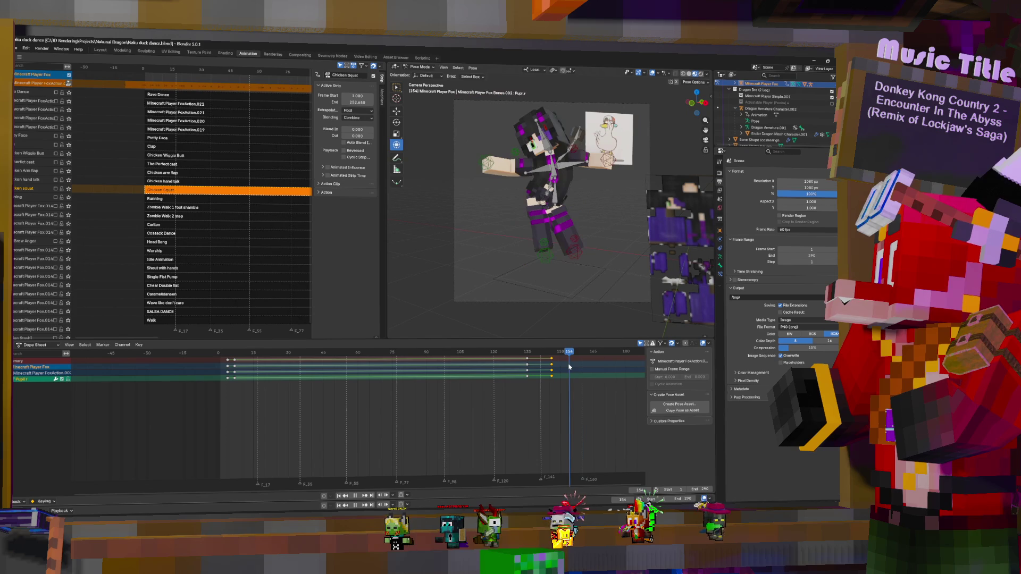
key("space")
left_click(524, 115)
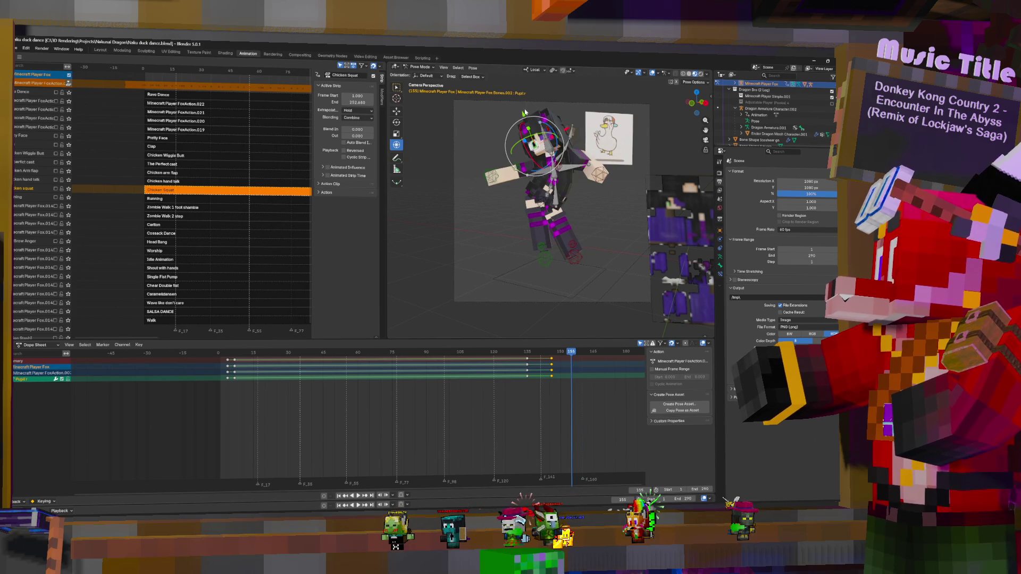
key("g")
key("y")
left_click(526, 124)
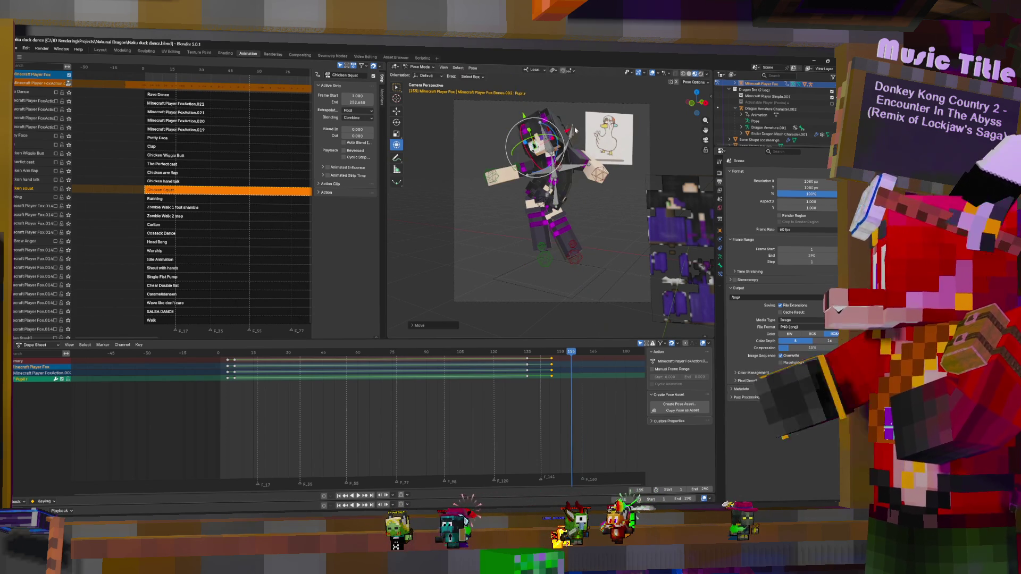
key("space")
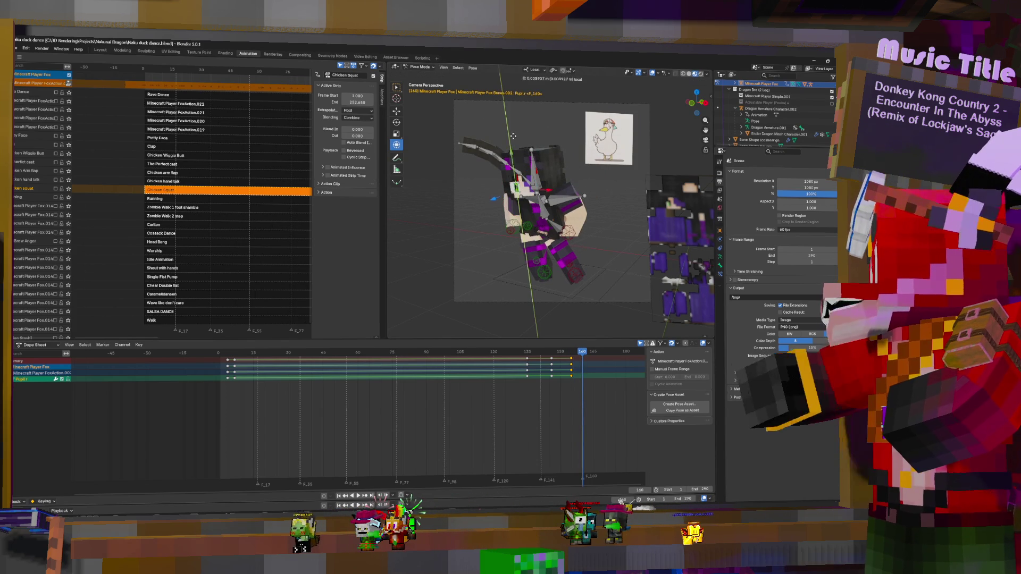
- Tweak the head bone along local X again and review the later frames
key("g")
key("x")
key("x")
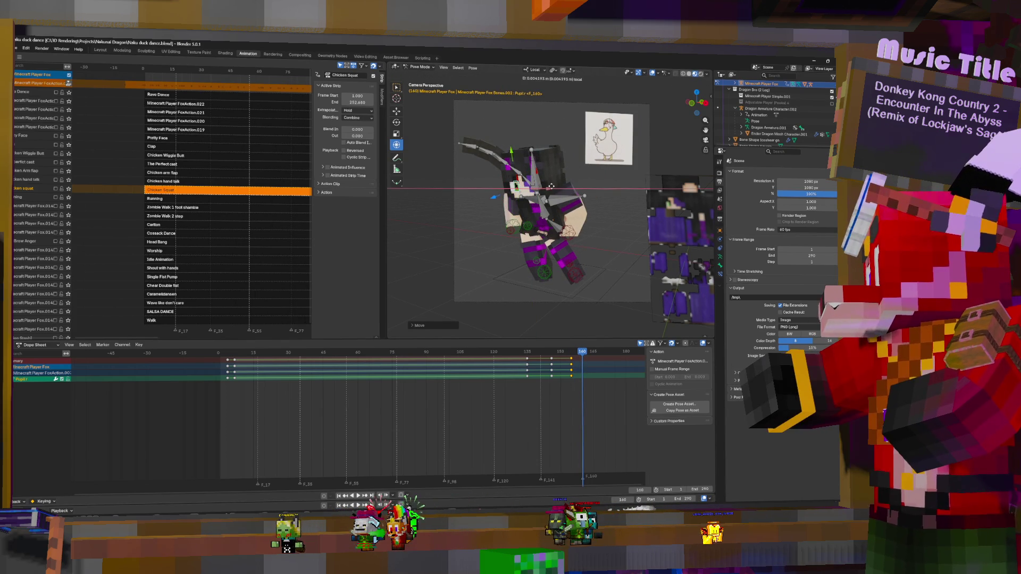
left_click(555, 186)
key("space")
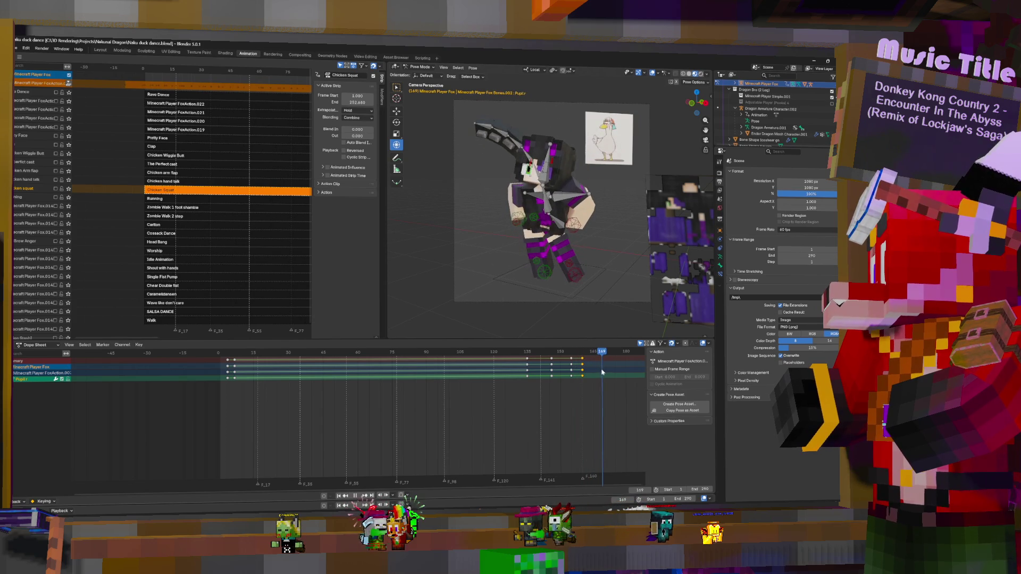
middle_click_drag(602, 372, 463, 374)
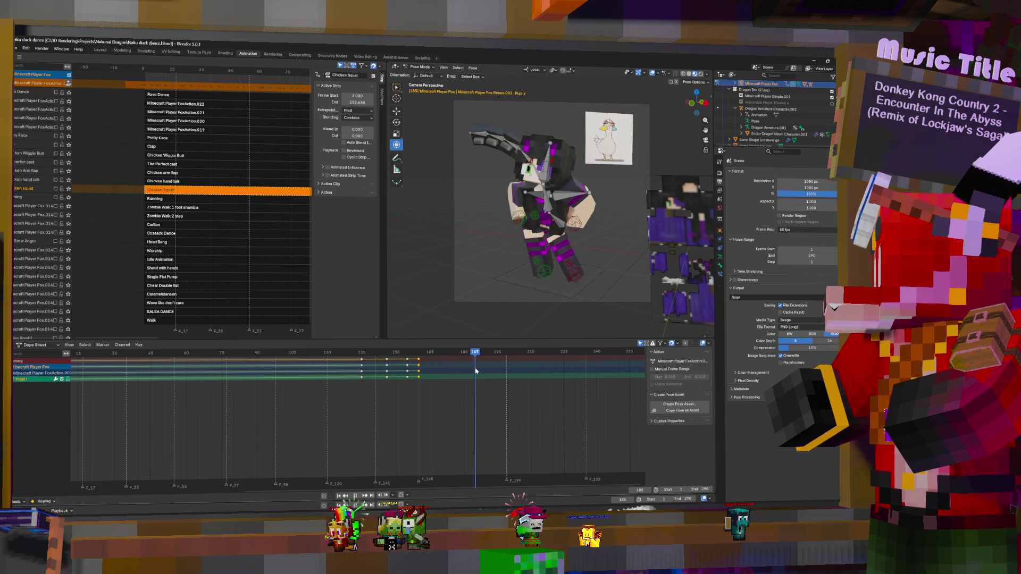
- Key a head-bone nudge at frame 198 and play back to review it
left_click_drag(478, 373, 505, 370)
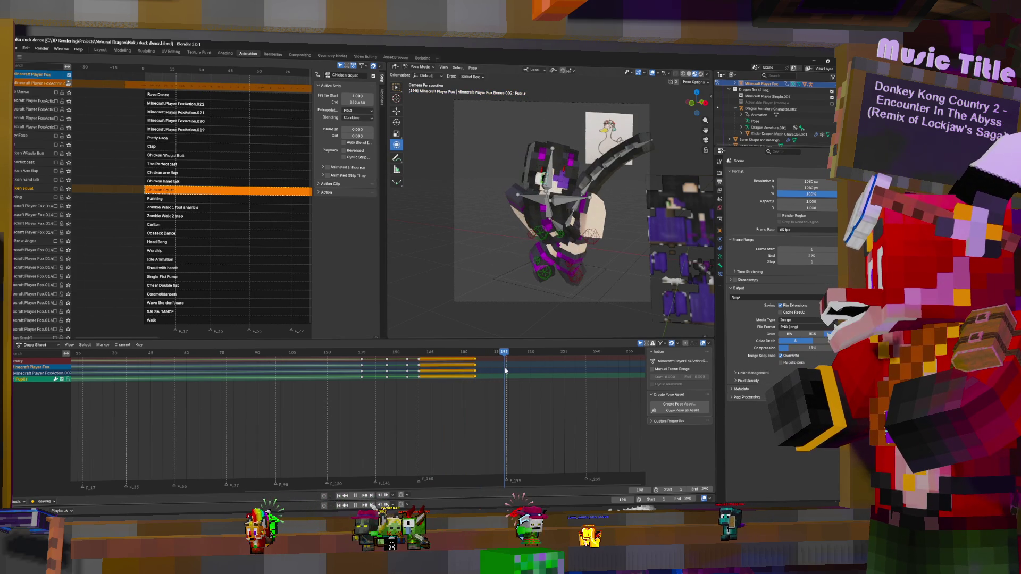
key("space")
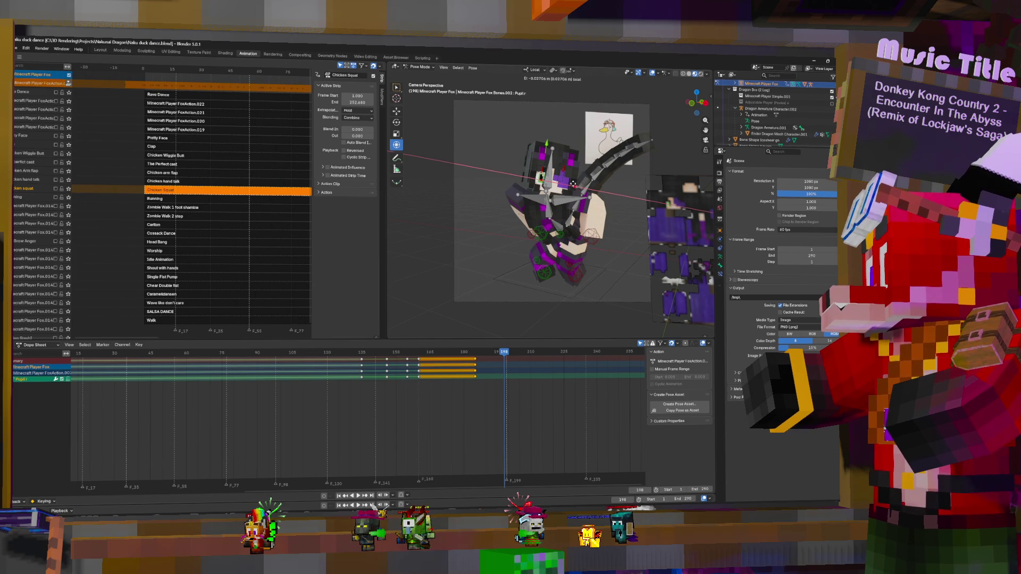
left_click(573, 183)
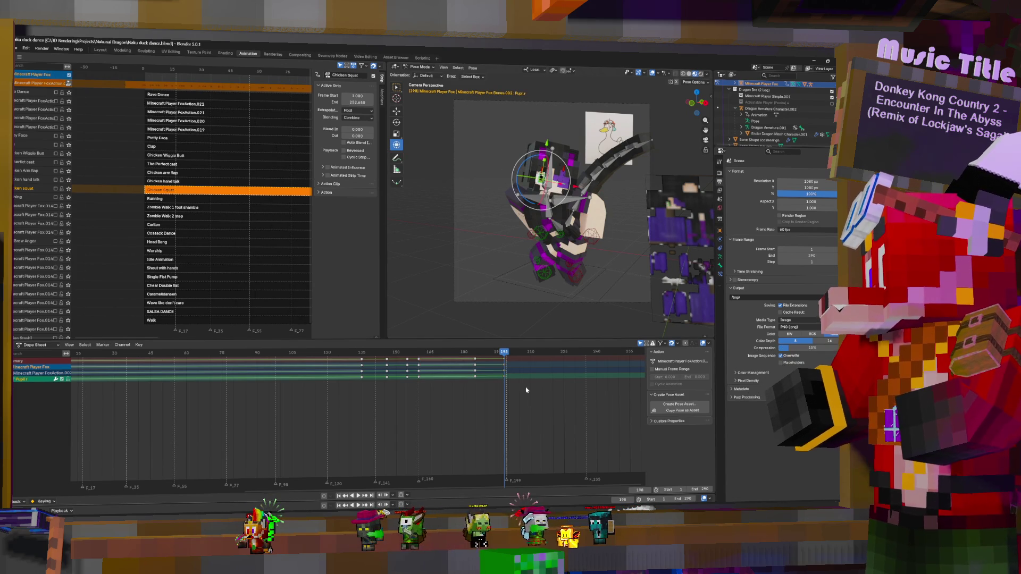
key("space")
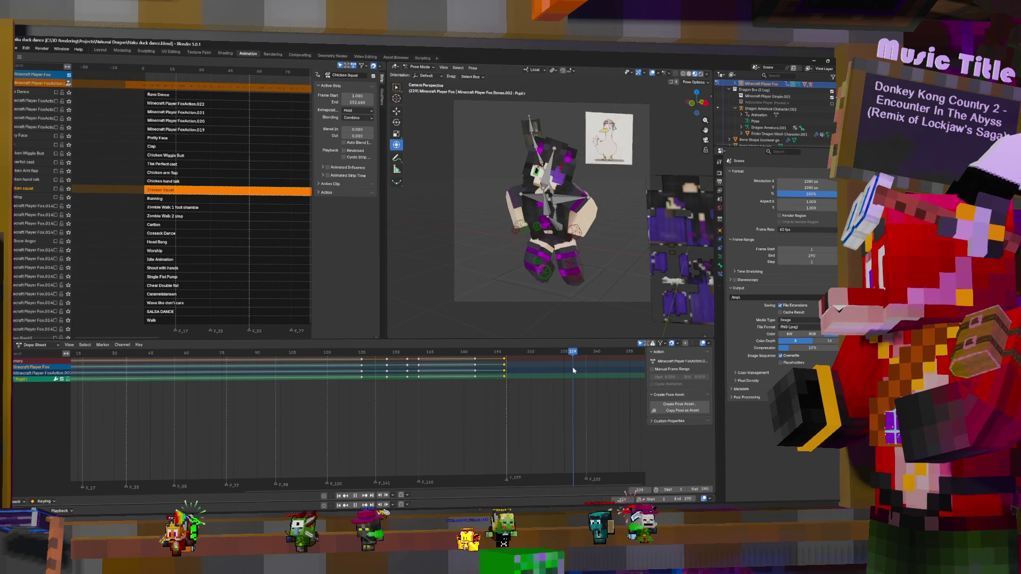
key("space")
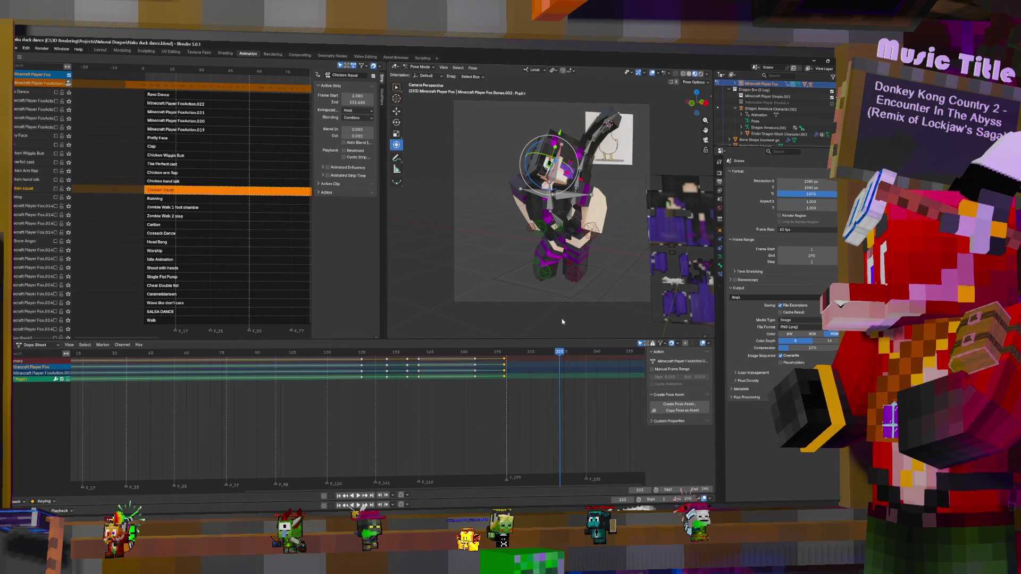
- At frame 204, nudge the head bone along local Y and then local X
left_click_drag(507, 363, 516, 364)
key("g")
key("y")
key("y")
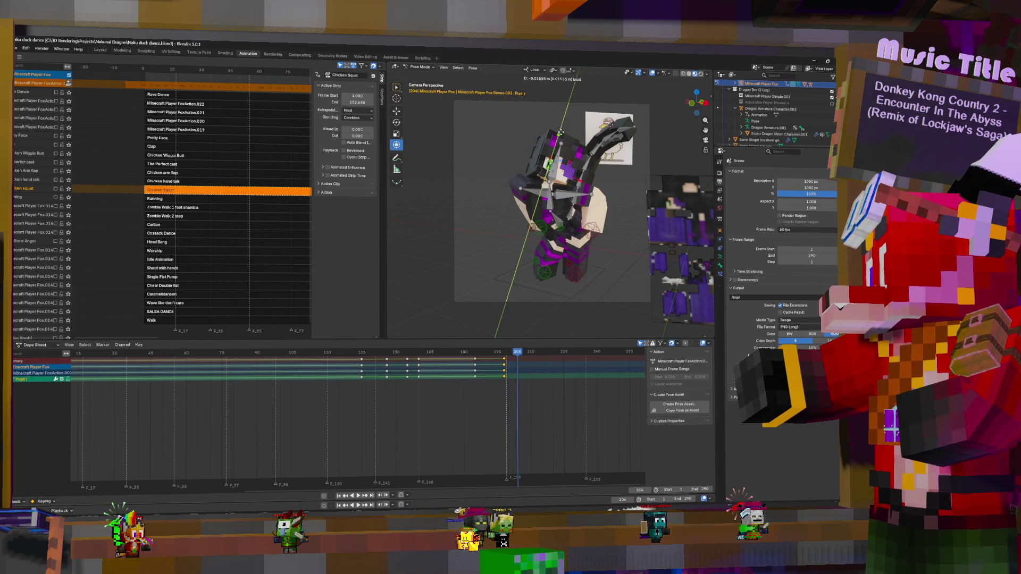
left_click(560, 132)
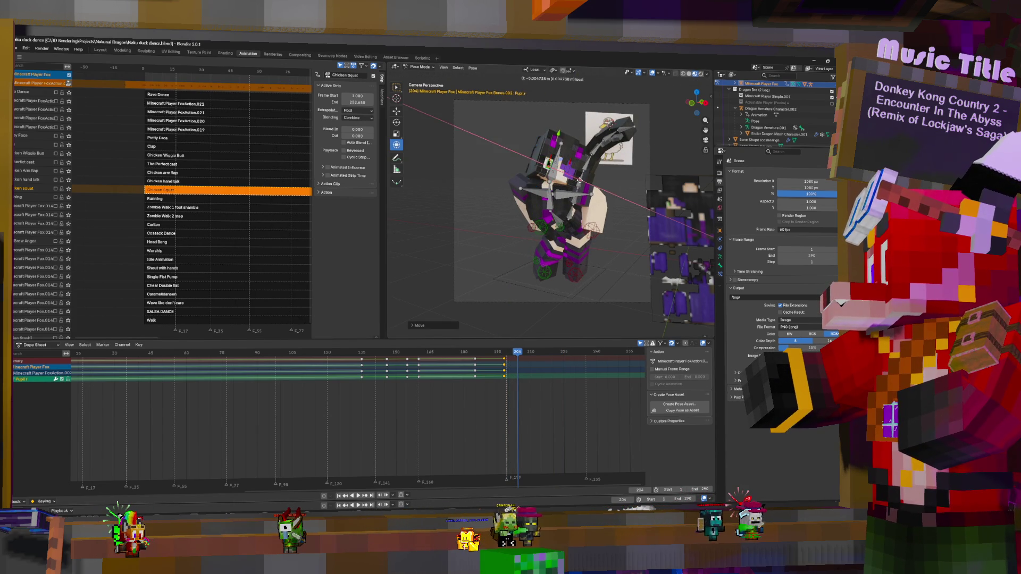
key("g")
key("y")
key("y")
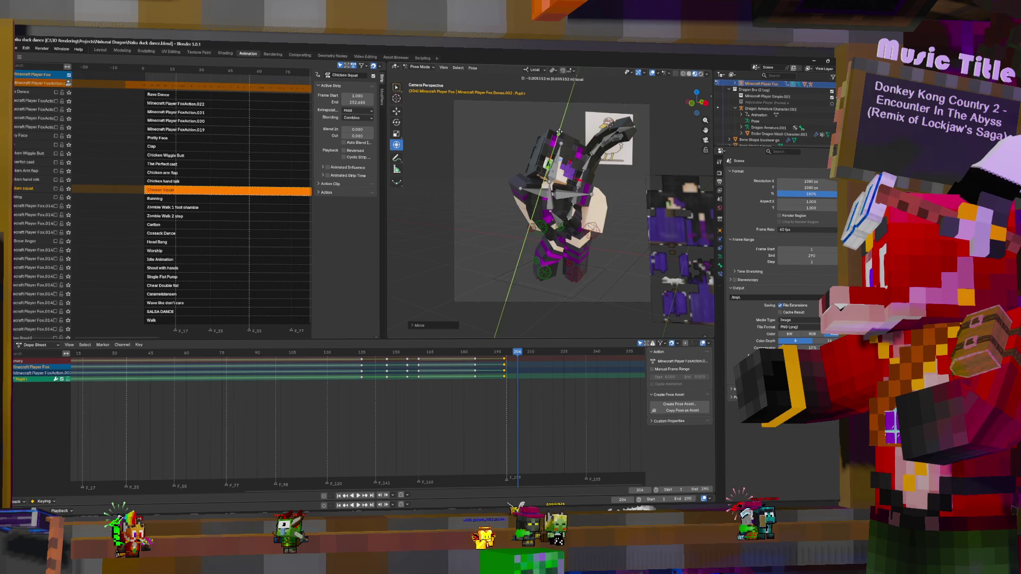
key("x")
key("x")
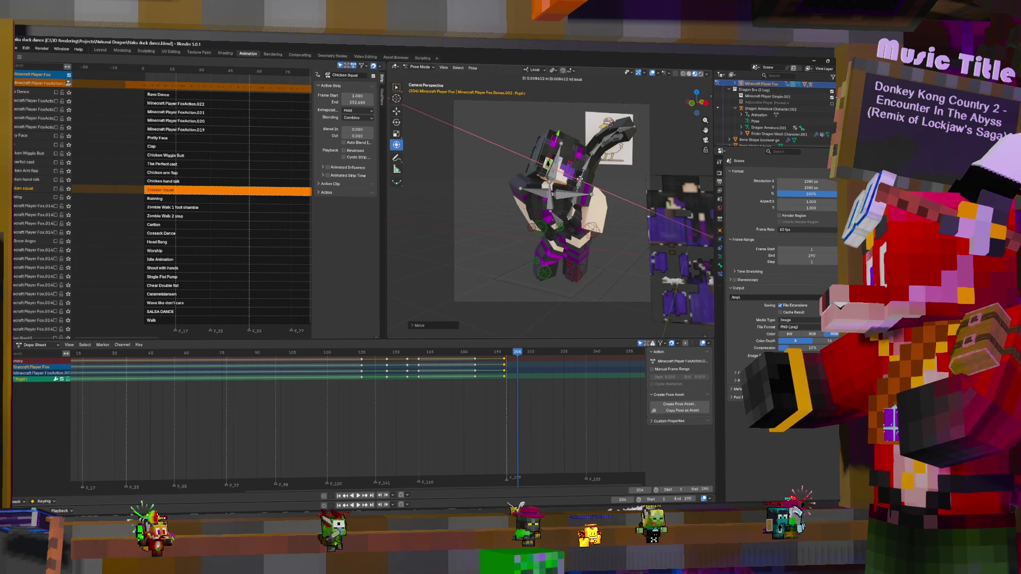
left_click(586, 140)
left_click_drag(515, 368, 535, 364)
- Slide the copied keys toward frame 209 and move the bone along local X
key("g")
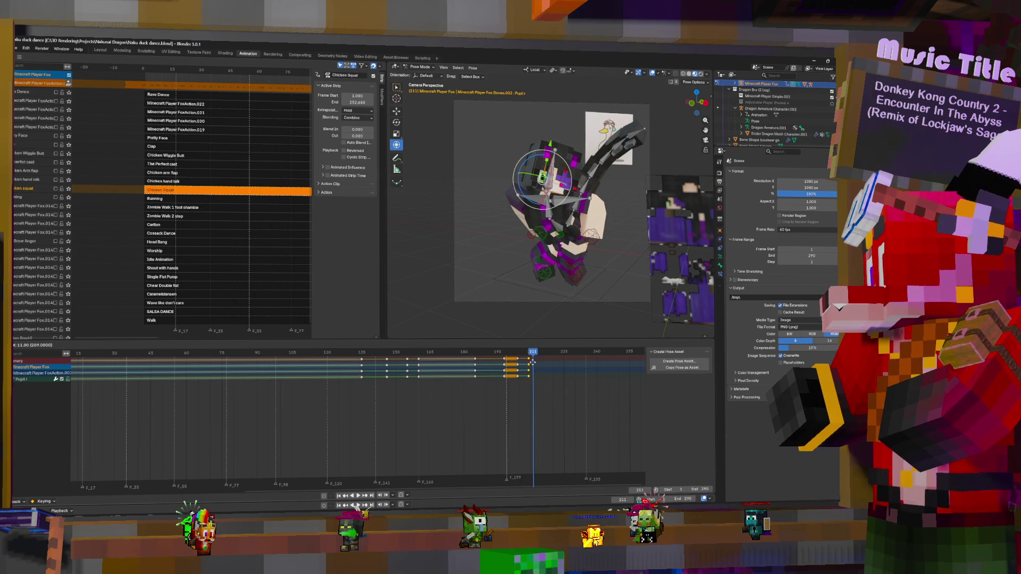
left_click(533, 365)
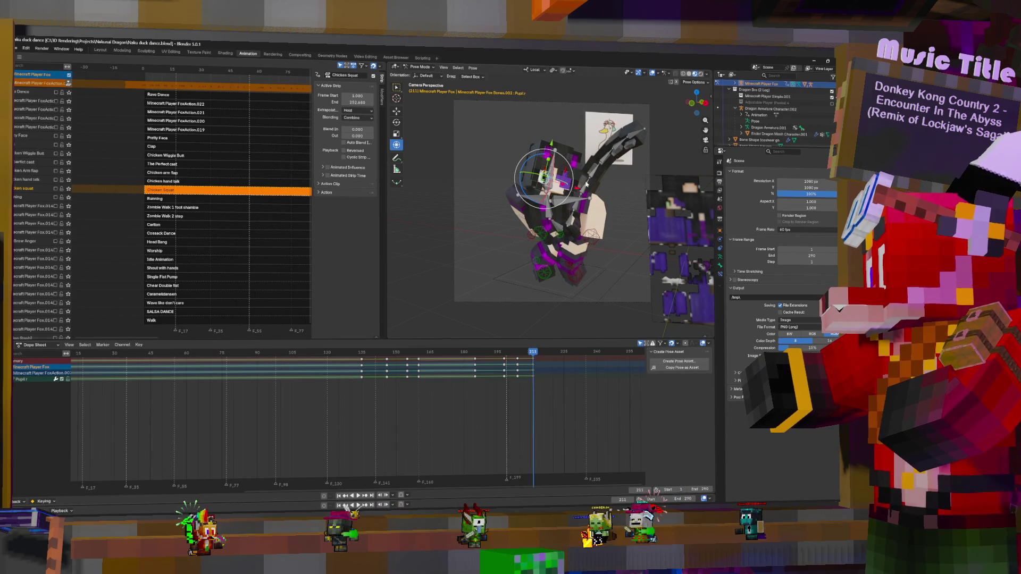
key("g")
key("x")
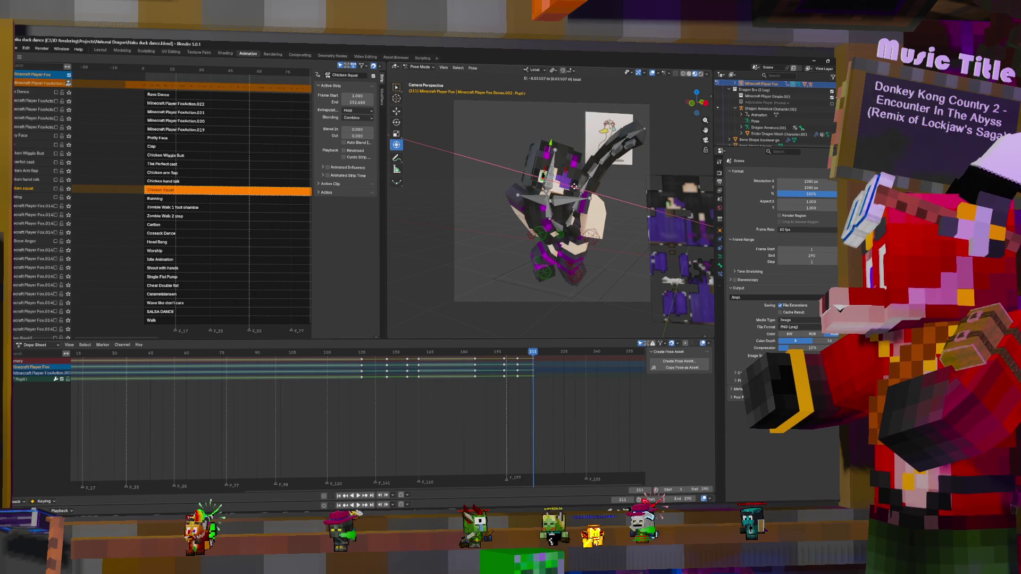
left_click(573, 186)
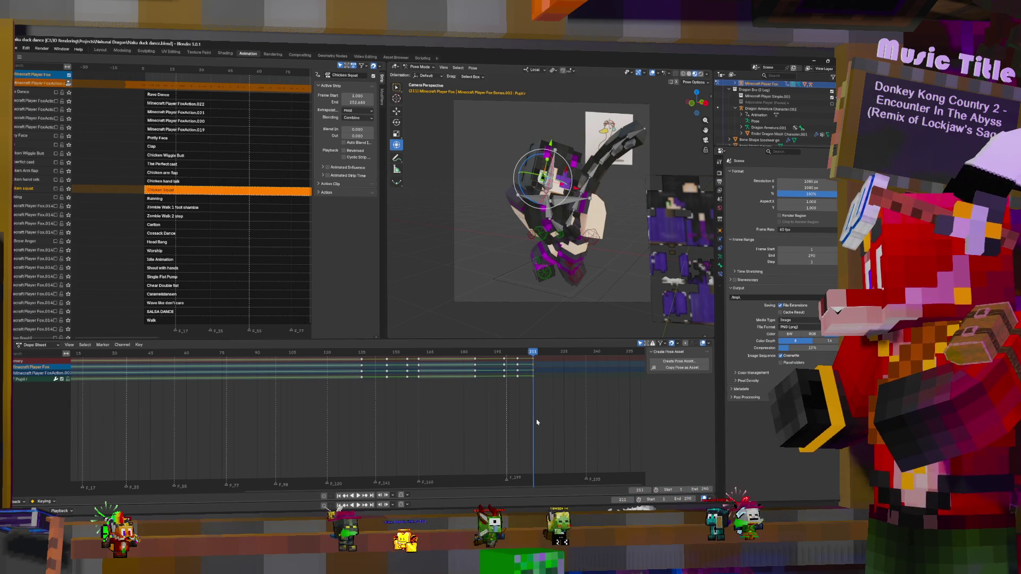
- Duplicate keys forward near frame 218 and key a new bone pose at frame 234
left_click_drag(537, 422, 550, 370)
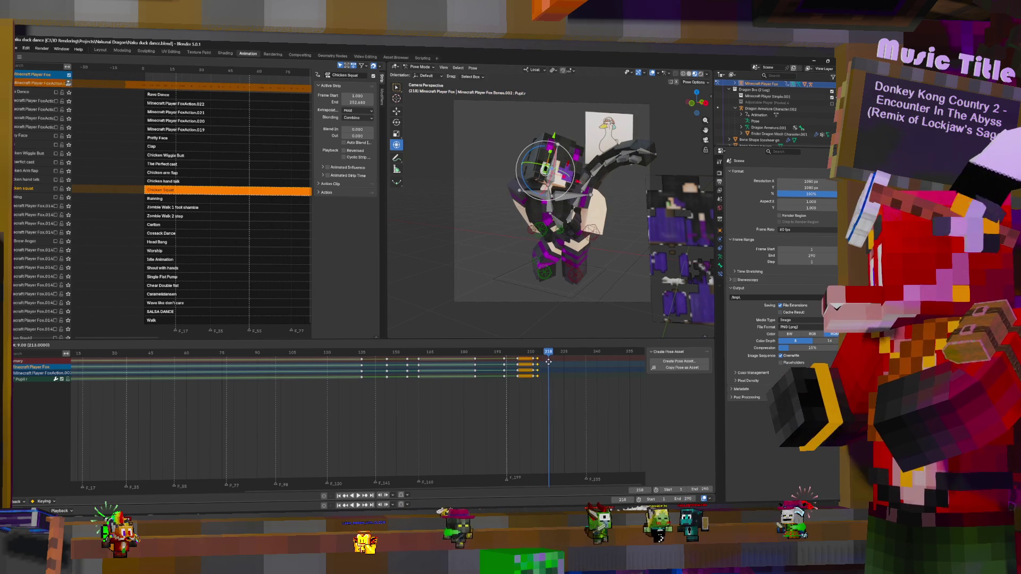
key("shift+d")
left_click(562, 362)
left_click(561, 362)
left_click_drag(565, 362, 583, 361)
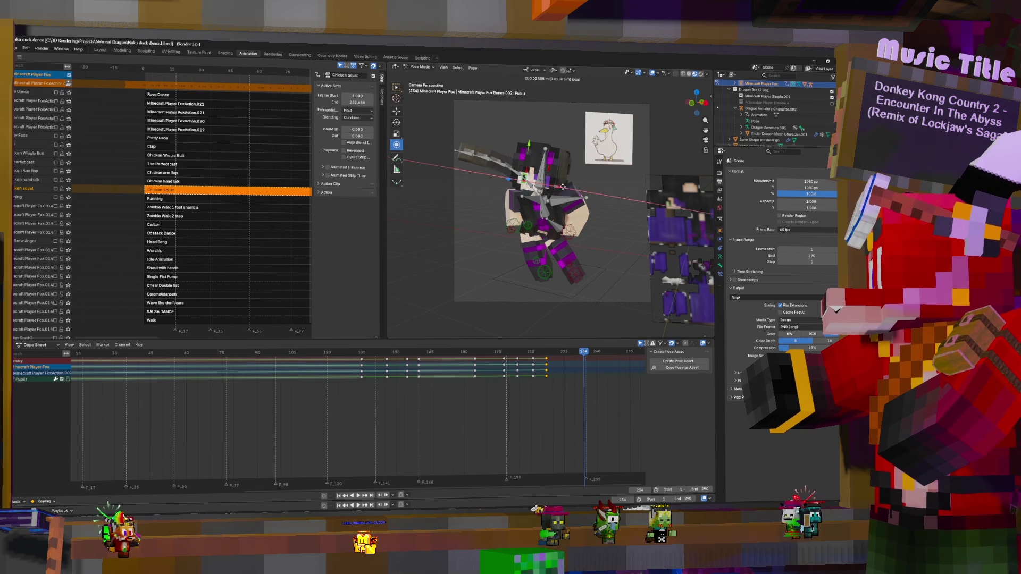
left_click_drag(568, 187, 566, 163)
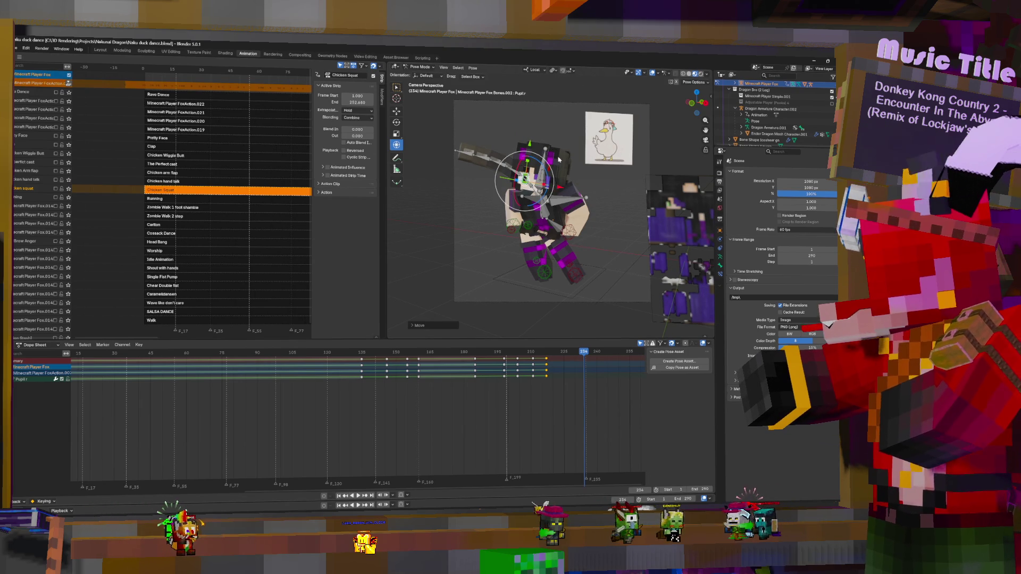
key("i")
- Shift the selected keyframes about 4 frames later and review frames 220–236
left_click(553, 367)
key("Right")
key("Right")
key("Right")
left_click_drag(548, 359, 558, 360)
left_click(551, 363)
left_click(555, 365)
left_click_drag(555, 364, 598, 368)
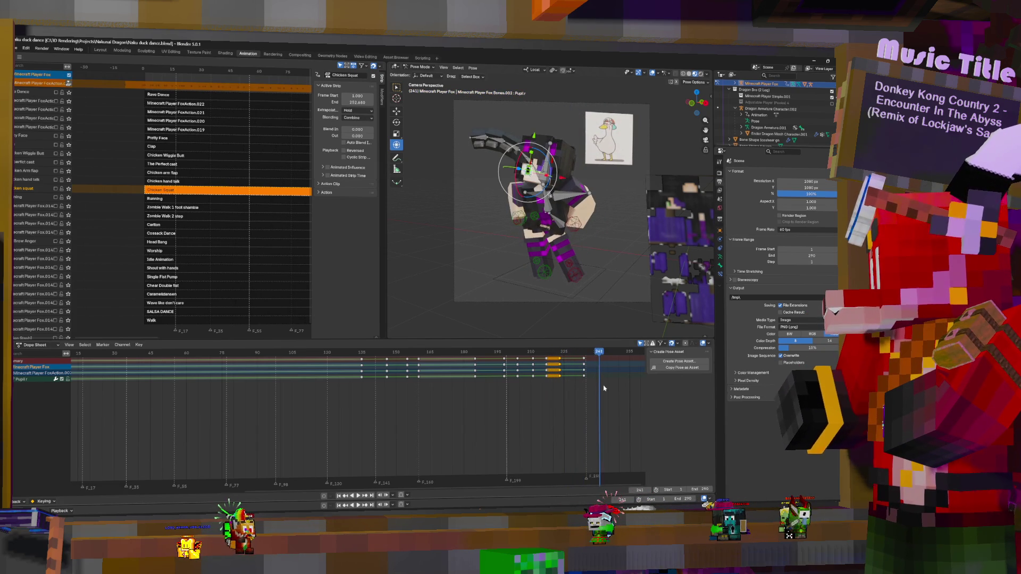
- Duplicate the last key column 10 frames later to frame 249 and review playback
middle_click_drag(599, 422, 430, 426)
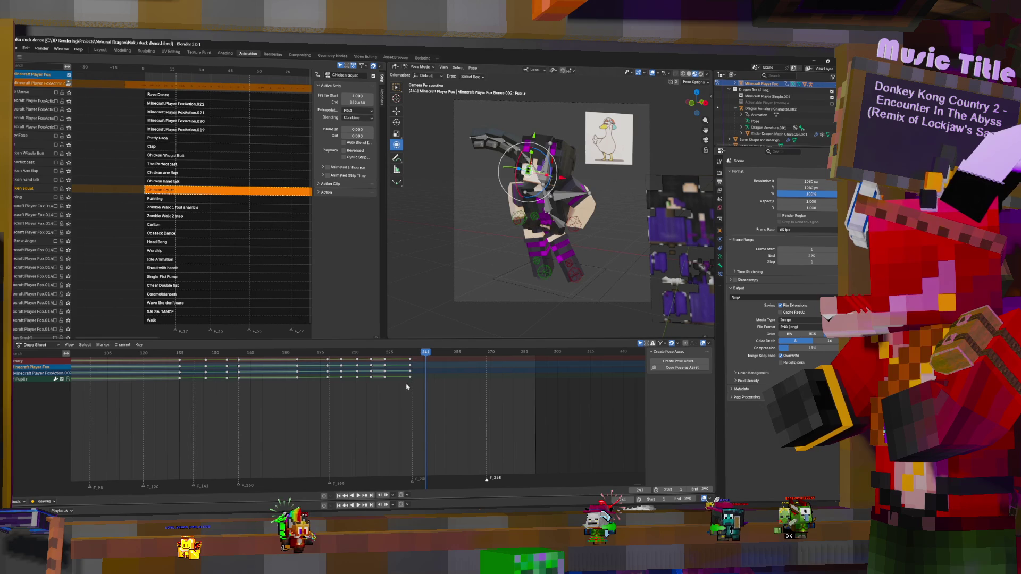
key("shift+d")
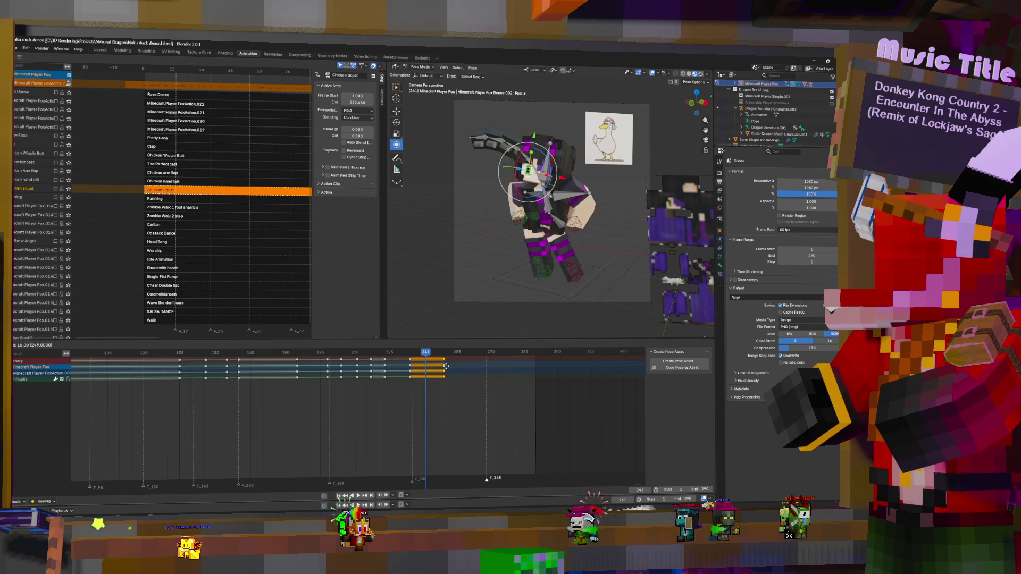
left_click(461, 369)
key("space")
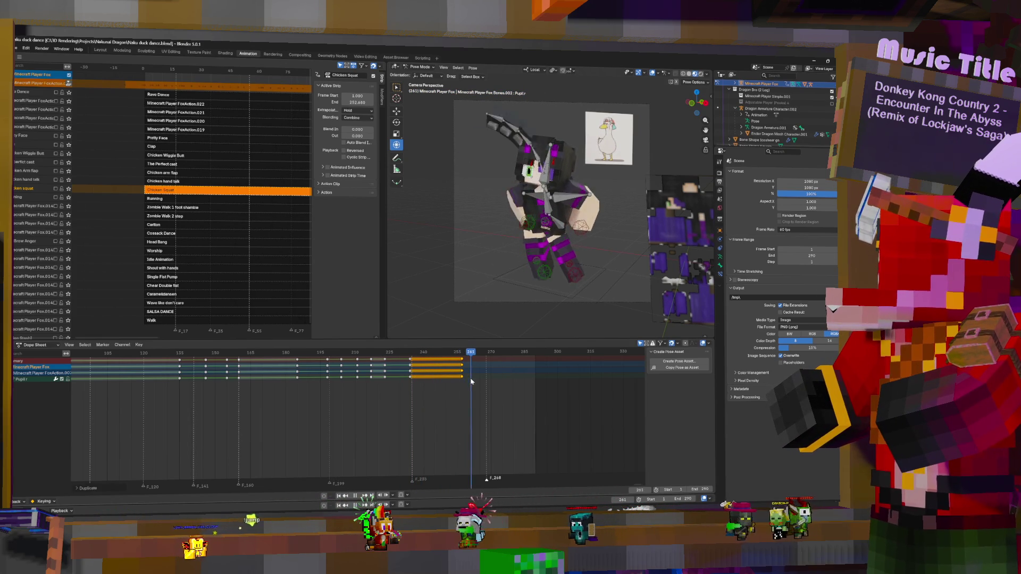
key("space")
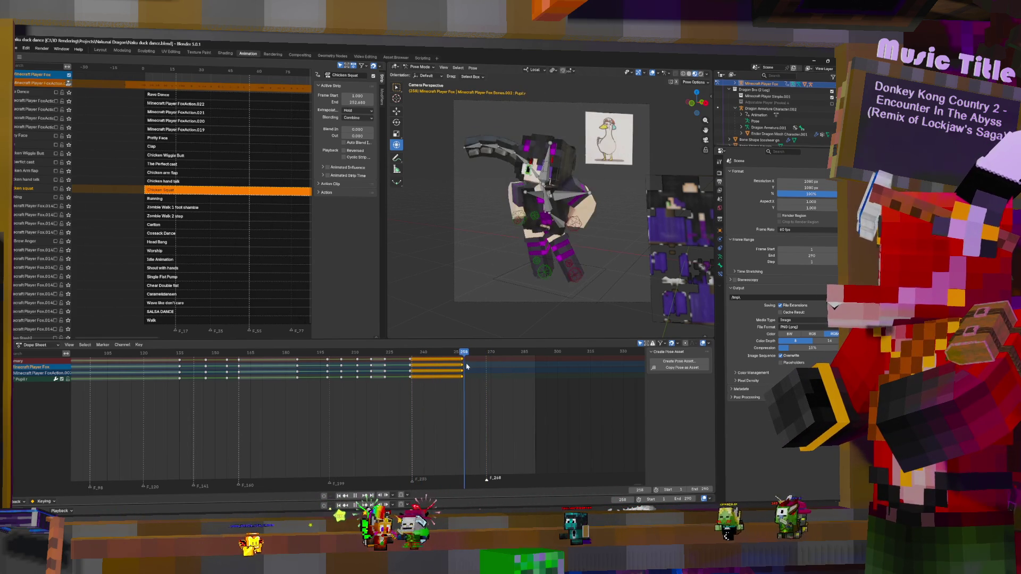
- Move the bone along X/Y, key it at frame 270, and key a held pose at 281
left_click_drag(475, 369, 490, 363)
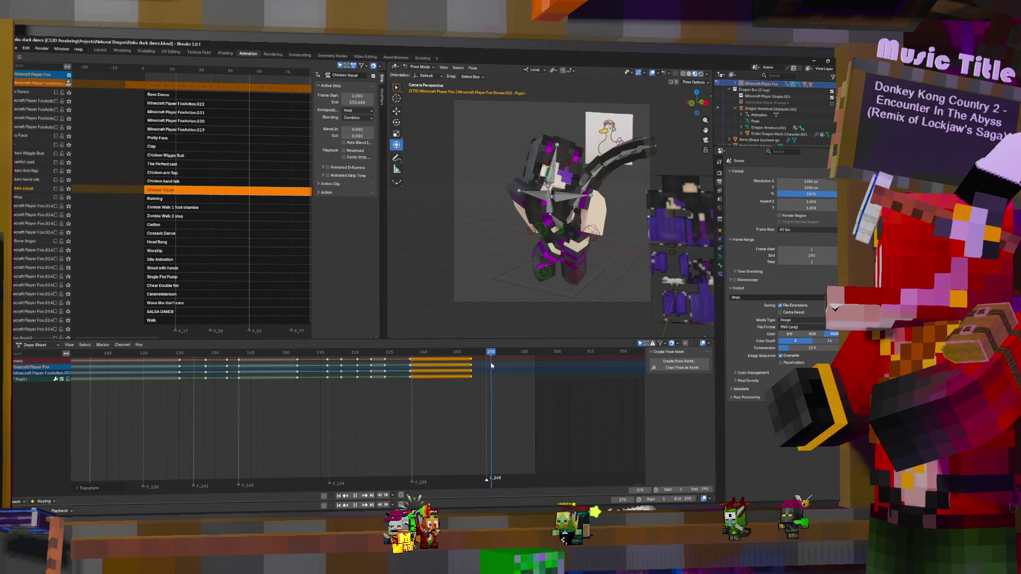
key("g")
key("x")
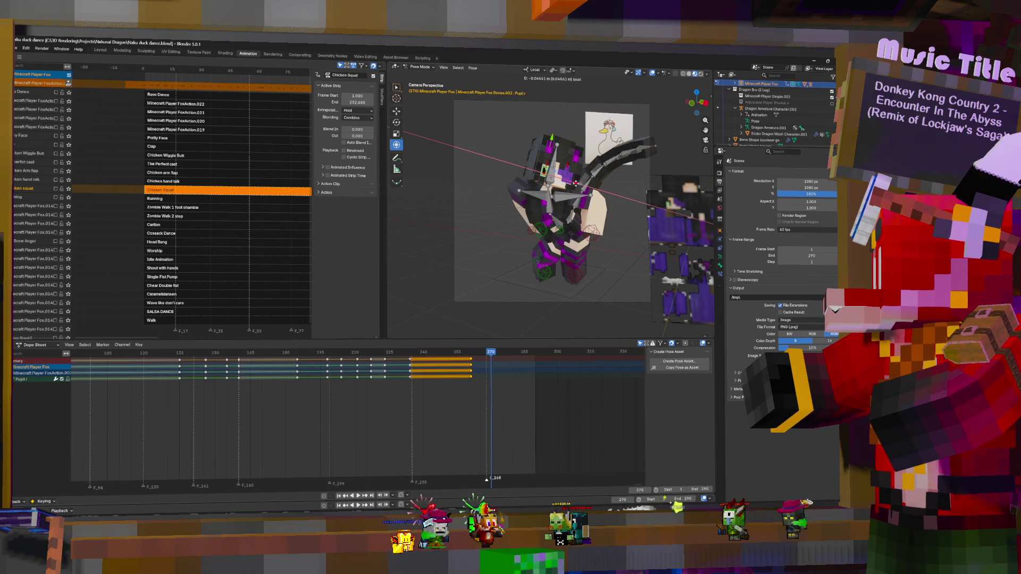
key("y")
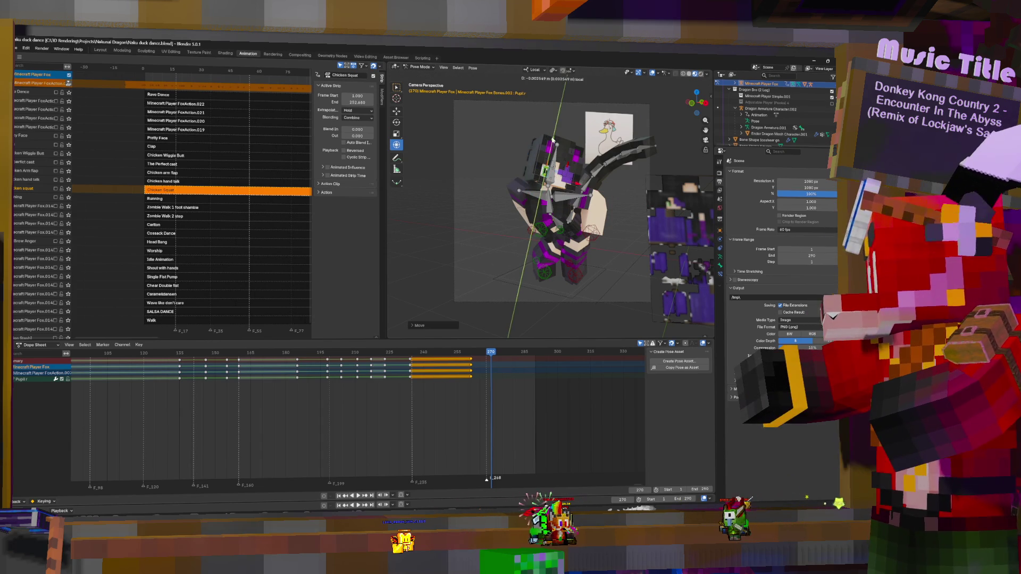
key("i")
left_click(504, 371)
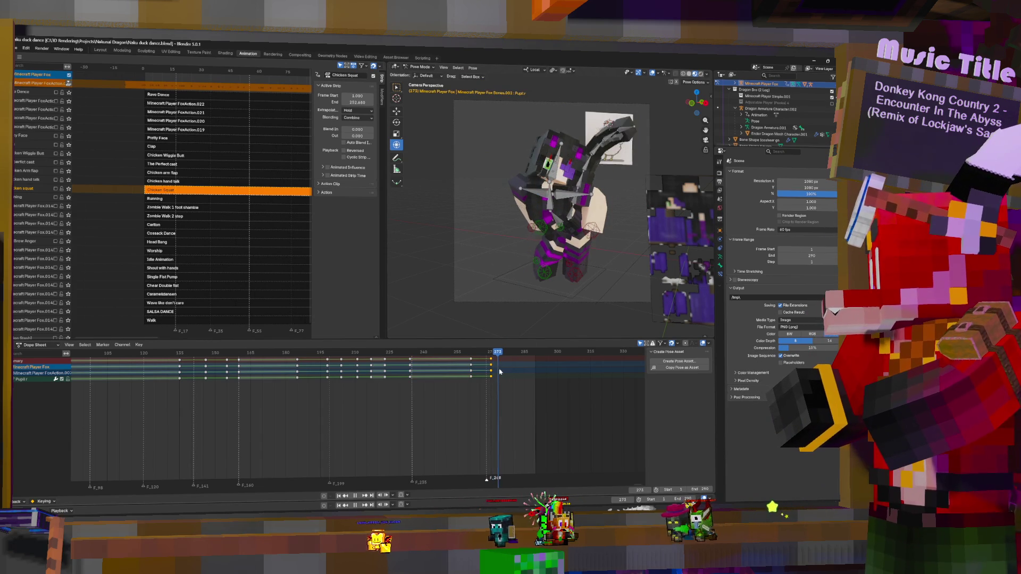
left_click_drag(506, 371, 513, 368)
key("i")
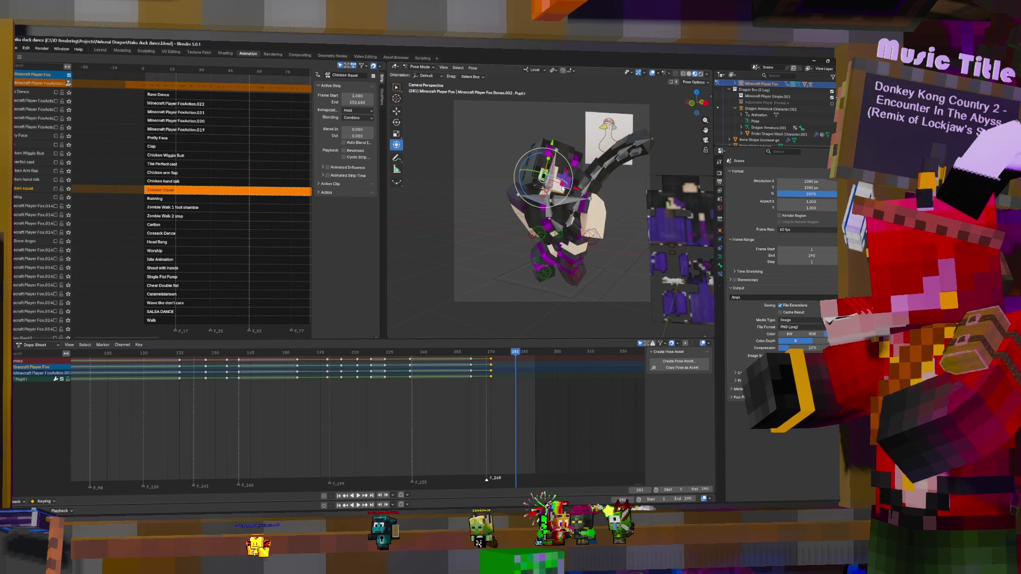
- Review the new ending, reselect the head bone, and copy the opening keys toward the end
key("space")
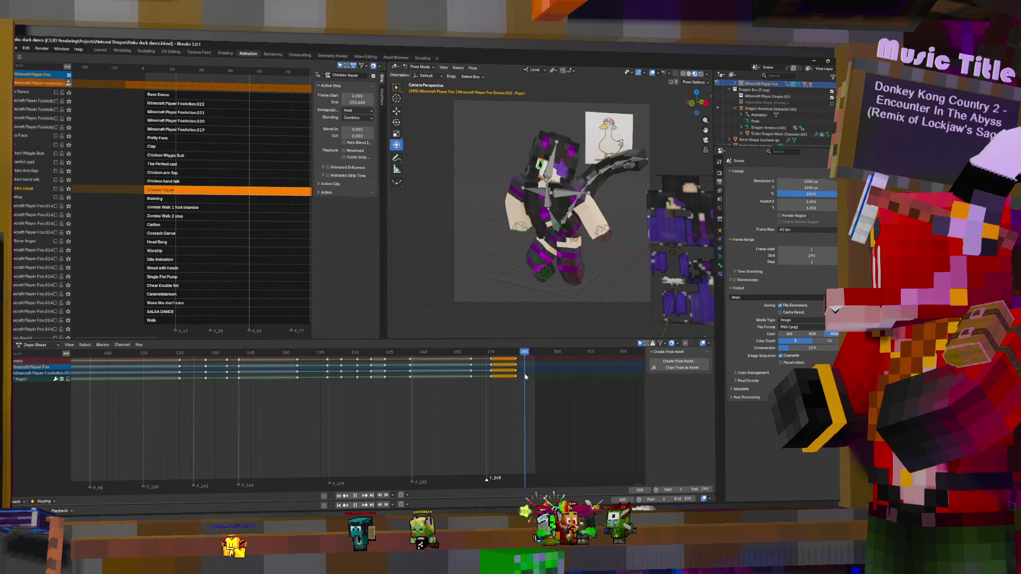
key("space")
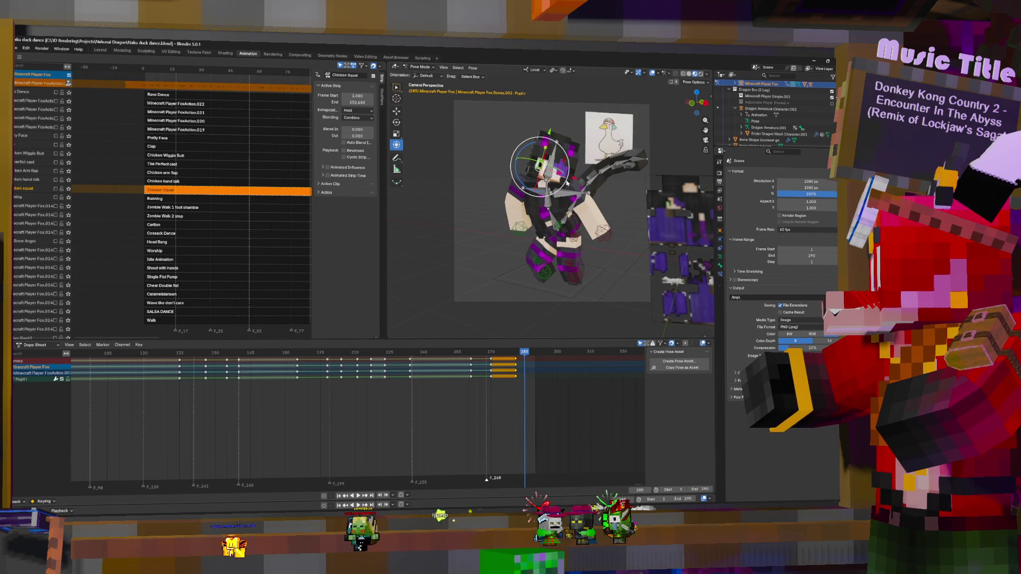
left_click(598, 185)
scroll(177, 374, "down", 5)
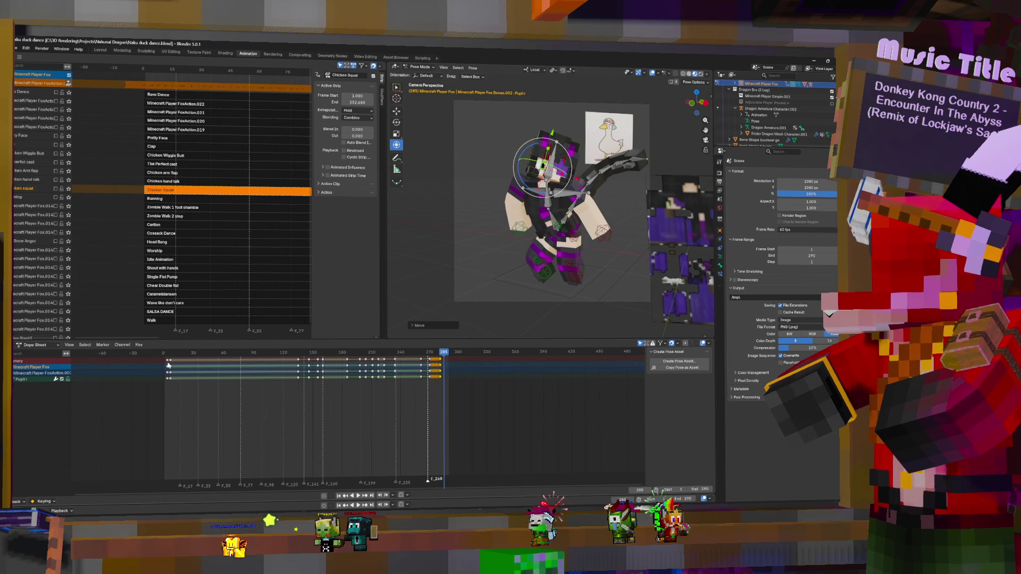
left_click_drag(168, 365, 437, 365)
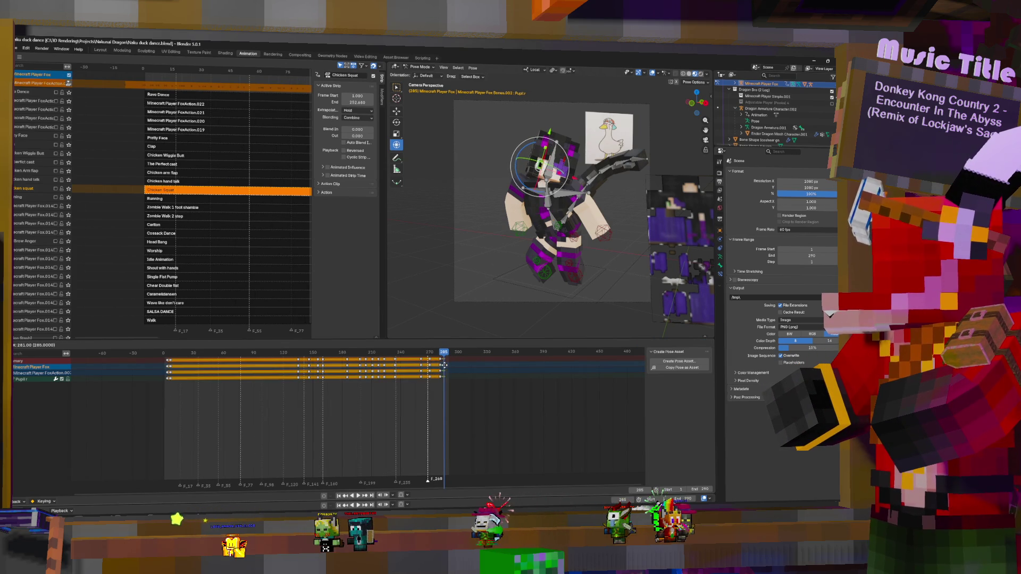
- Place the copied opening keys at the timeline's end and replay from the start
left_click(444, 366)
scroll(458, 374, "up", 5)
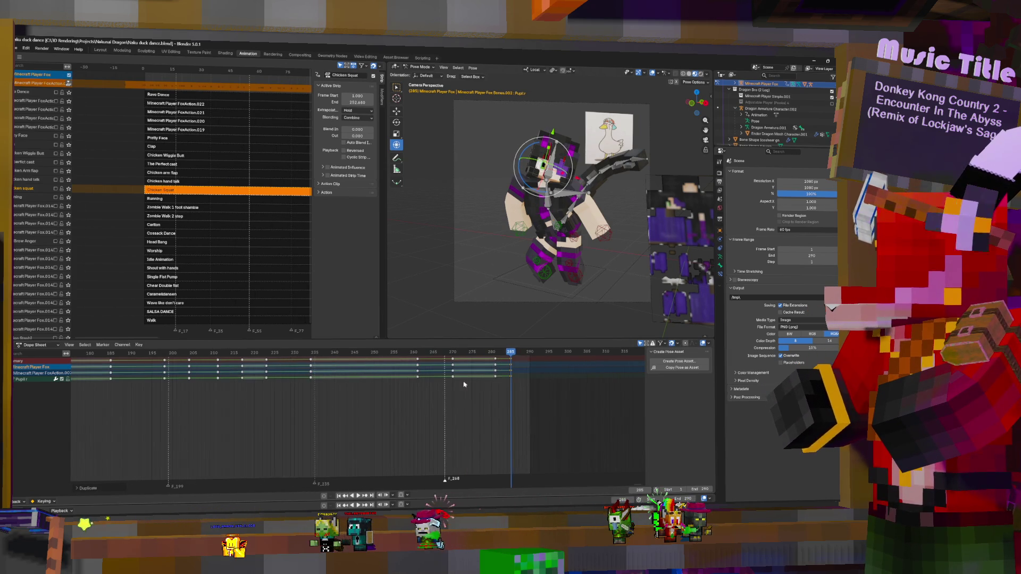
key("space")
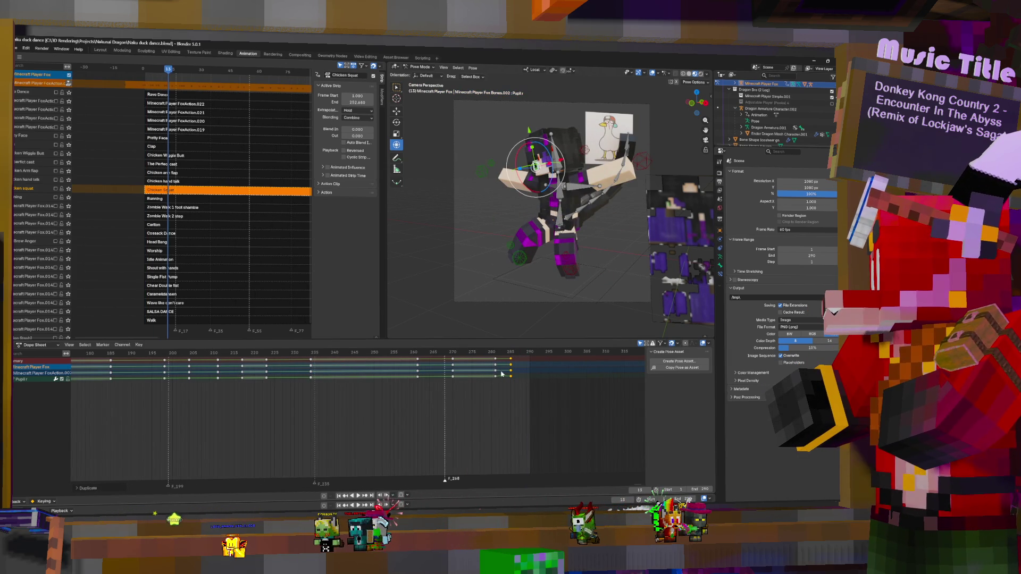
key("space")
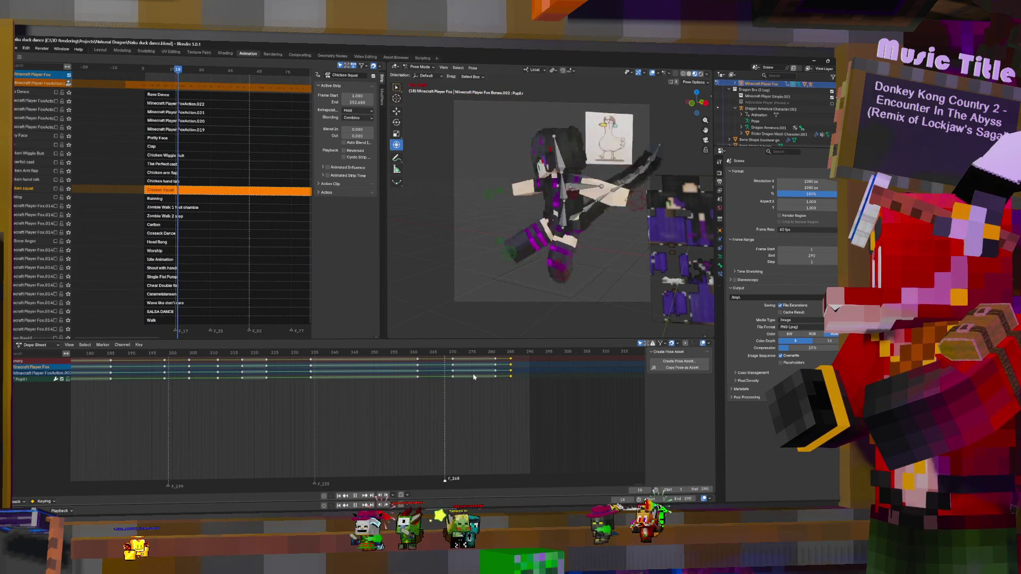
- Scroll the timeline back, stop playback, and select the EyeU1 eye bone
scroll(537, 393, "left", 5, "ctrl")
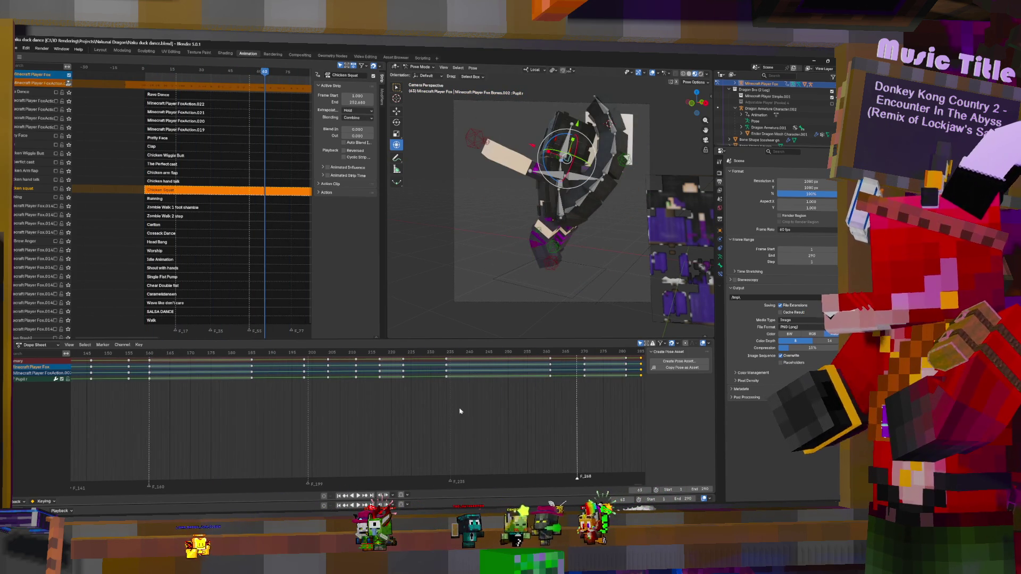
scroll(297, 402, "left", 4, "ctrl")
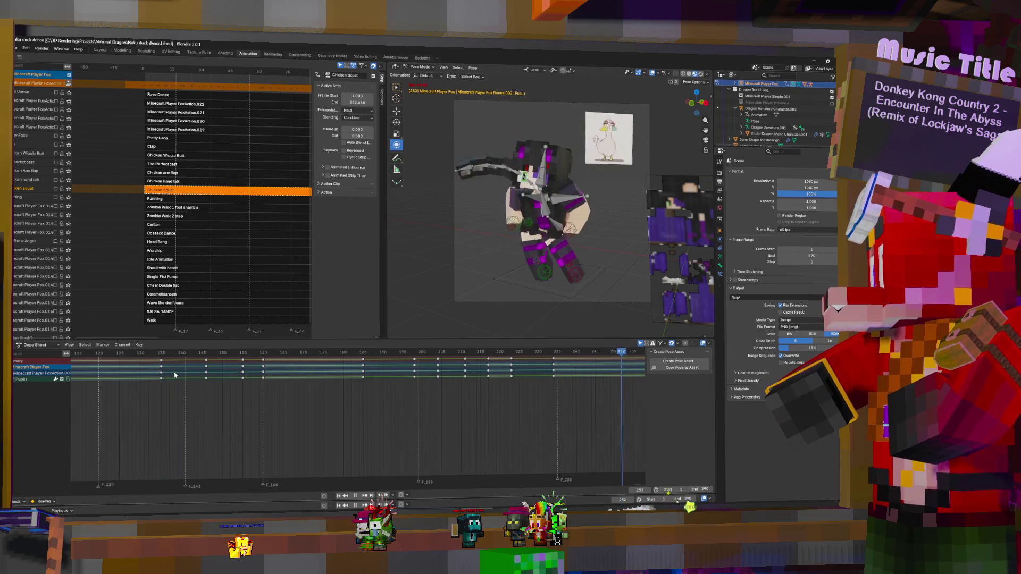
key("space")
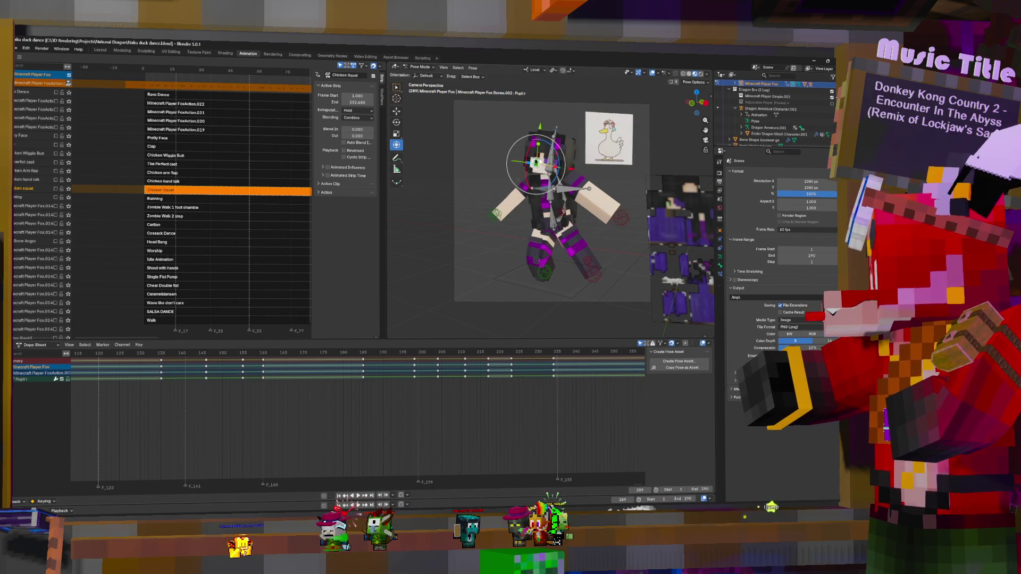
left_click(534, 161)
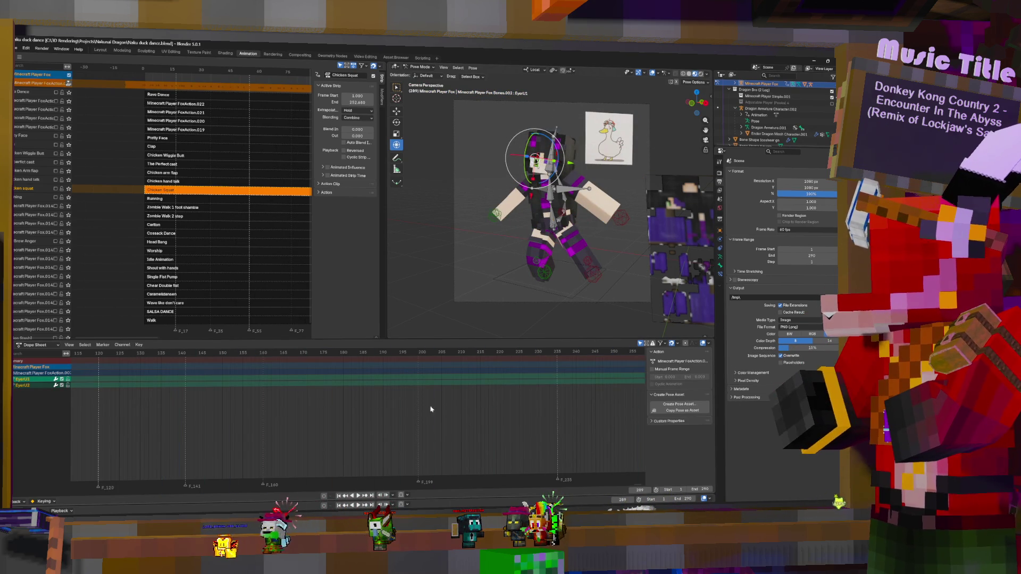
- Select the BrowR bone and key its current pose at frame 161
scroll(372, 406, "down", 4)
middle_click_drag(378, 392, 594, 445)
scroll(594, 446, "up", 3)
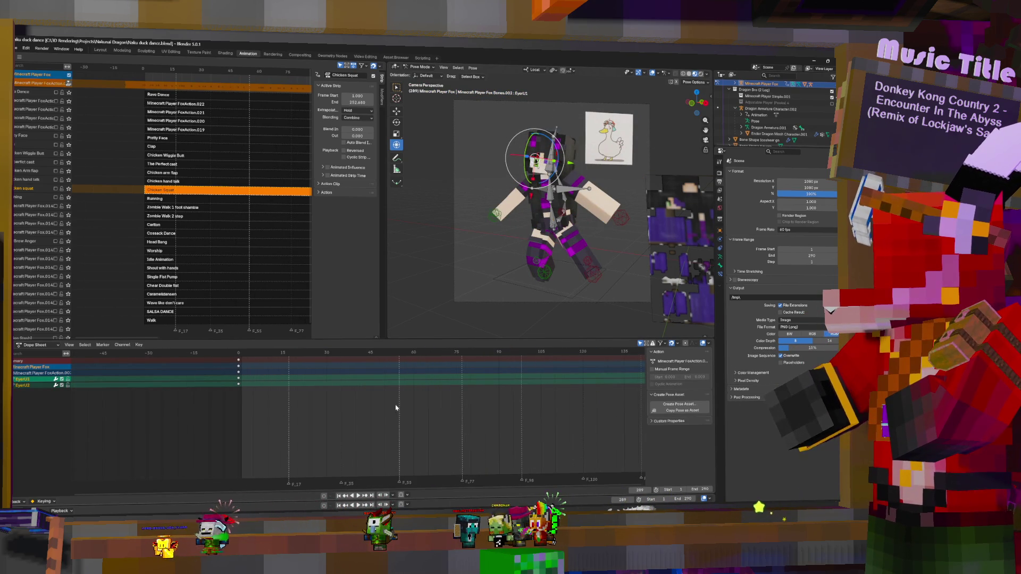
key("space")
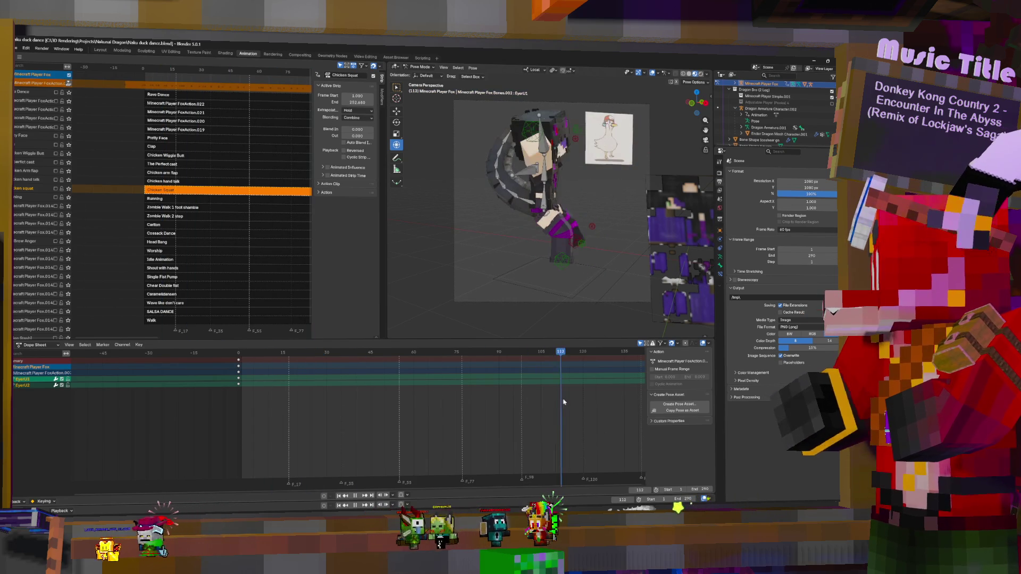
middle_click_drag(486, 397, 270, 413)
scroll(332, 412, "down", 4)
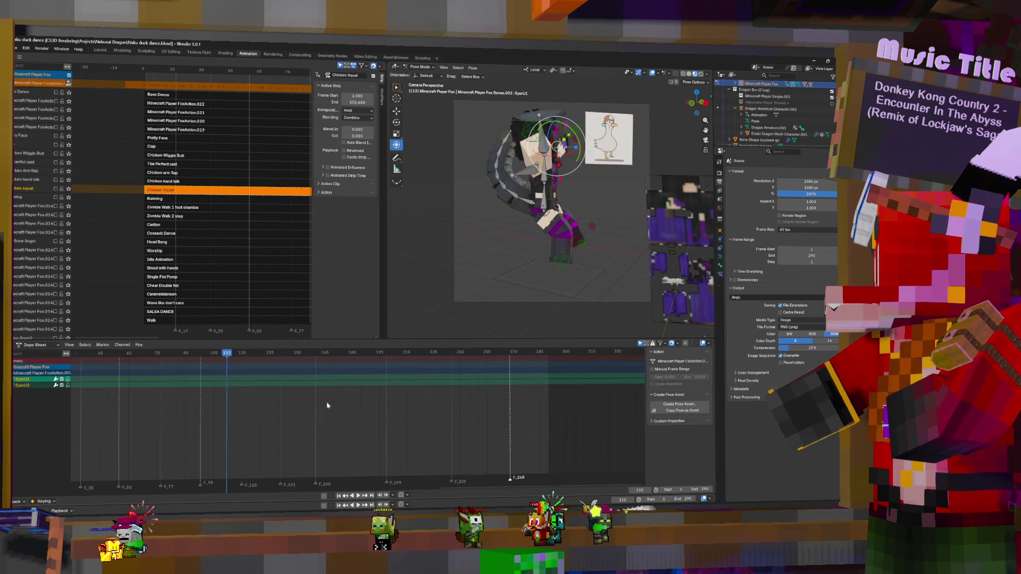
left_click_drag(323, 382, 317, 383)
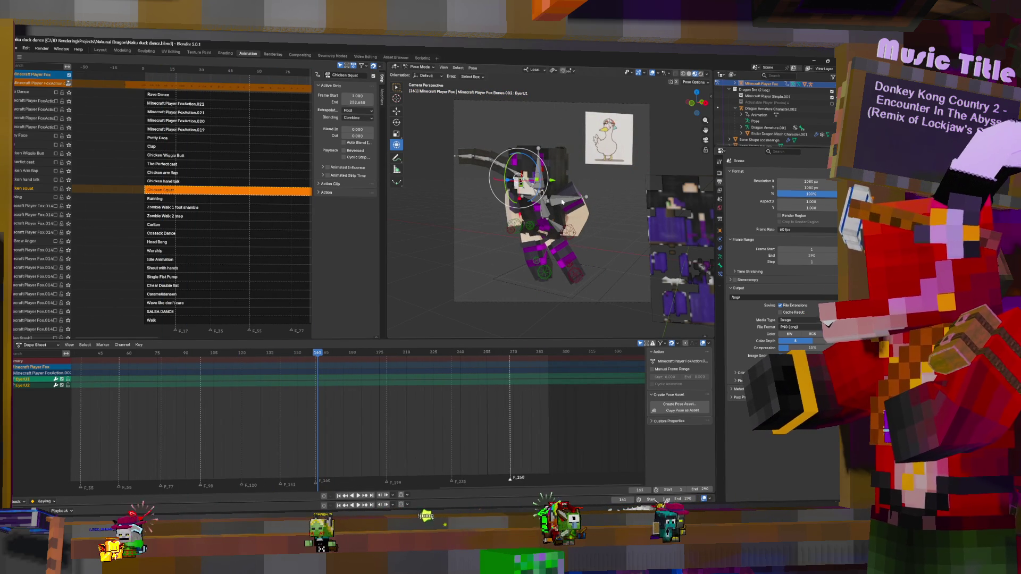
left_click(518, 172)
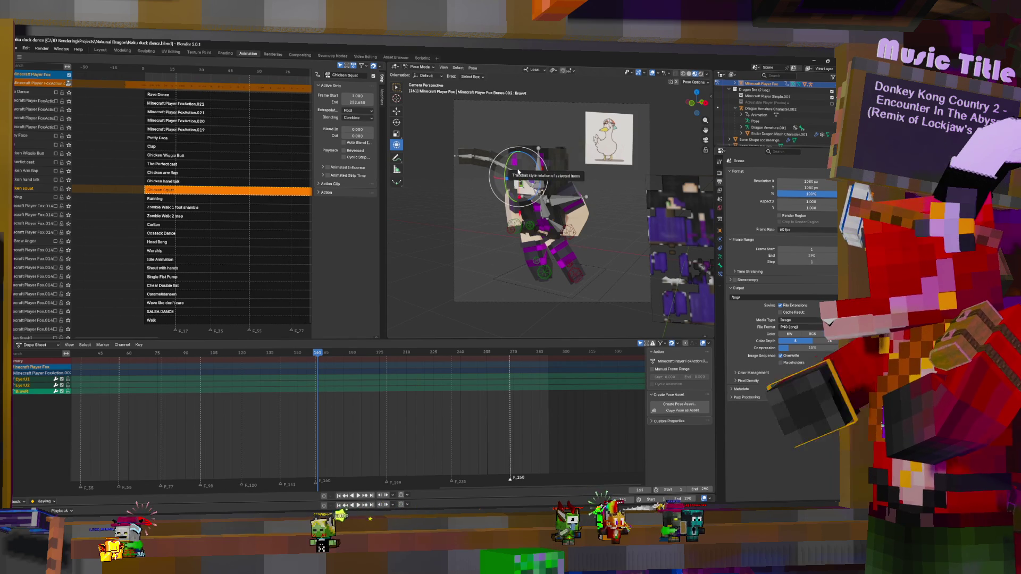
key("i")
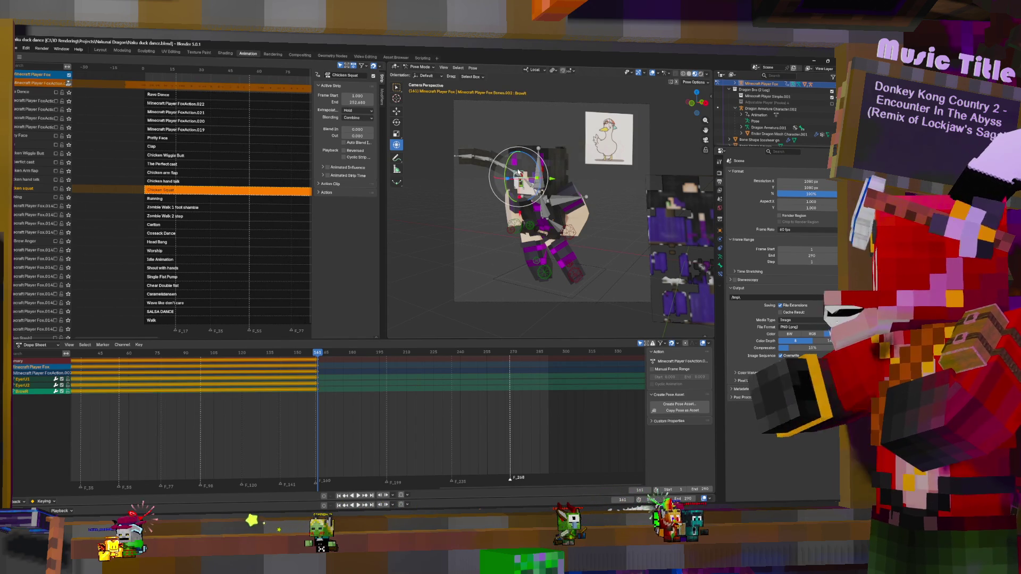
- At frame 170, move the brow bone along local X and key the new pose
left_click_drag(319, 381, 324, 380)
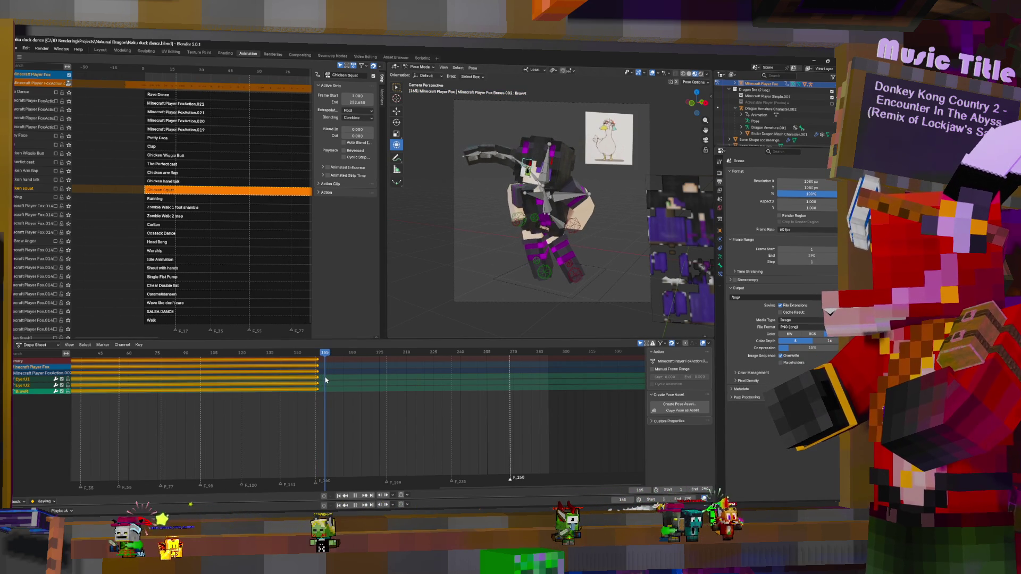
left_click_drag(325, 368, 334, 368)
key("g")
key("x")
key("x")
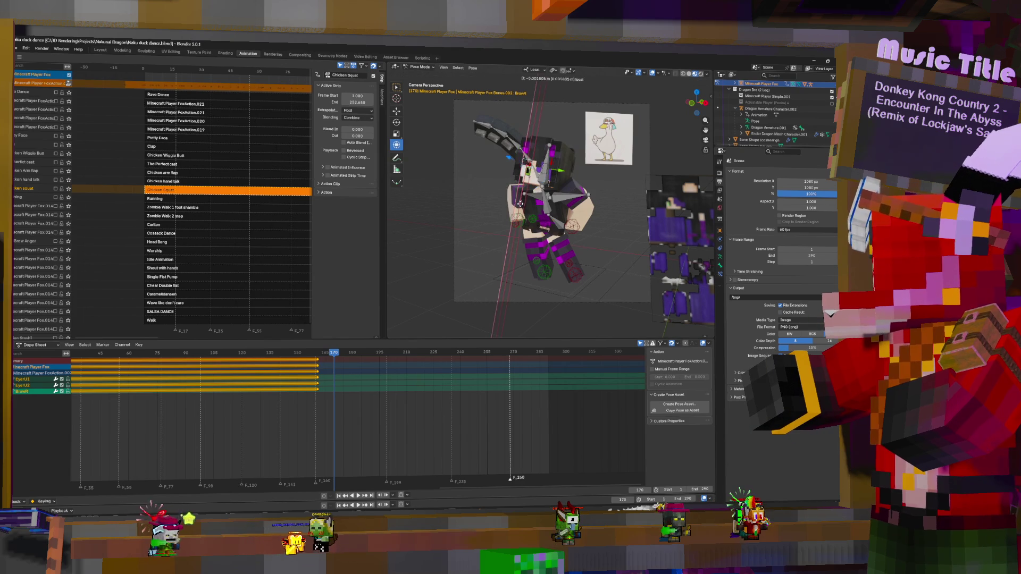
key("Return")
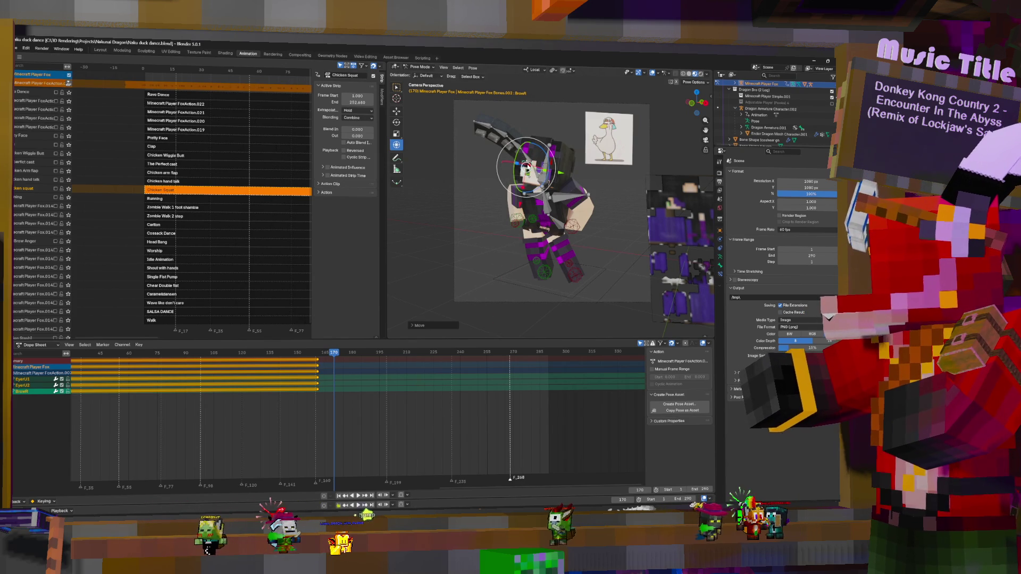
left_click(348, 371)
key("i")
- Key the held brow pose at frame 280, then select the keys near 160–170 and the eye bone
key("space")
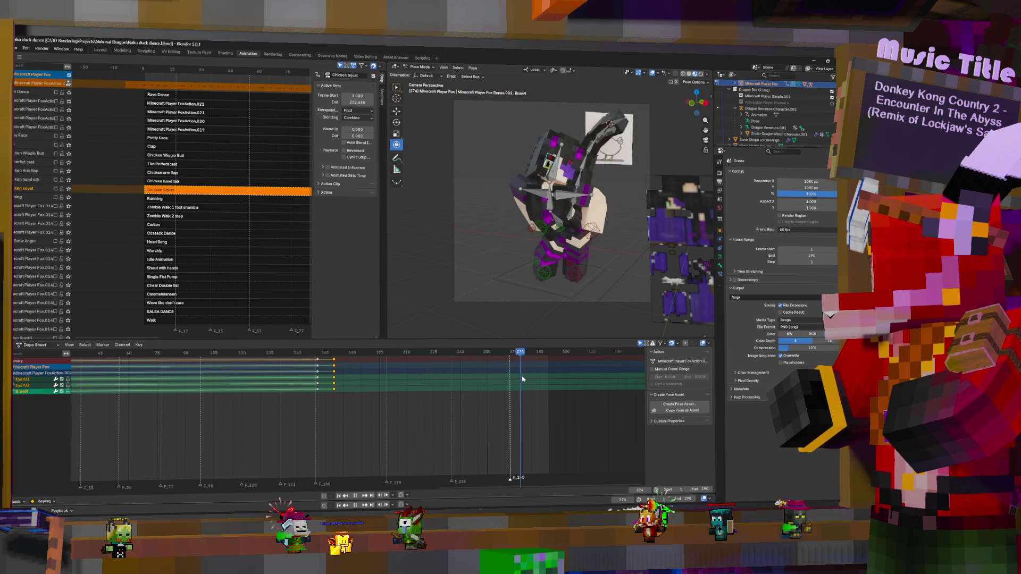
key("space")
key("i")
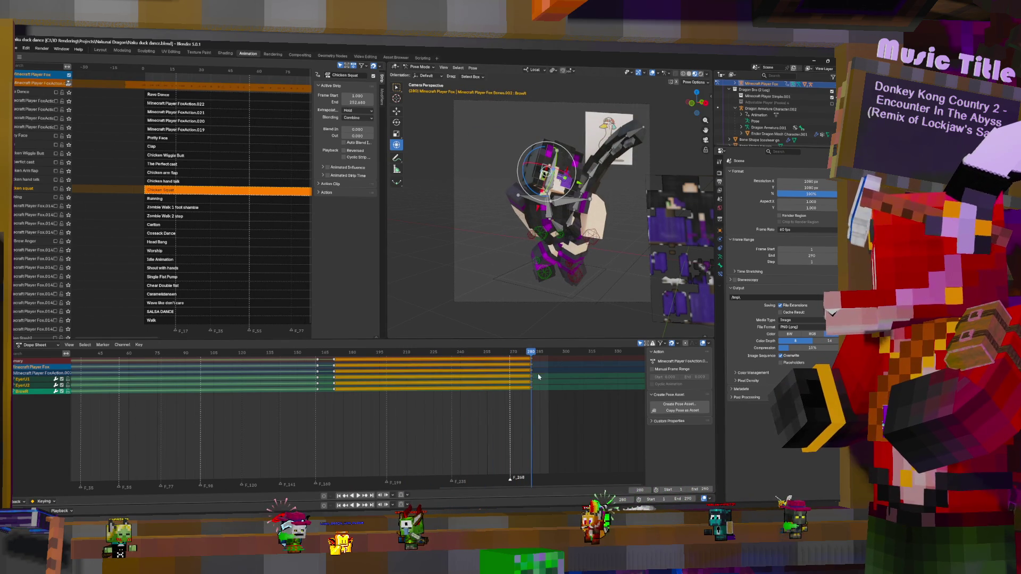
left_click(320, 363)
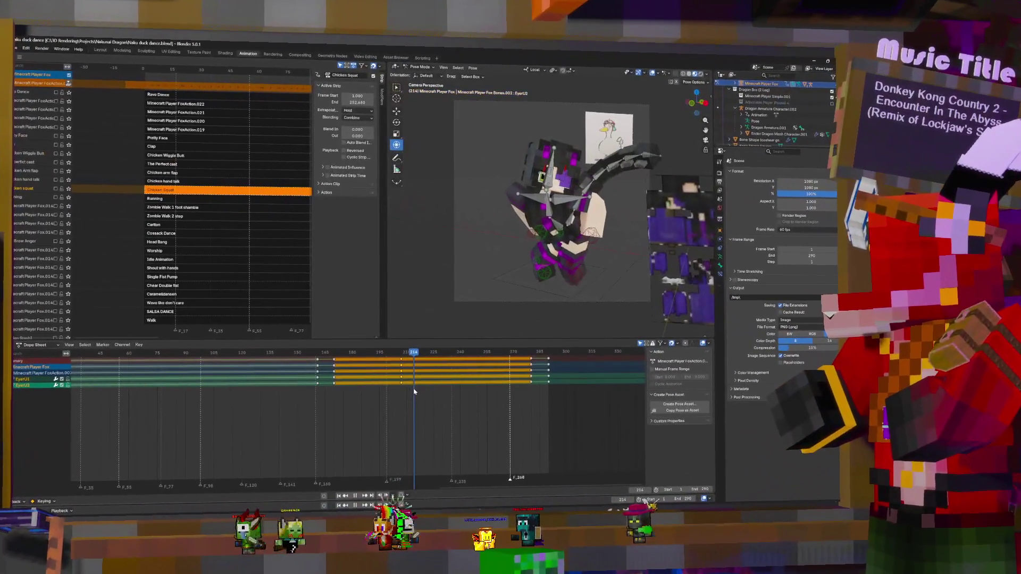
left_click(543, 175)
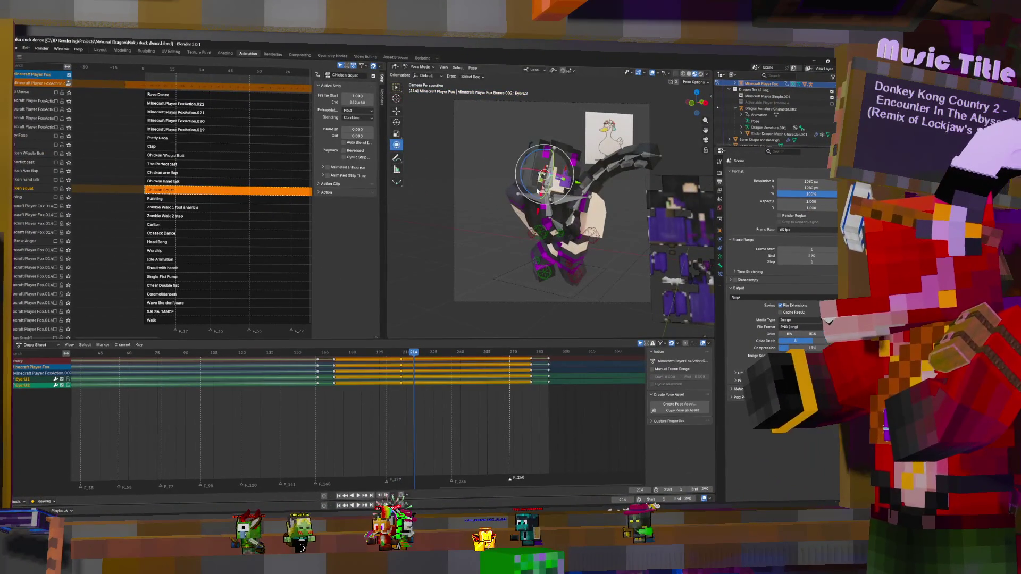
- Shift the eye bone along local X at frame 210
left_click(408, 373, "ctrl")
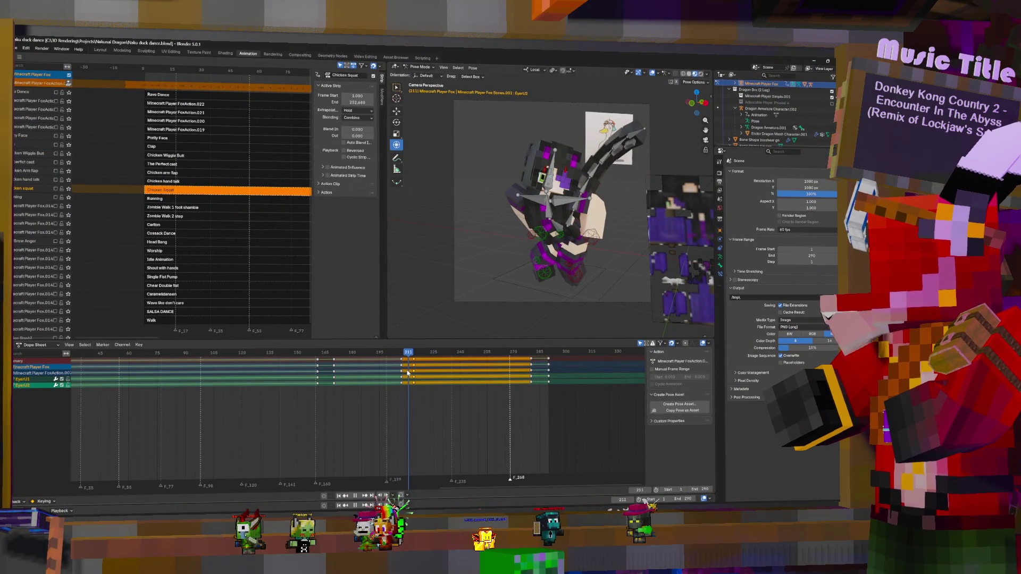
left_click(564, 161)
key("g")
key("x")
left_click(536, 217)
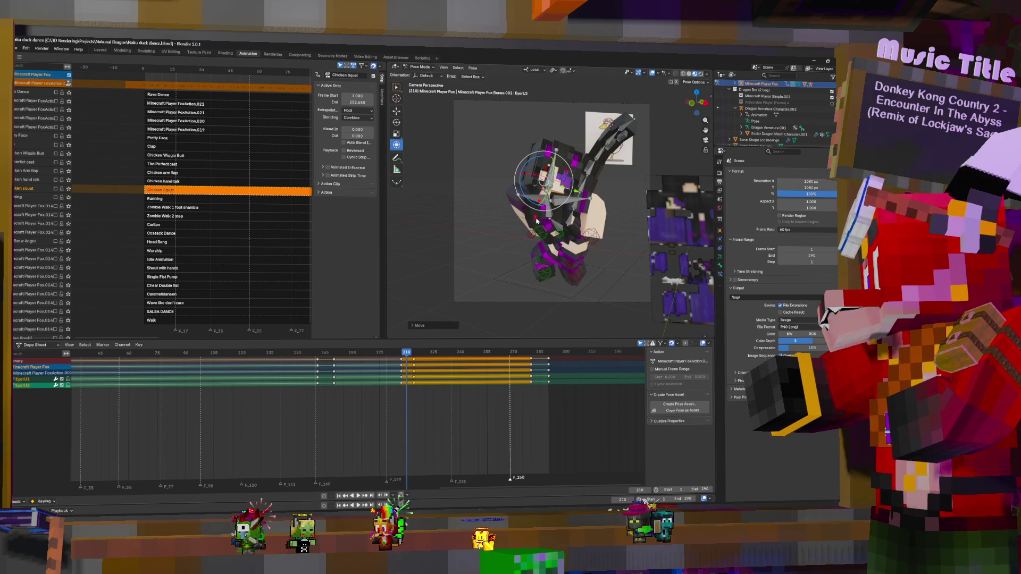
- Duplicate the eye keyframes between frames 165 and 285 and place the copies later
left_click(464, 361)
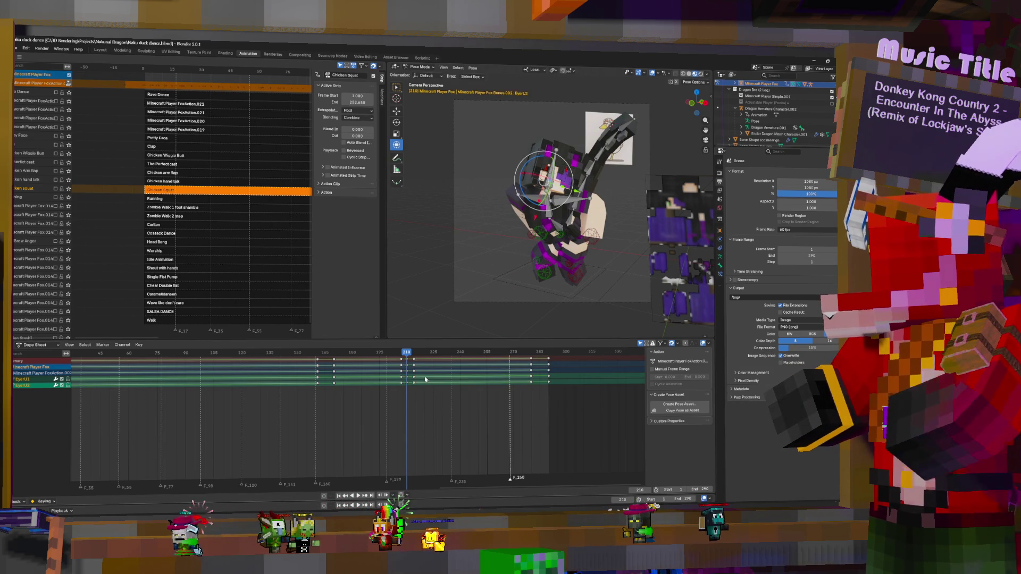
left_click(405, 373)
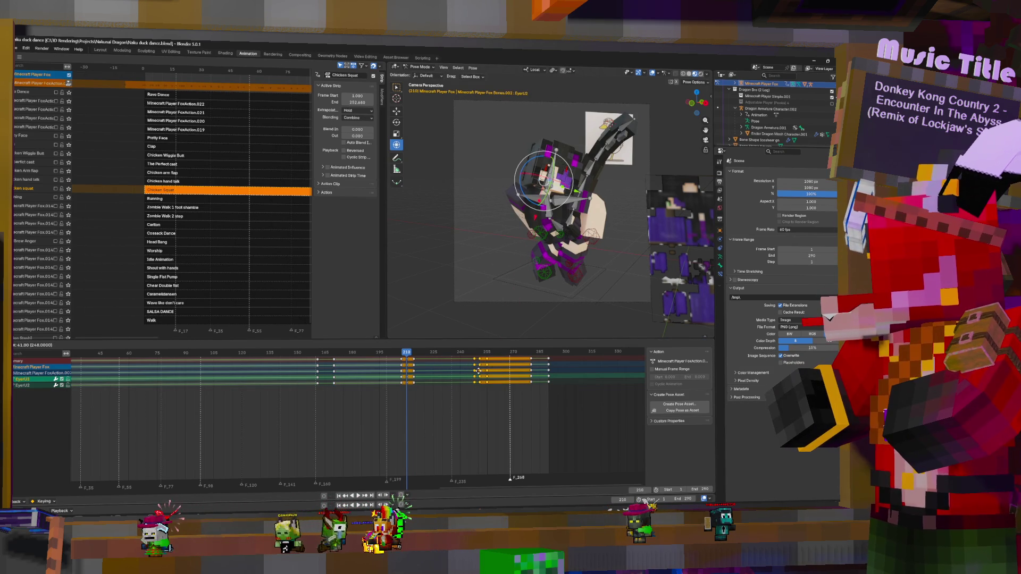
left_click(486, 370)
key("space")
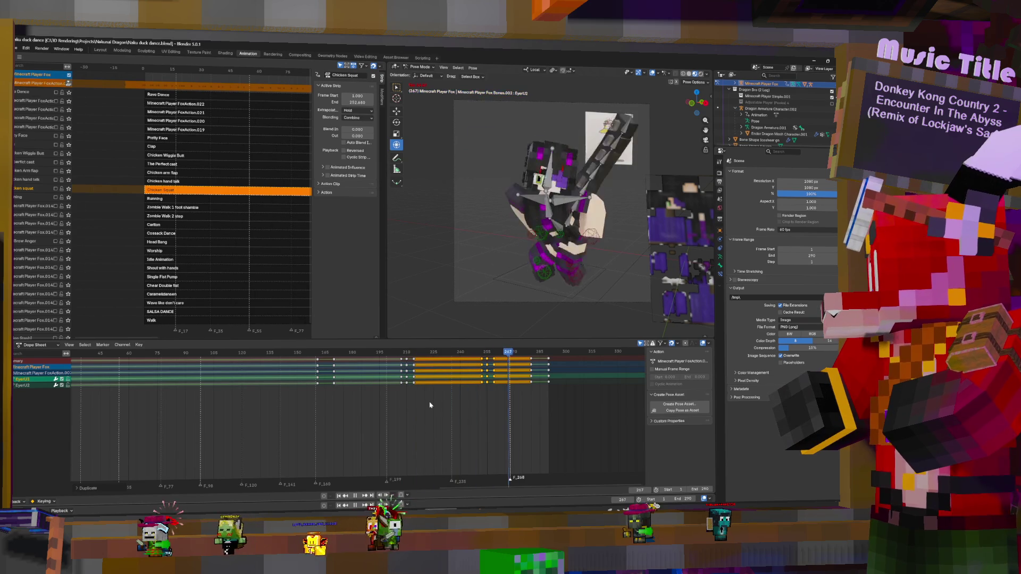
- Scale the timing of the eye key groups to spread the blinks out, then check playback
left_click(485, 367)
key("s")
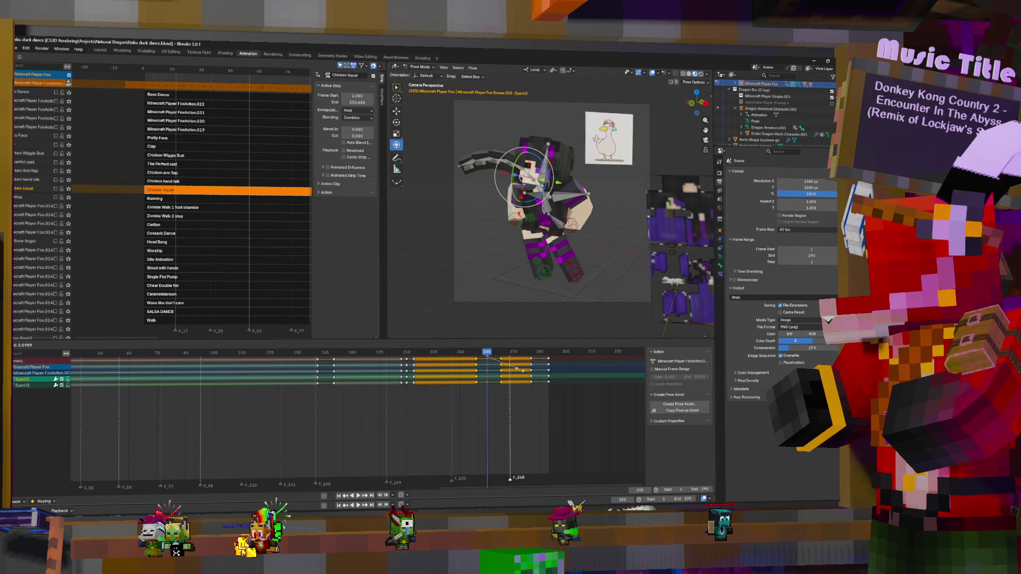
key("Escape")
left_click(406, 372)
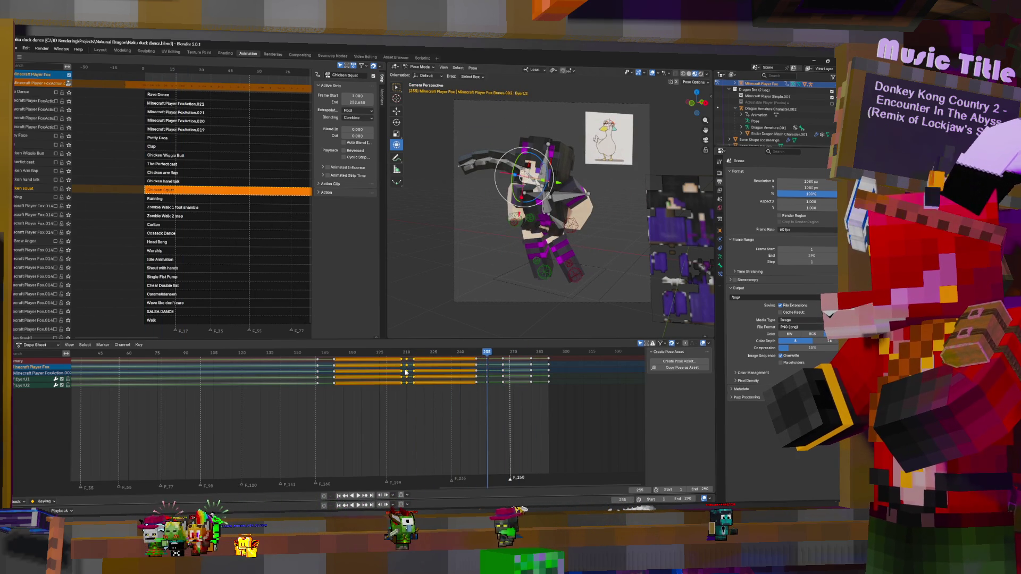
left_click(406, 370)
key("s")
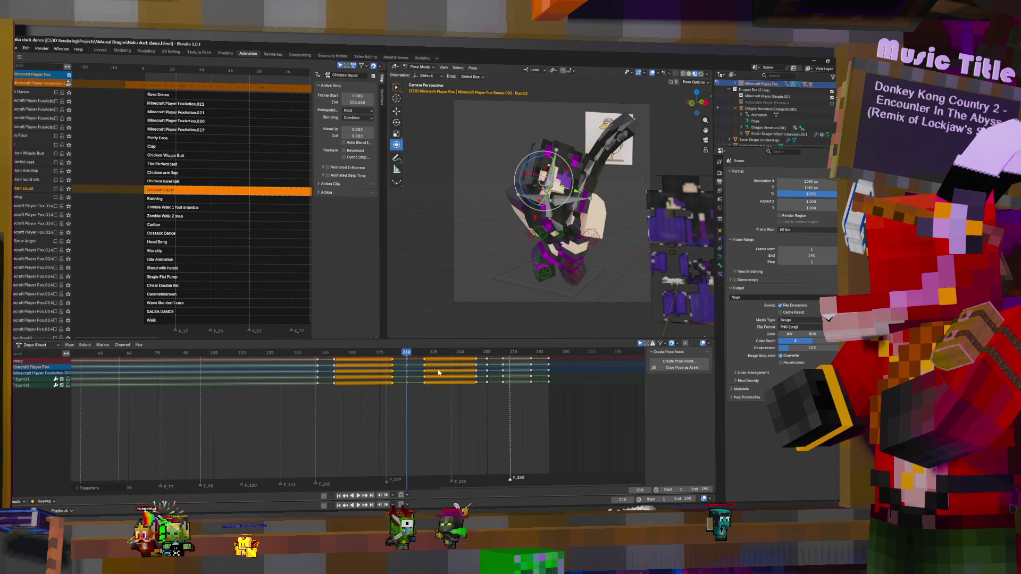
left_click(437, 368)
left_click(311, 371)
key("space")
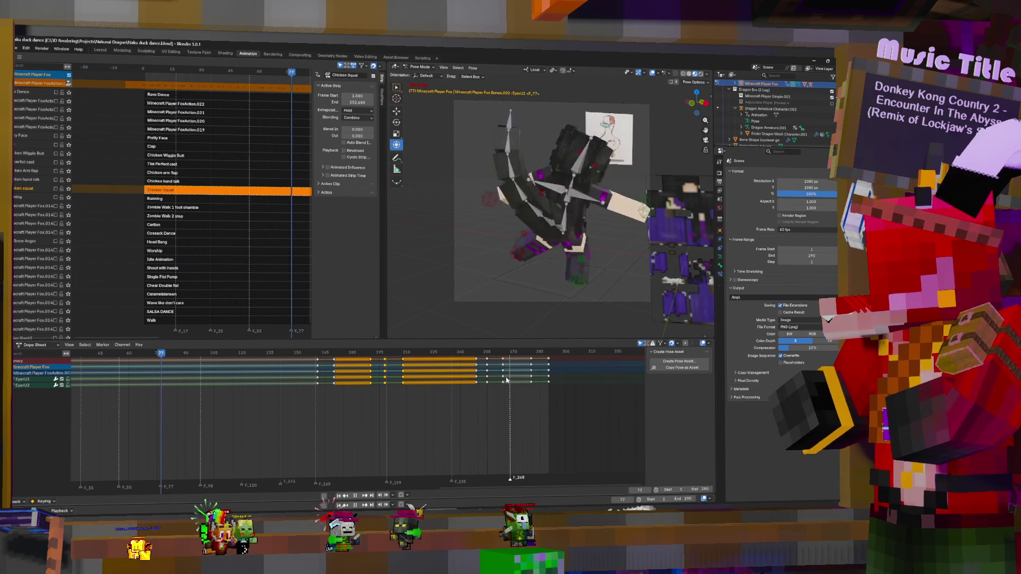
key("space")
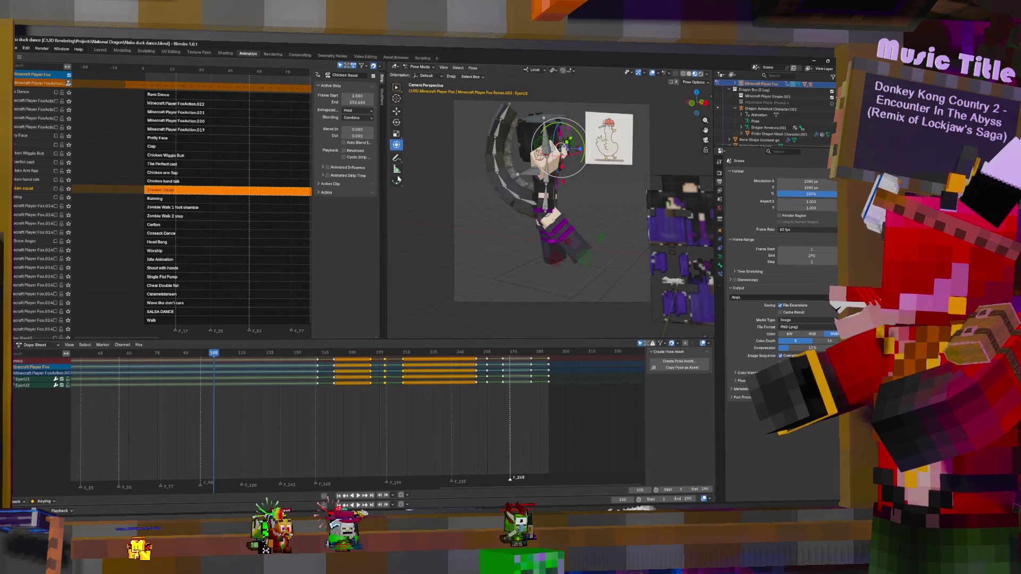
scroll(460, 370, "down", 5)
type("1920")
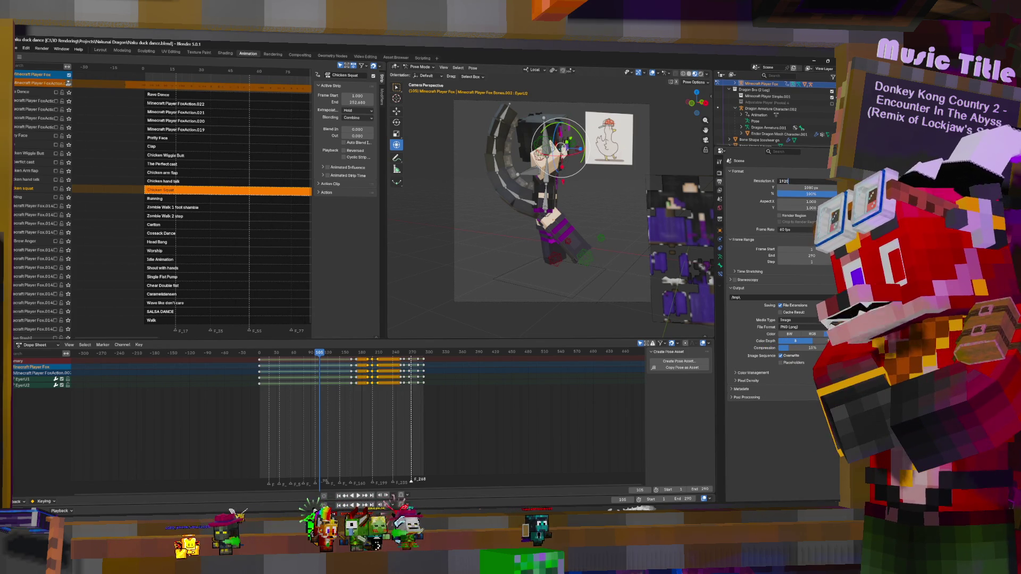
- Confirm a 1920 px render width and select the scene camera
key("Return")
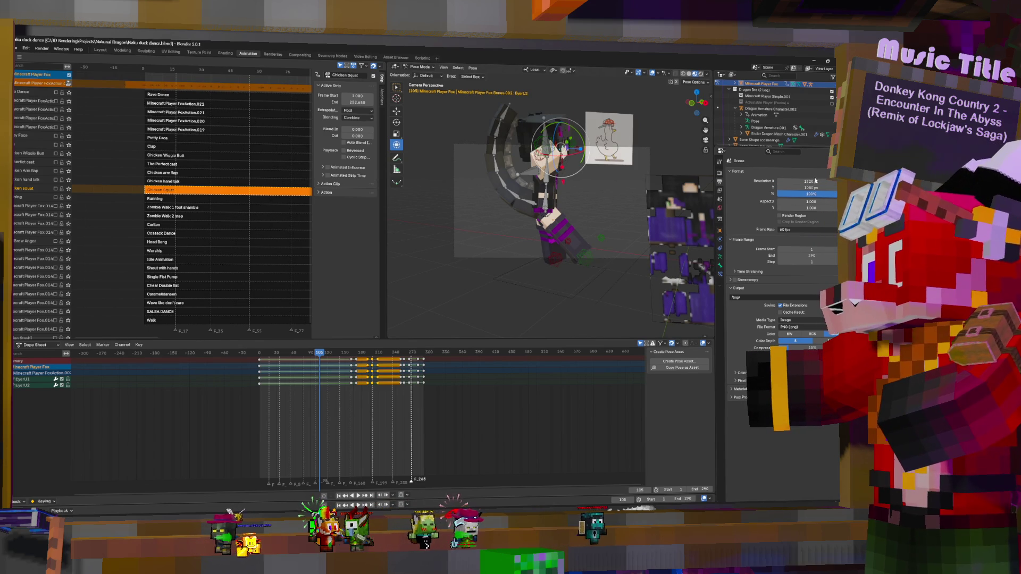
left_click(590, 143)
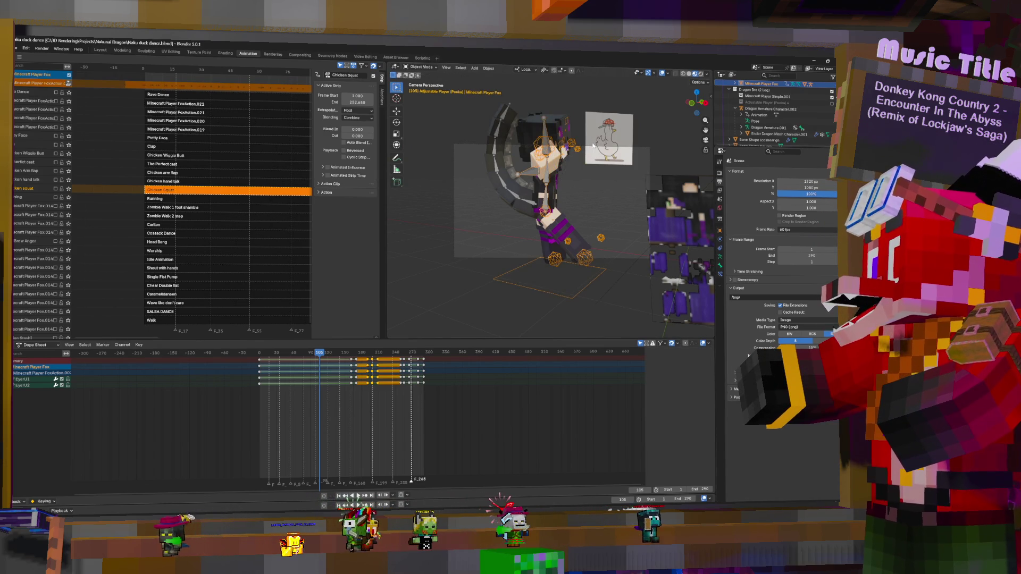
left_click(594, 146)
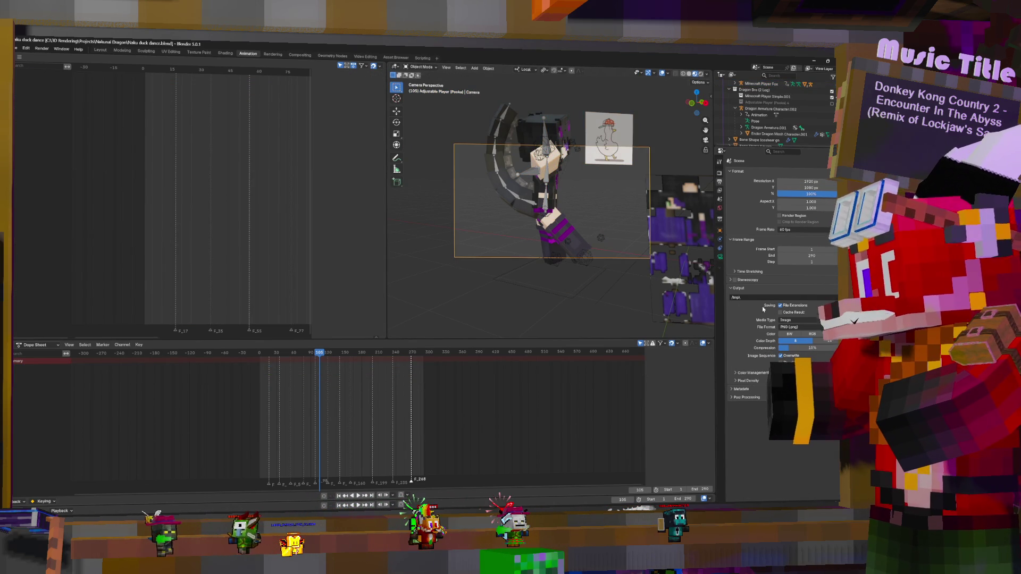
left_click(719, 257)
- Lower the camera focal length from 50 mm through 33 and 27 mm to 22.2 mm, then check playback
left_click_drag(818, 204, 786, 204)
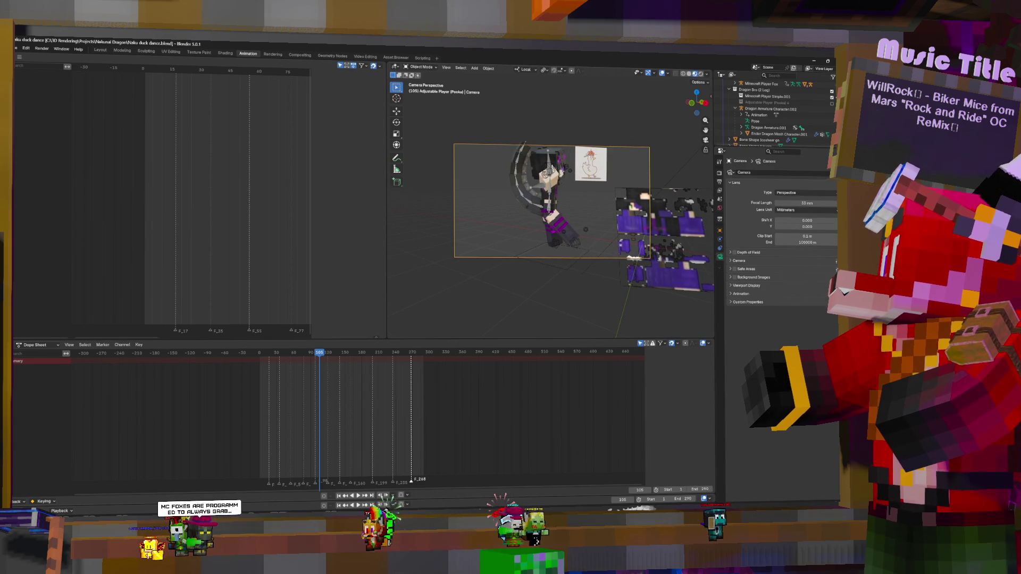
left_click_drag(795, 204, 783, 203)
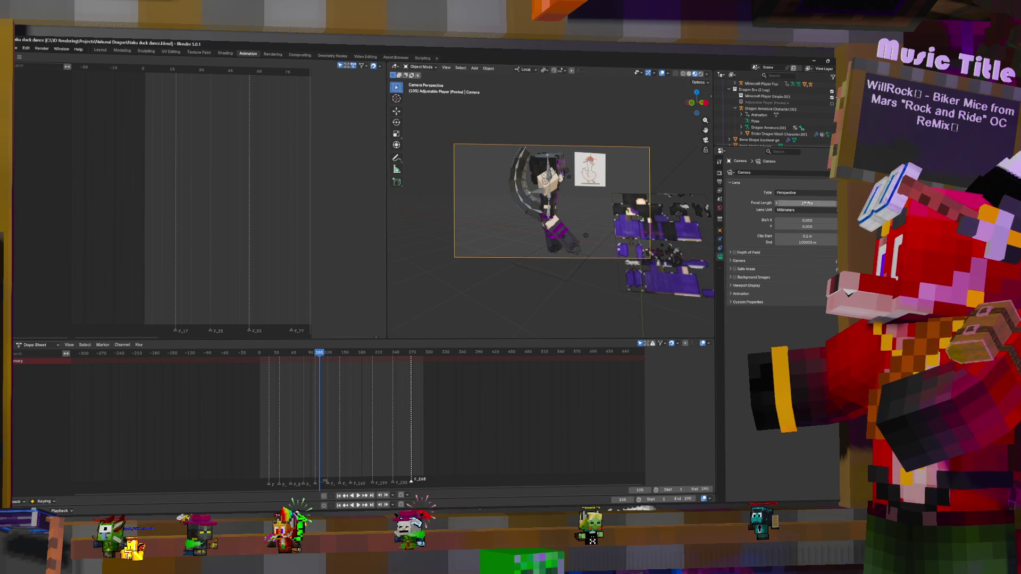
left_click_drag(794, 203, 785, 204)
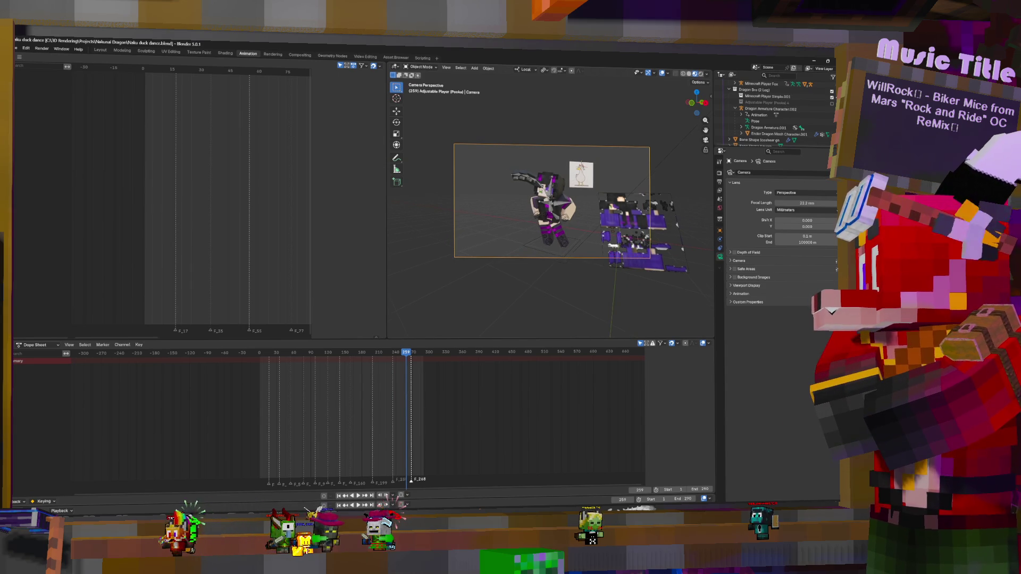
key("space")
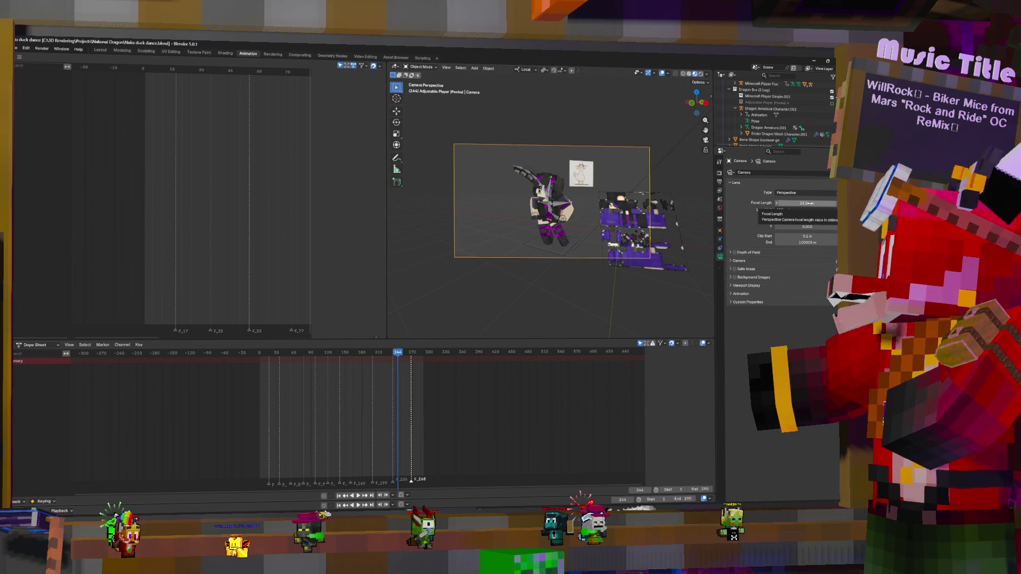
- Set the render Resolution X to 1080 px for a square frame
left_click(719, 181)
left_click(810, 182)
type("1080")
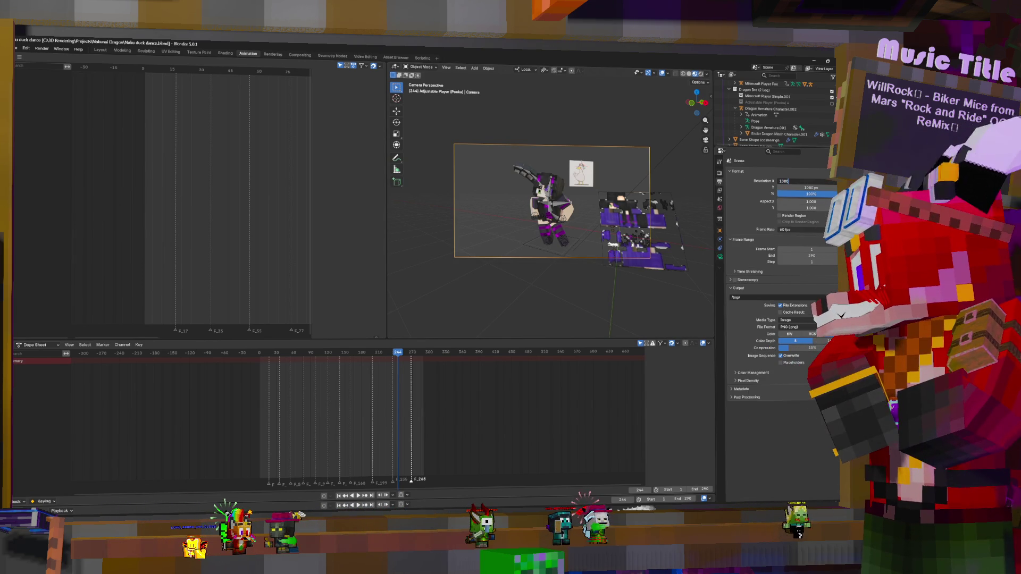
key("Return")
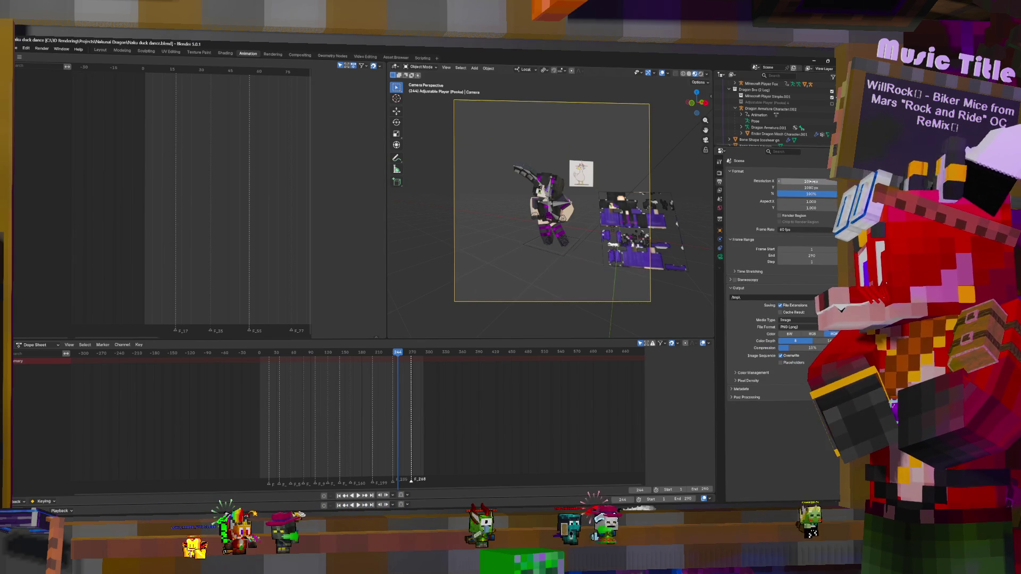
- Raise the camera focal length to 40.2 mm and check the framing in playback
scroll(567, 188, "up", 3)
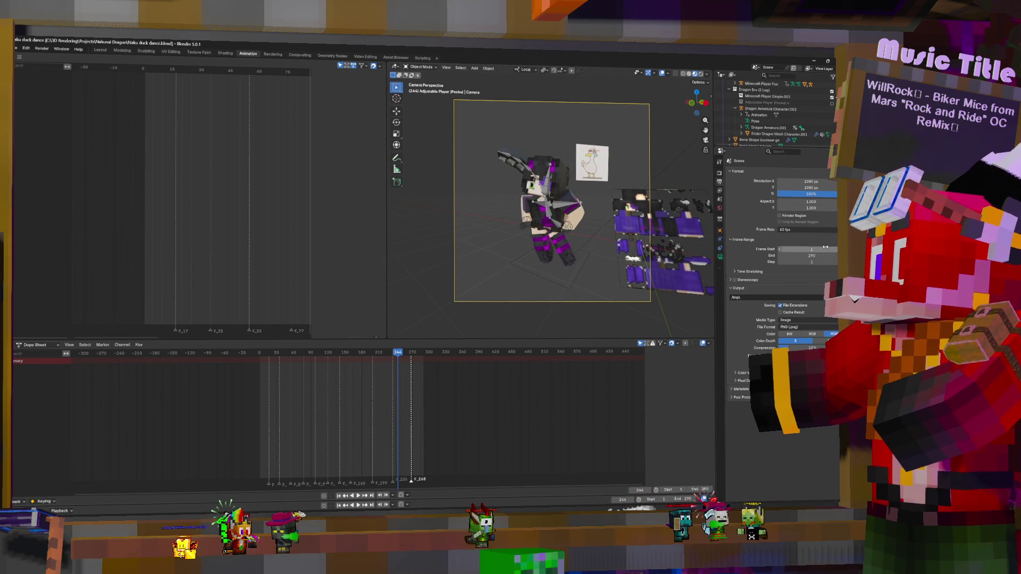
left_click(720, 258)
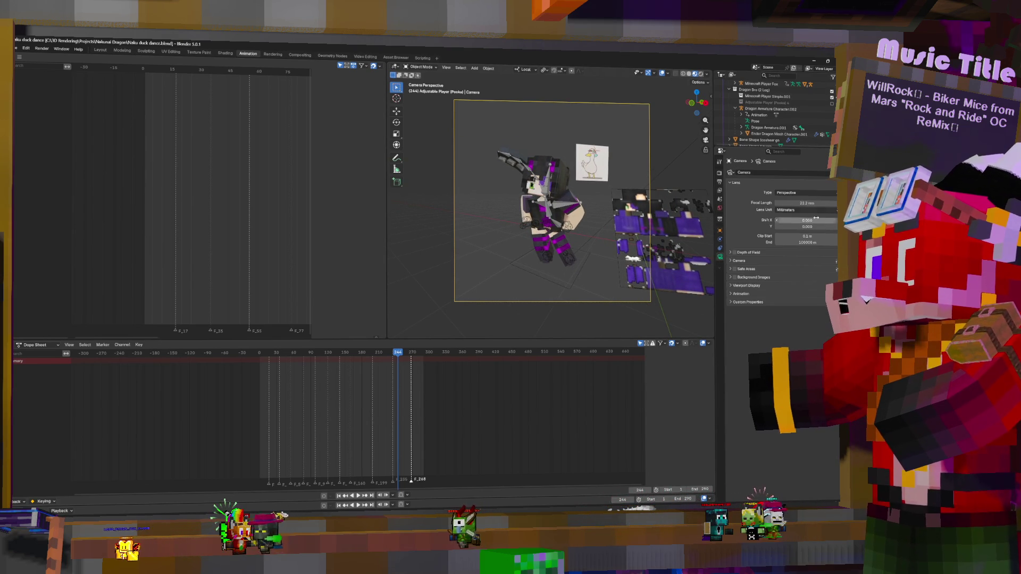
left_click_drag(805, 203, 840, 202)
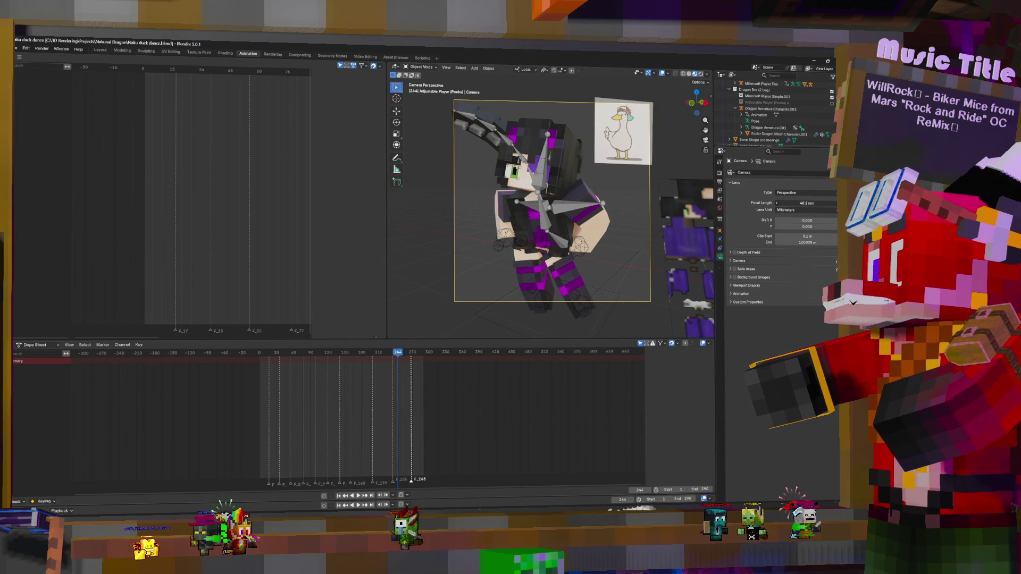
key("space")
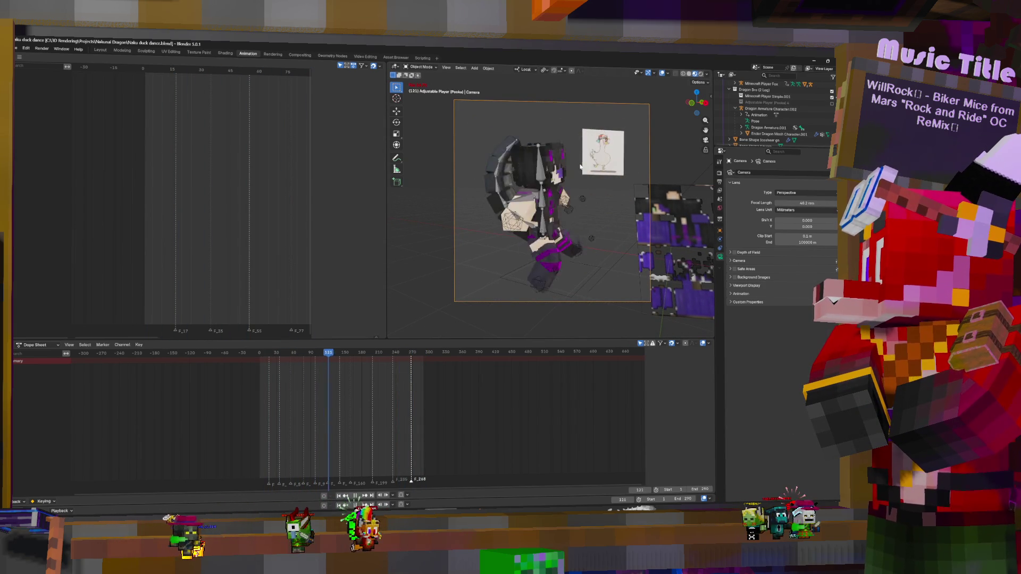
key("space")
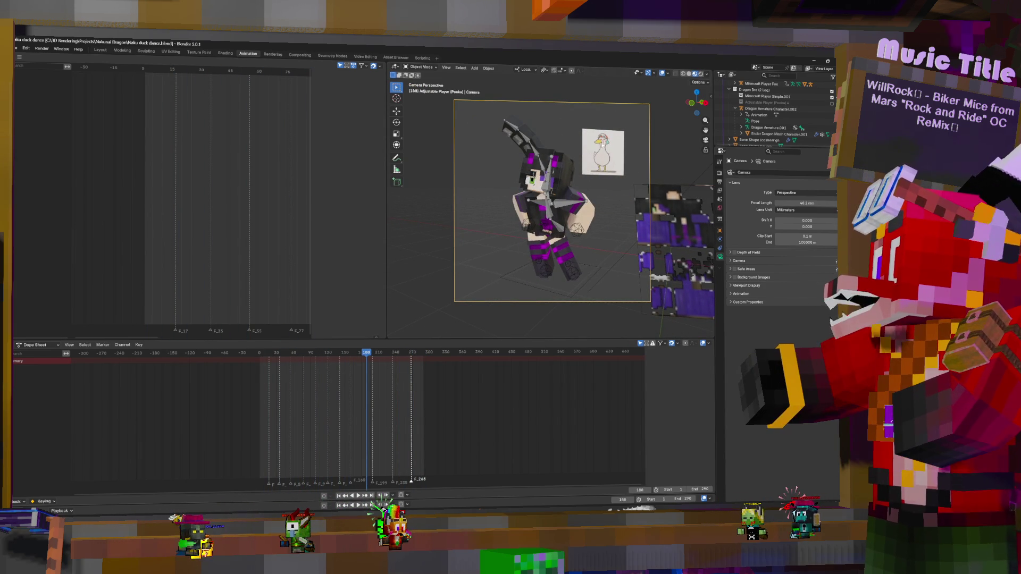
- Move the duck reference image left and nudge the purple image plane further right
left_click(602, 152)
left_click_drag(612, 141, 433, 163)
left_click(671, 226)
left_click_drag(671, 226, 697, 229)
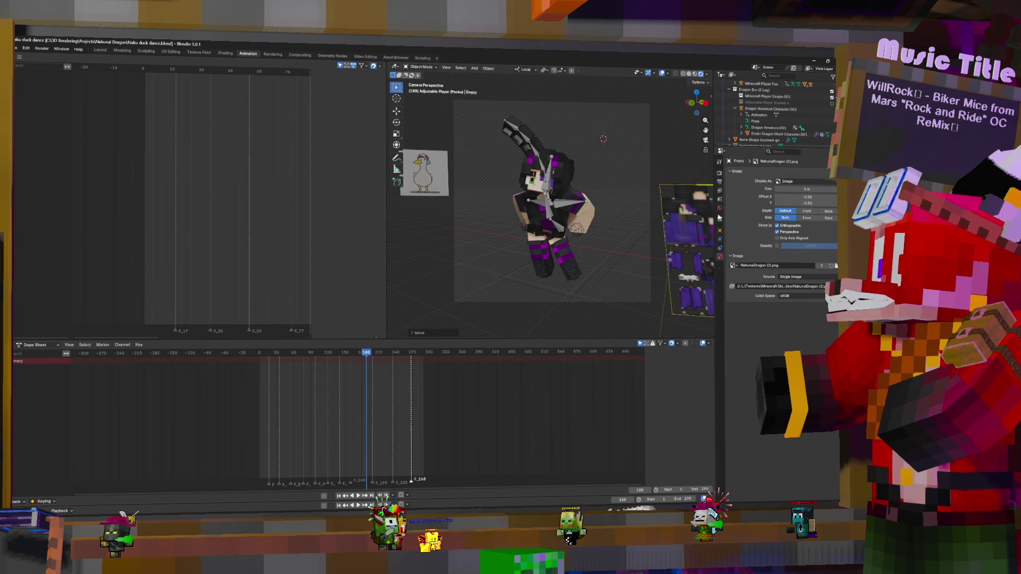
- Move the sun light to a new position and rotate it to change the light direction
scroll(642, 174, "down", 2)
left_click(642, 174)
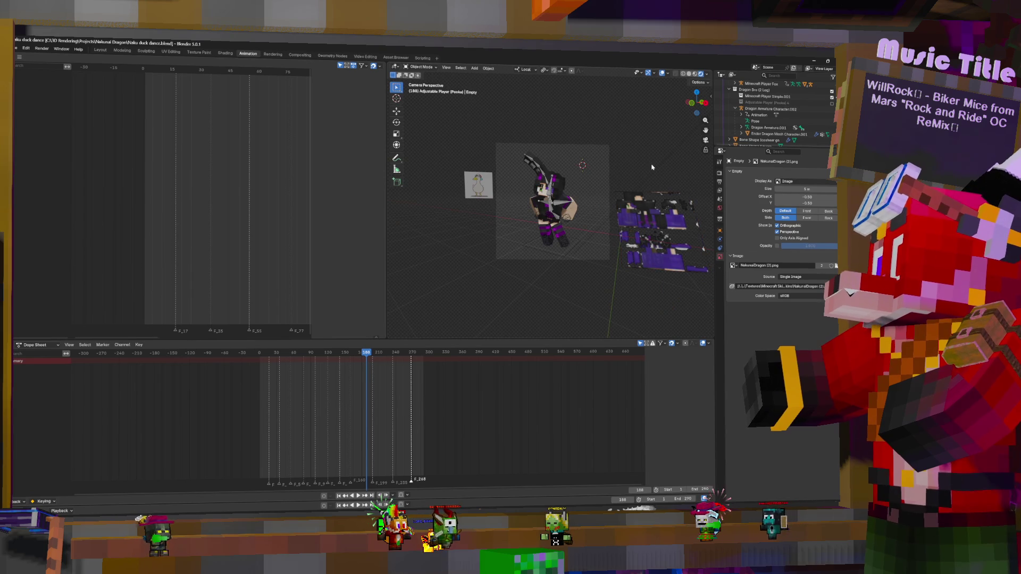
key("g")
left_click(475, 288)
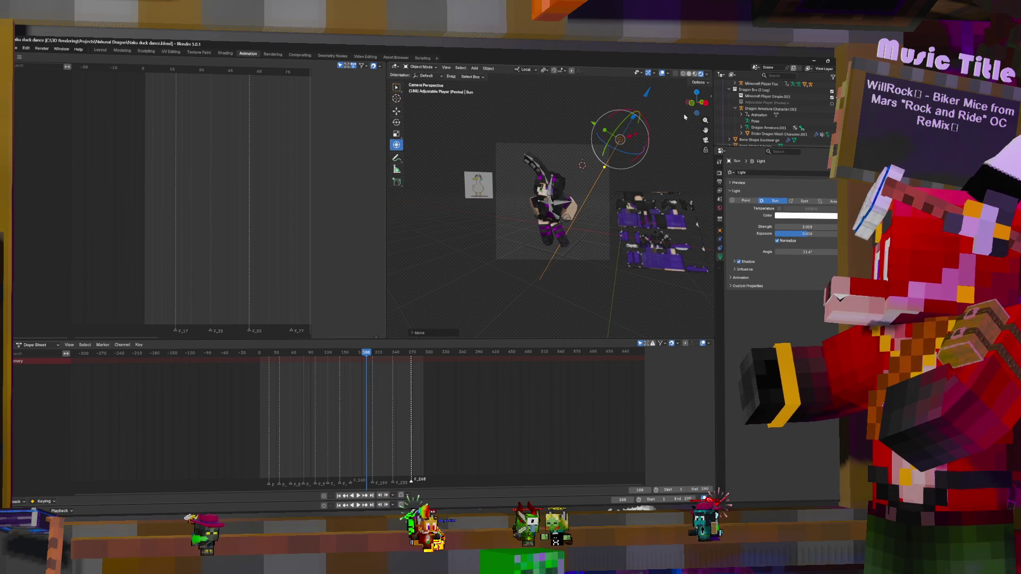
left_click_drag(637, 145, 635, 143)
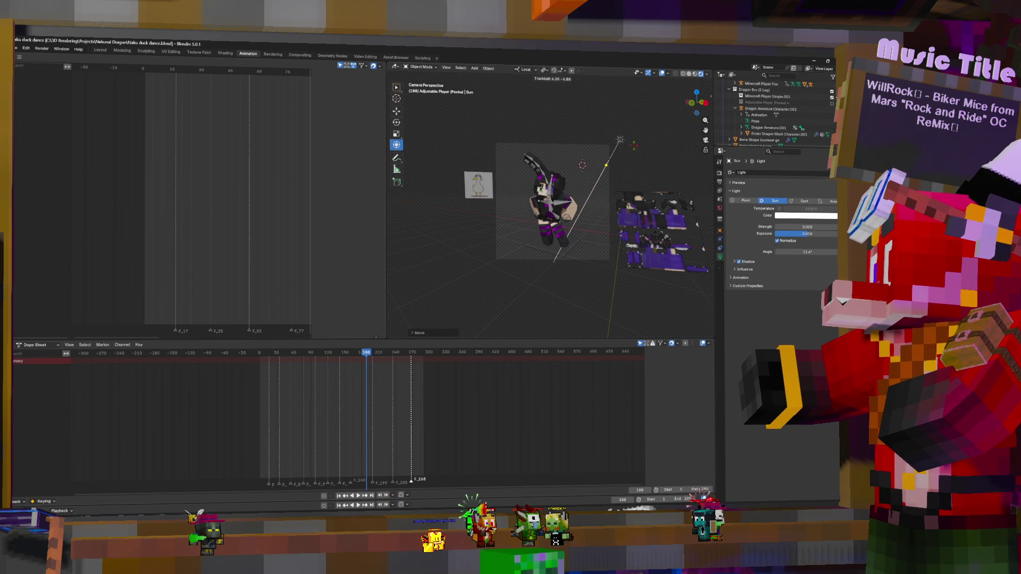
left_click(633, 151)
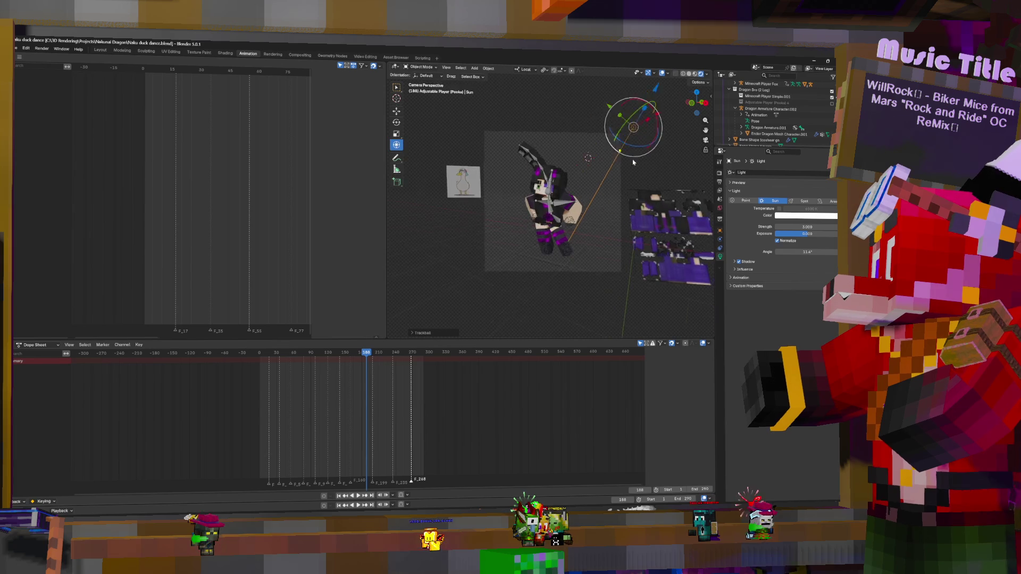
- Brighten the world background colour from #484848 to #737373 (value 0.450)
scroll(633, 151, "up", 3)
left_click(719, 207)
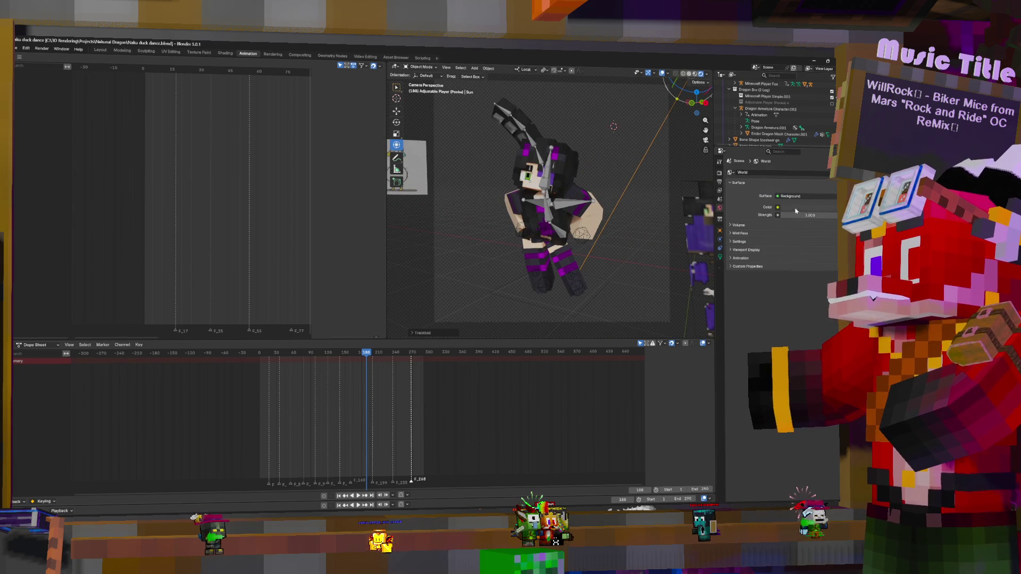
left_click(806, 207)
left_click_drag(808, 183, 821, 183)
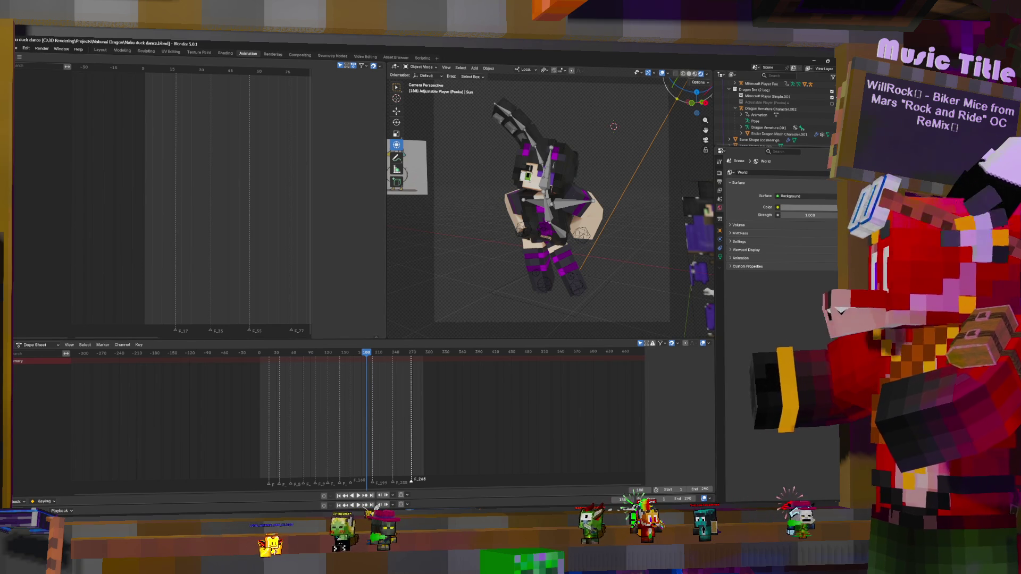
left_click(720, 181)
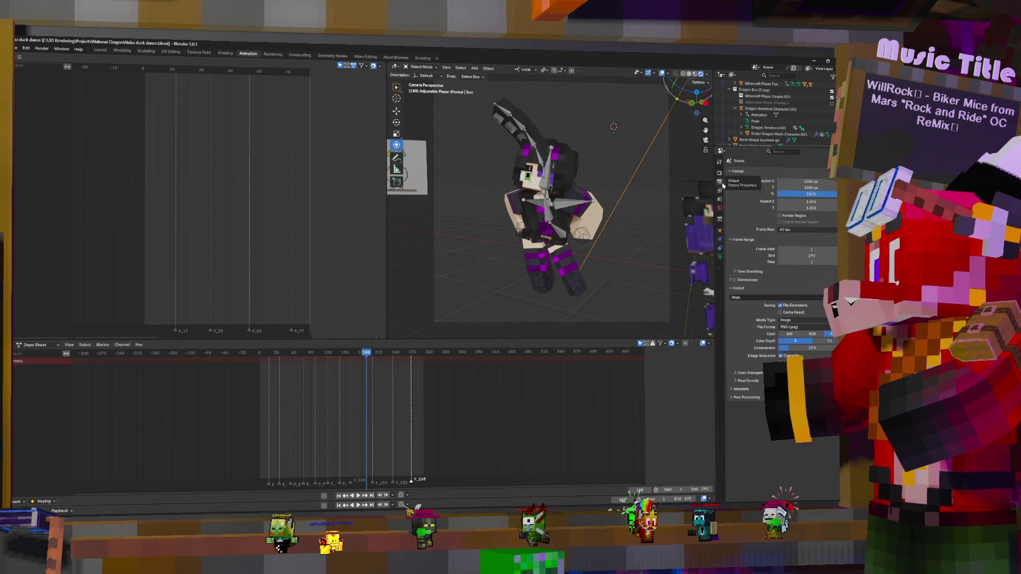
- Set the output media type to Video with a WebM container and No Audio codec
left_click(800, 321)
left_click(792, 340)
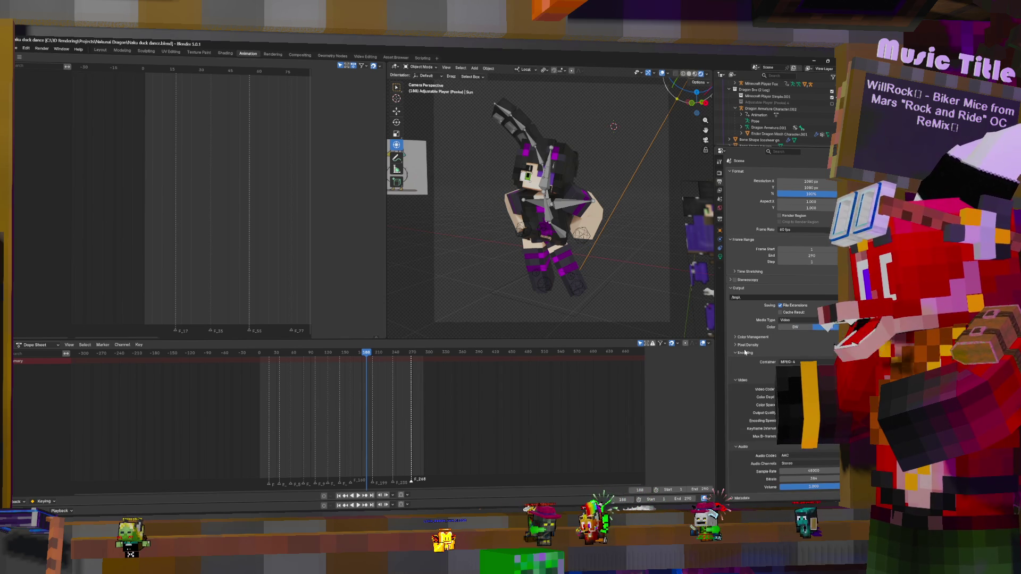
left_click(744, 353)
scroll(774, 363, "down", 1)
left_click(792, 353)
left_click(792, 393)
left_click(797, 380)
scroll(775, 394, "up", 1)
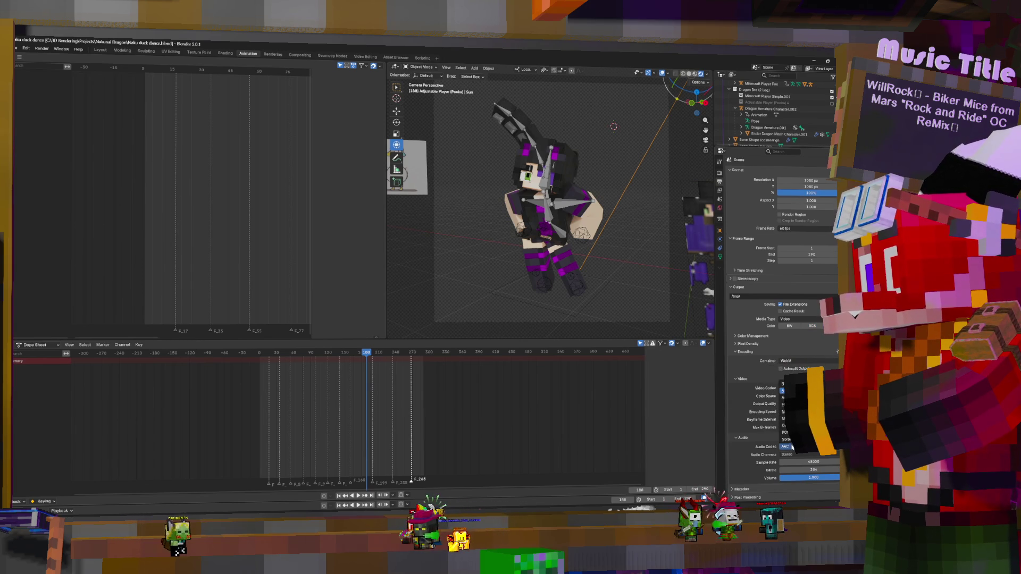
left_click(792, 447)
left_click(797, 447)
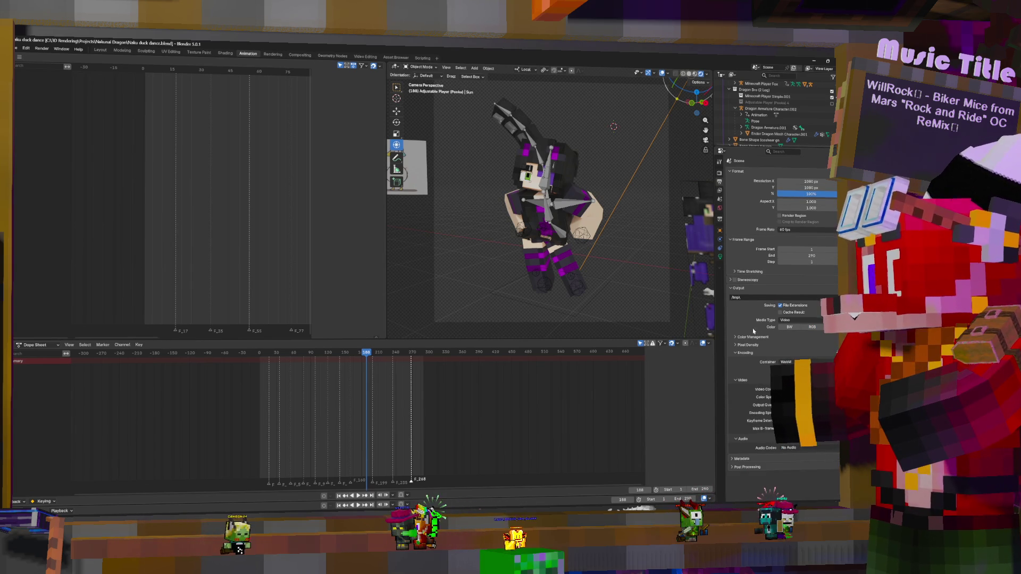
- Start rendering the whole animation from the Render menu
left_click(16, 48)
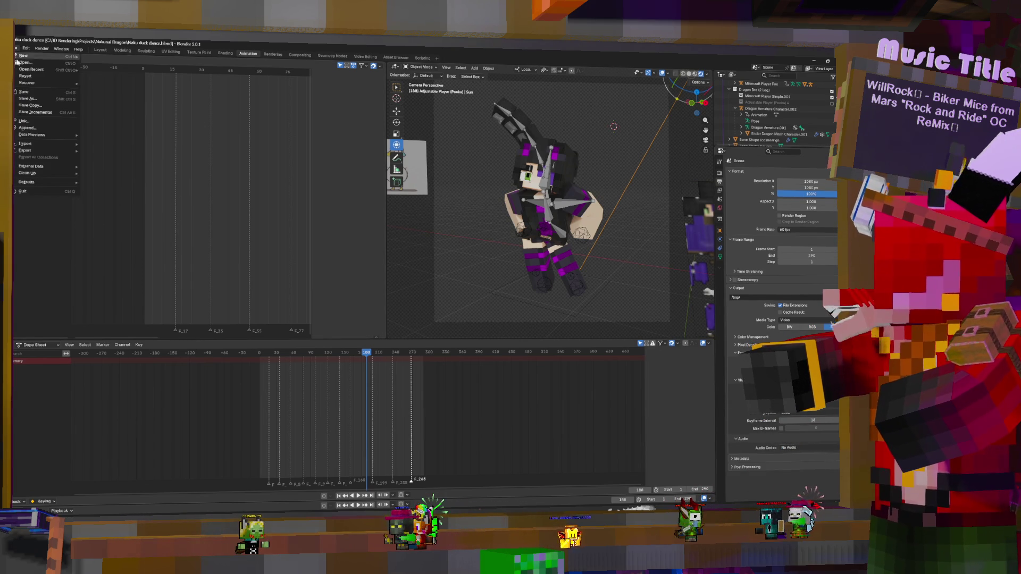
left_click(24, 92)
left_click(41, 49)
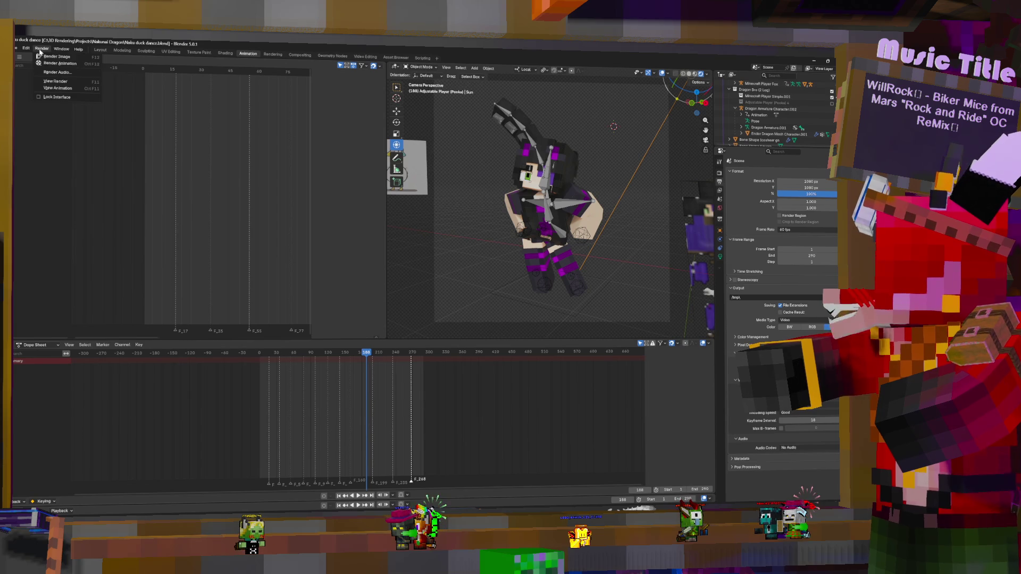
left_click(58, 64)
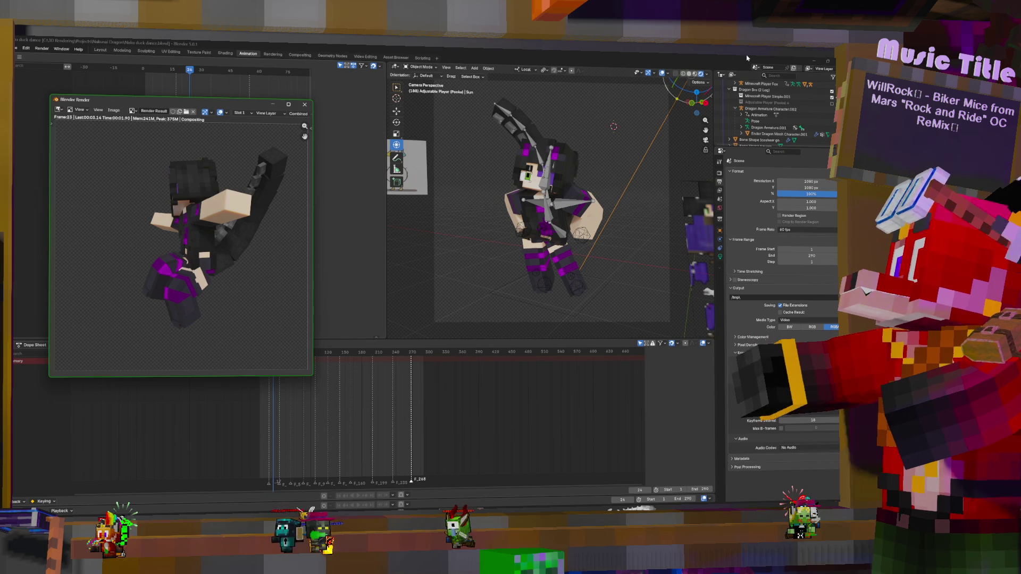
- Minimize the render window and then Blender while the animation keeps rendering
left_click(272, 104)
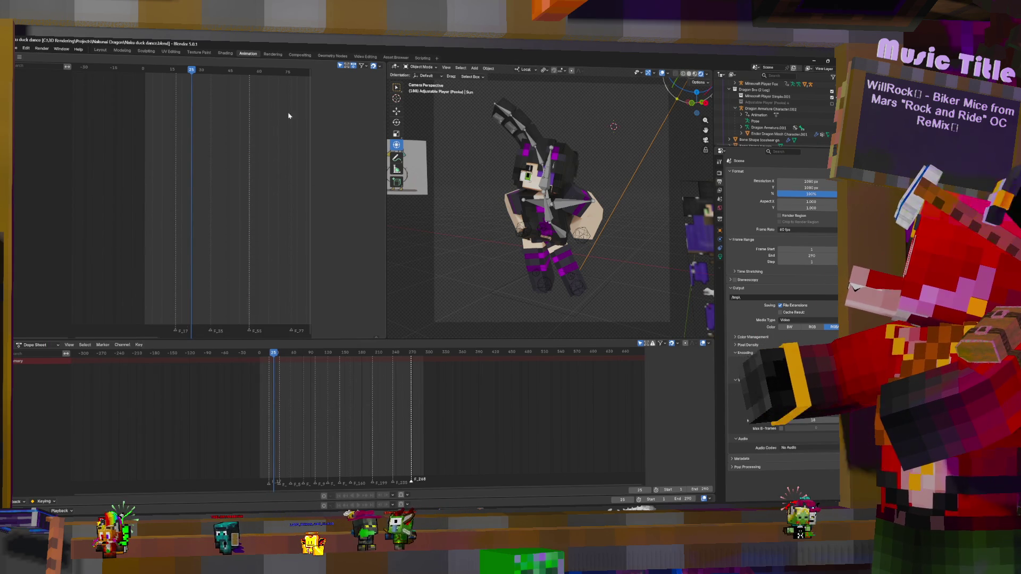
left_click(814, 60)
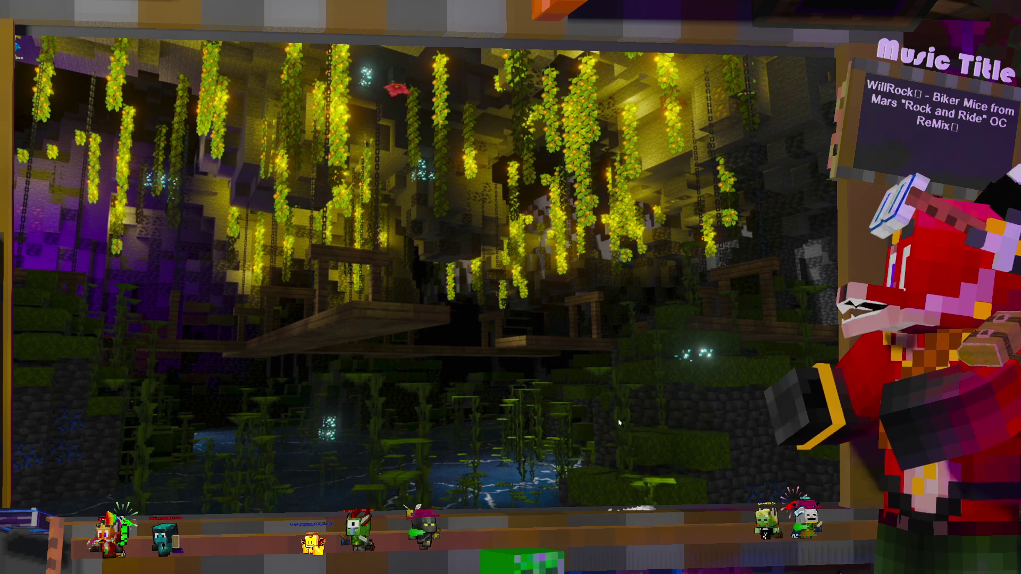
- Toggle the desktop icons, browse the Personal Projects group, then hide all icons
double_click(491, 356)
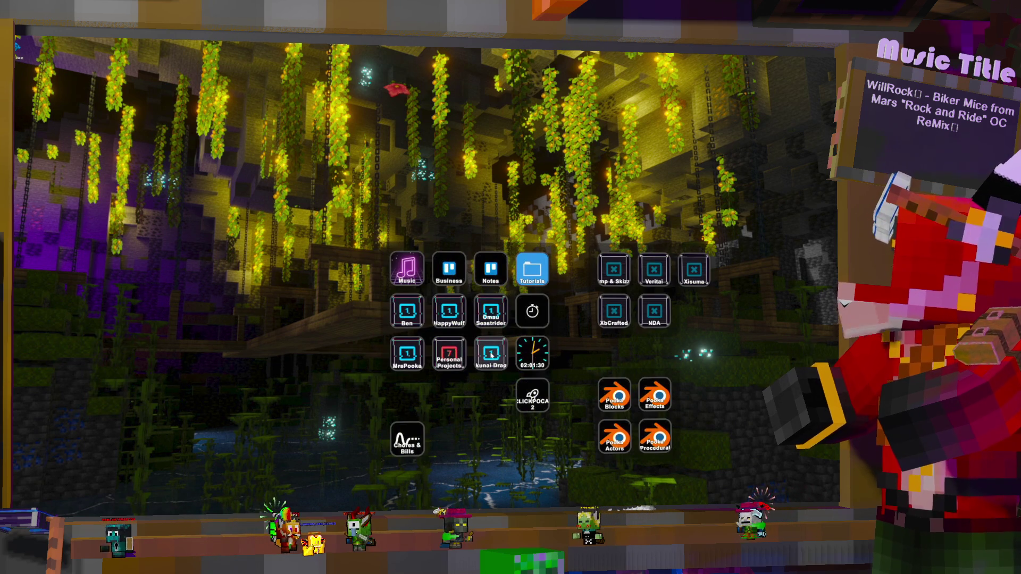
double_click(441, 486)
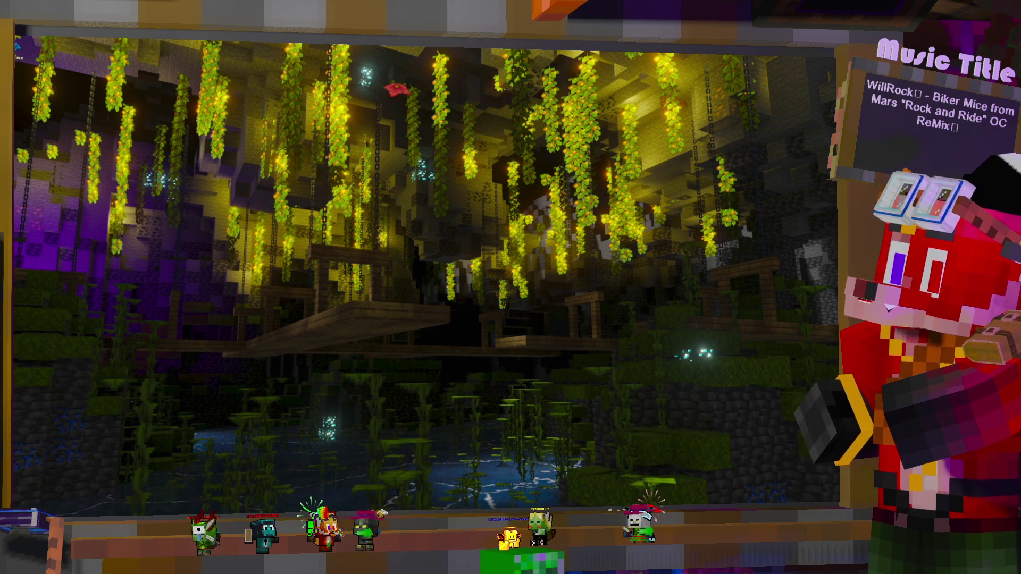
double_click(405, 202)
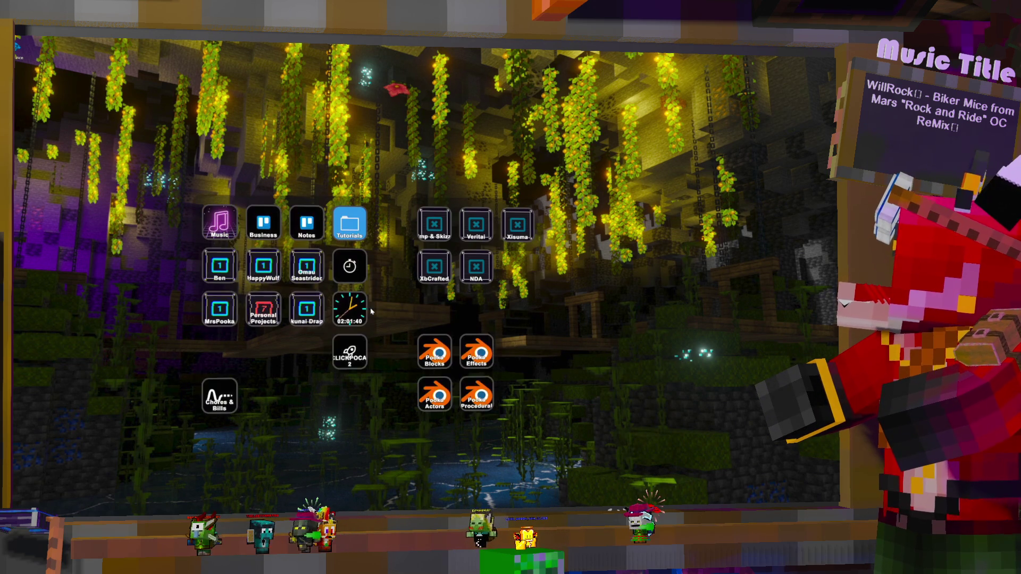
left_click(349, 223)
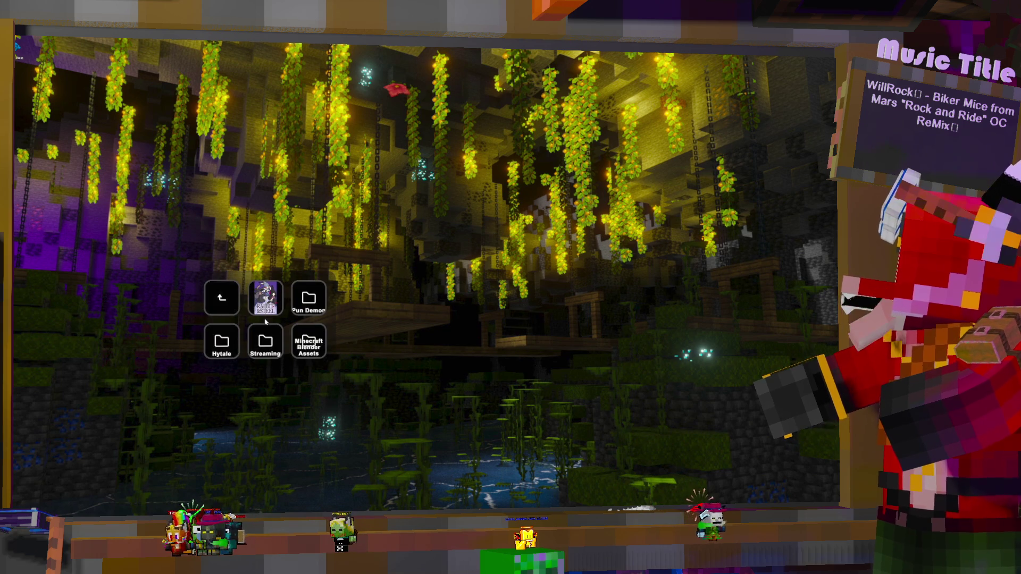
left_click(237, 307)
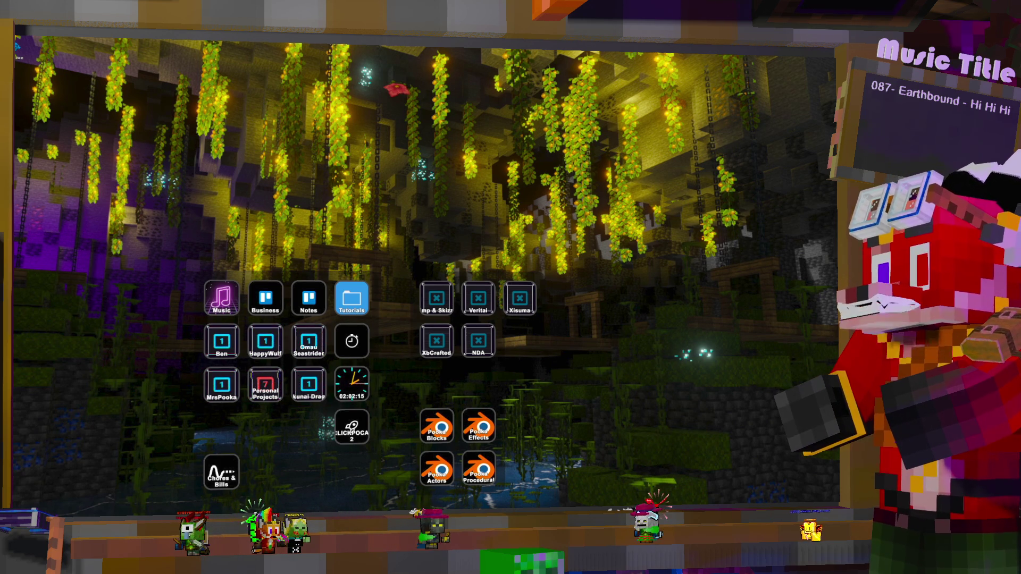
double_click(541, 177)
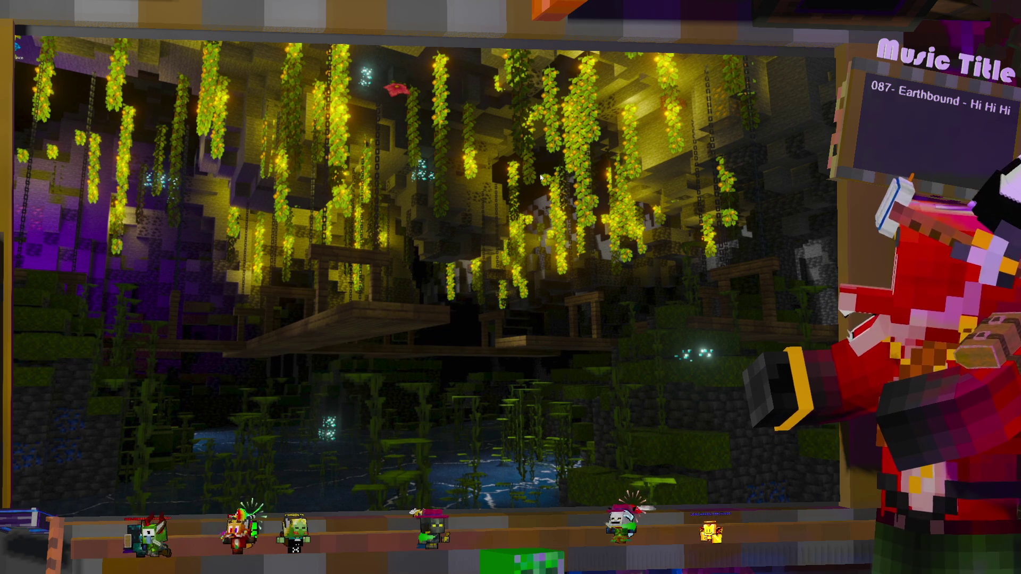